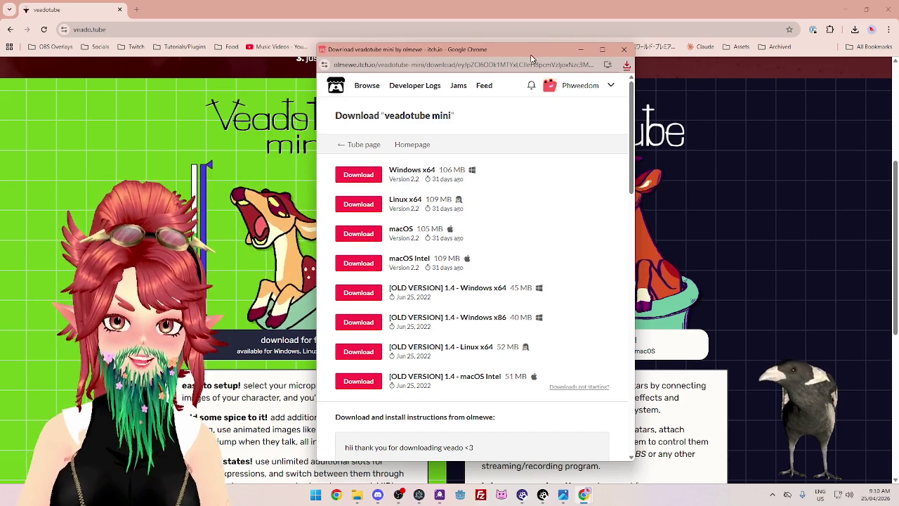
Step: Dismiss the itch.io veadotube mini download popup and begin choosing an extraction destination
drag(531, 55, 519, 51)
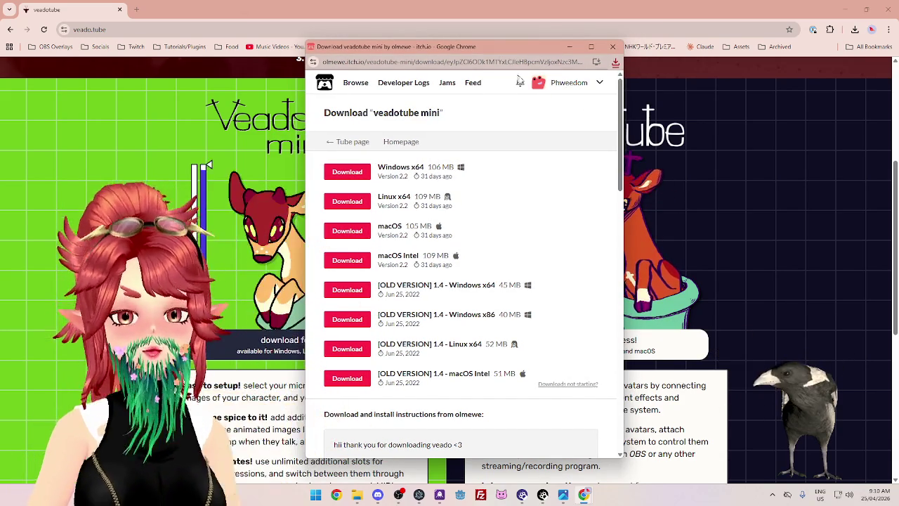
click(613, 46)
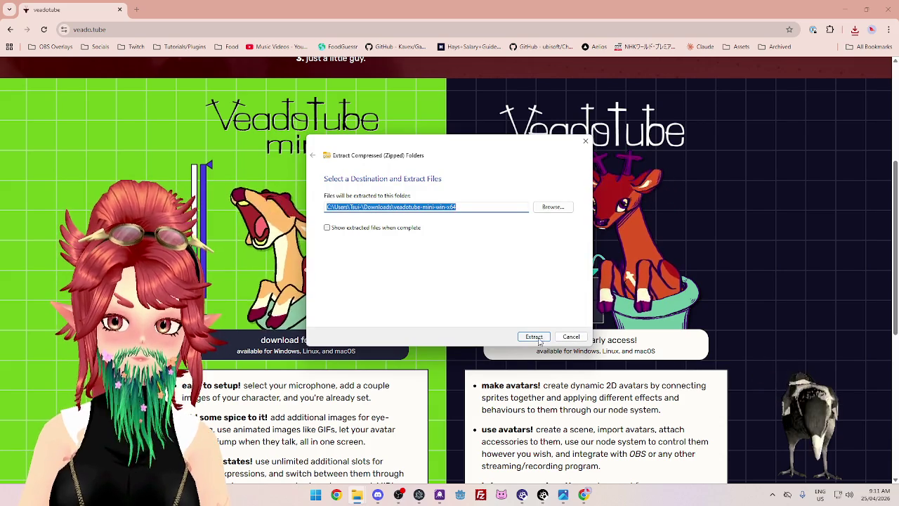
click(553, 207)
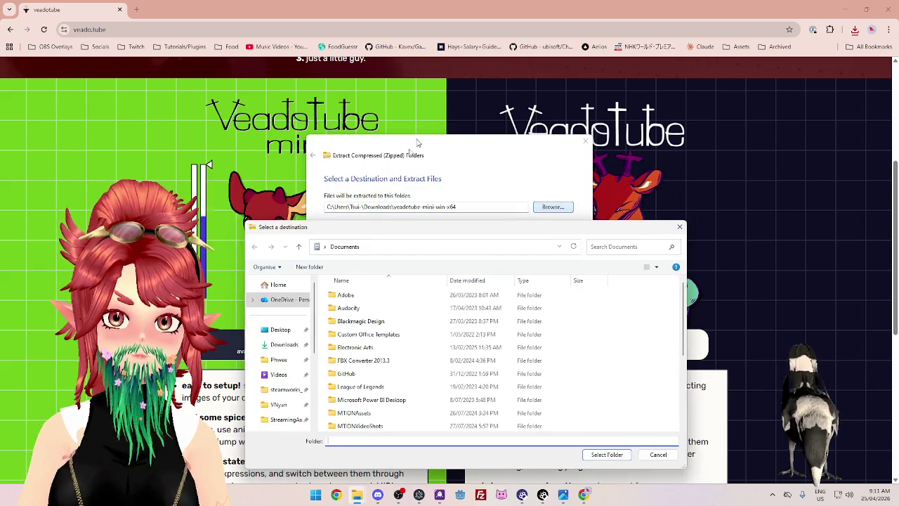
Step: Cancel the destination browser so the zip extracts to the default Downloads folder
drag(417, 231, 428, 114)
key(Escape)
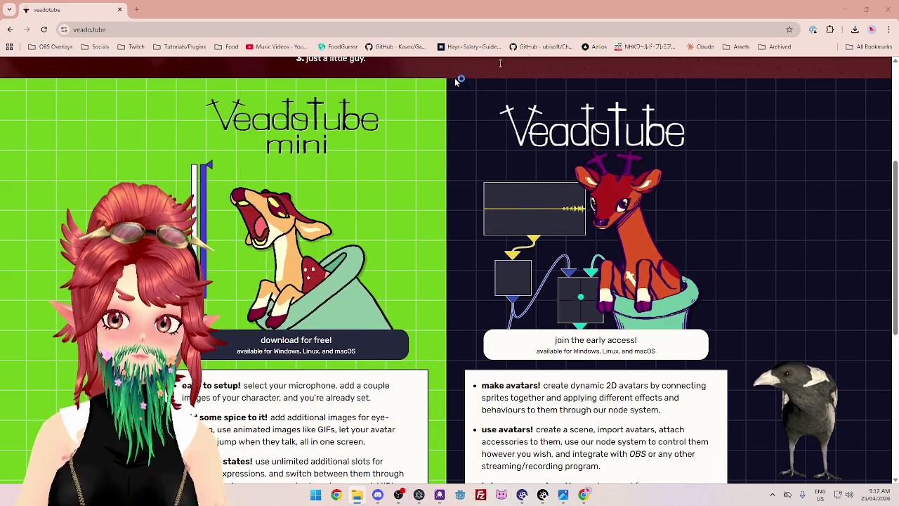
scroll(318, 151, down, 1)
scroll(318, 153, down, 1)
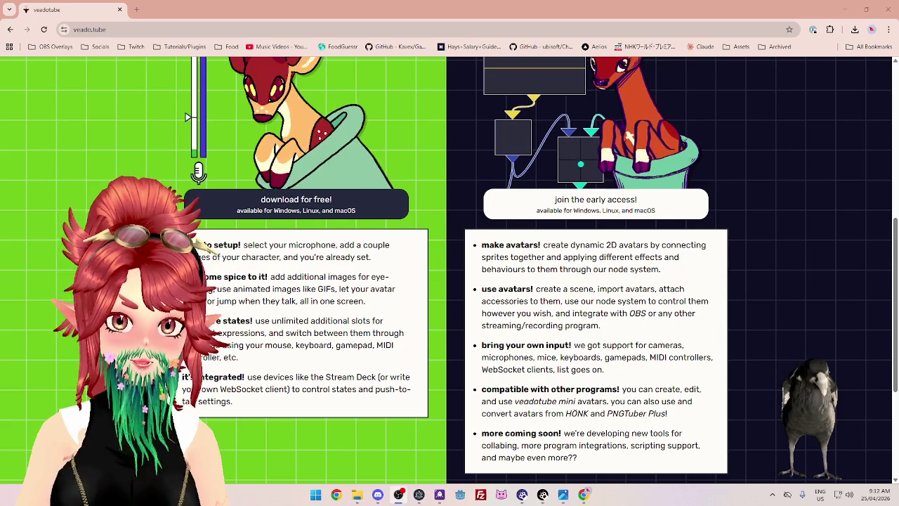
drag(243, 244, 294, 258)
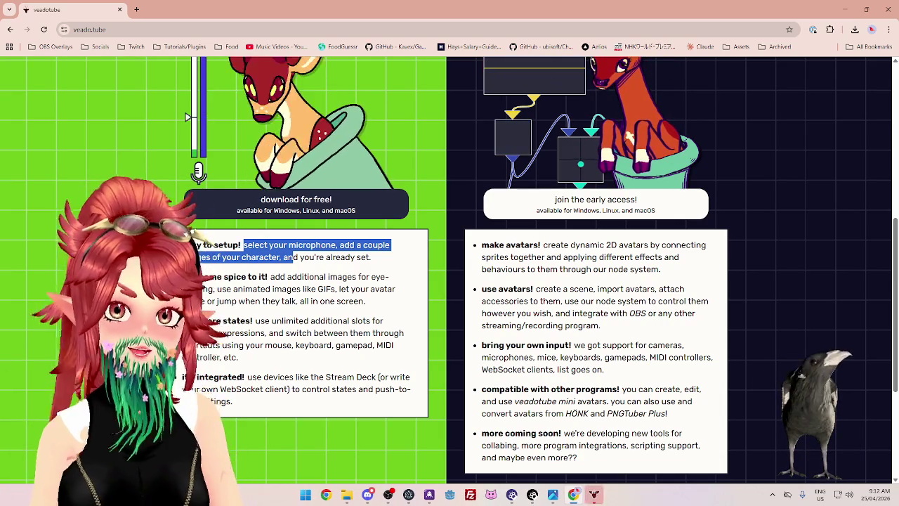
scroll(450, 267, down, 3)
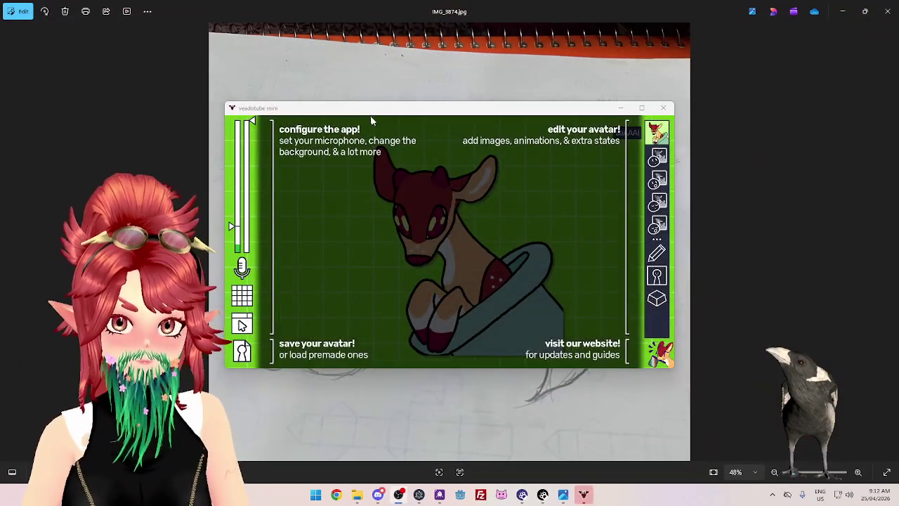
mouse_move(372, 109)
mouse_down()
mouse_move(379, 102)
mouse_move(353, 102)
mouse_up()
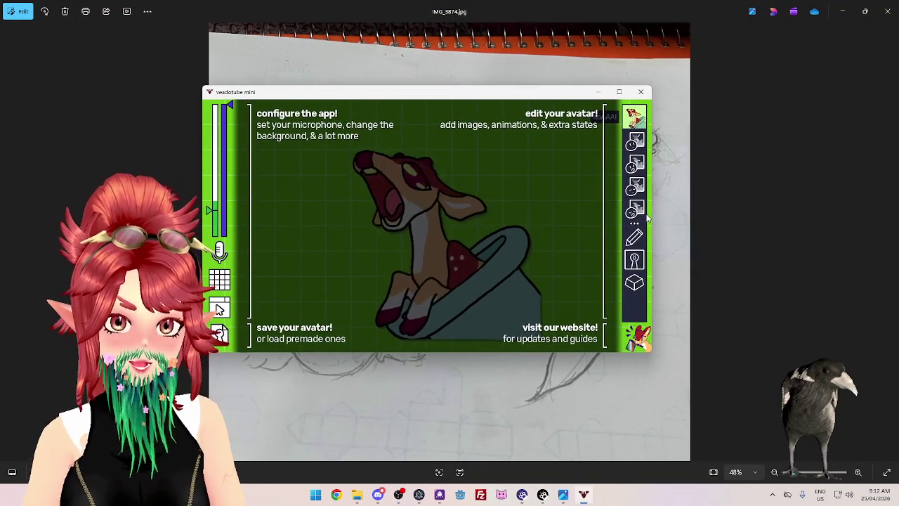
Step: Drag the veadotube mini window off the sketch until the deer avatar is fully visible
drag(357, 97, 364, 105)
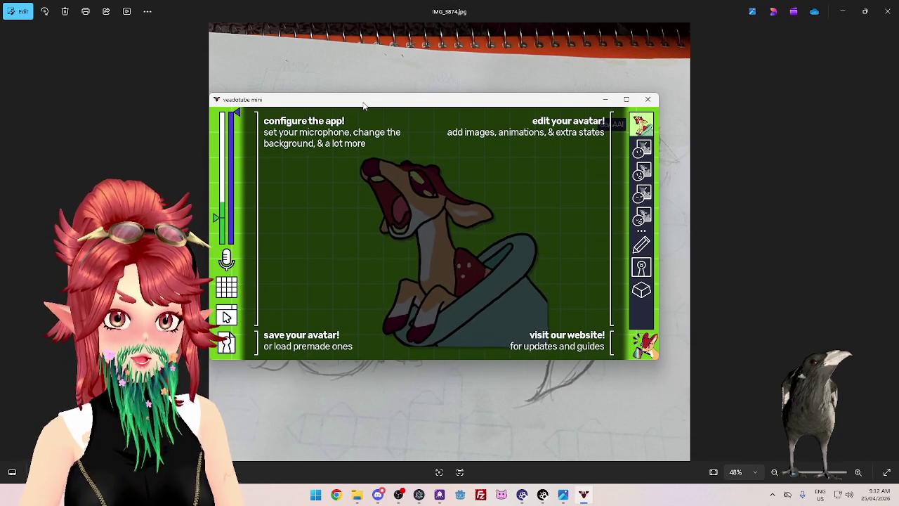
mouse_move(364, 105)
mouse_down()
mouse_move(304, 85)
mouse_move(452, 92)
mouse_move(485, 111)
mouse_up()
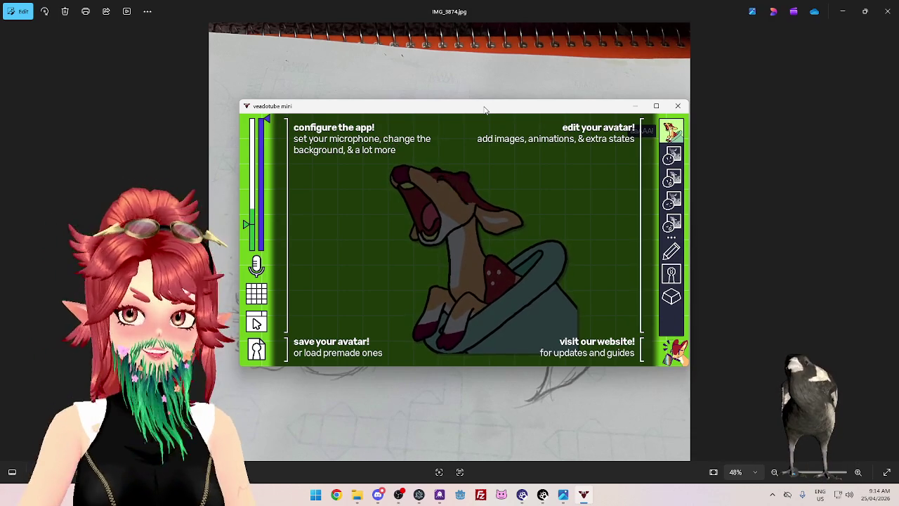
drag(520, 111, 501, 88)
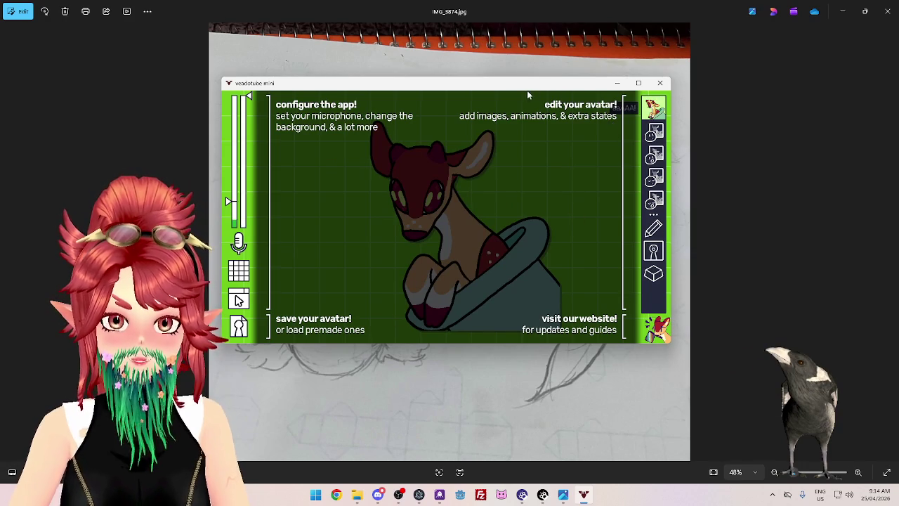
drag(528, 93, 525, 99)
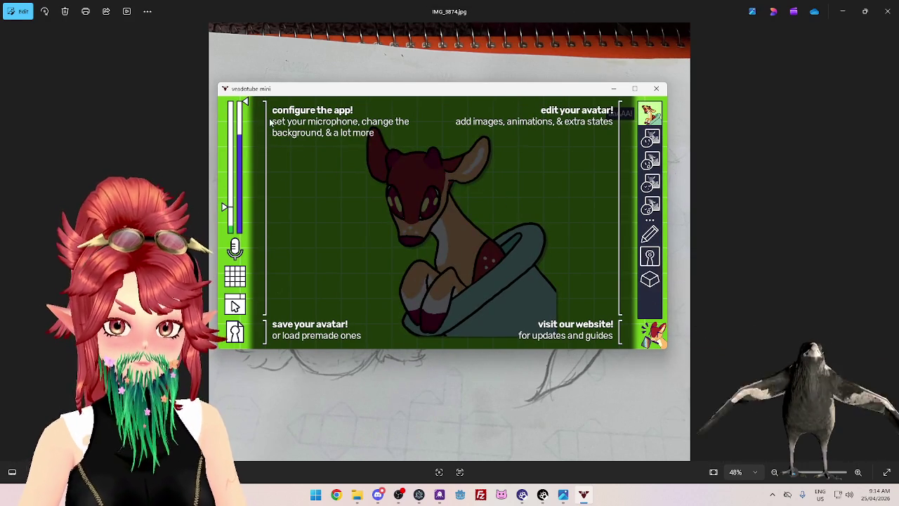
Step: In the microphone settings, change the voice input source to Discord
click(236, 250)
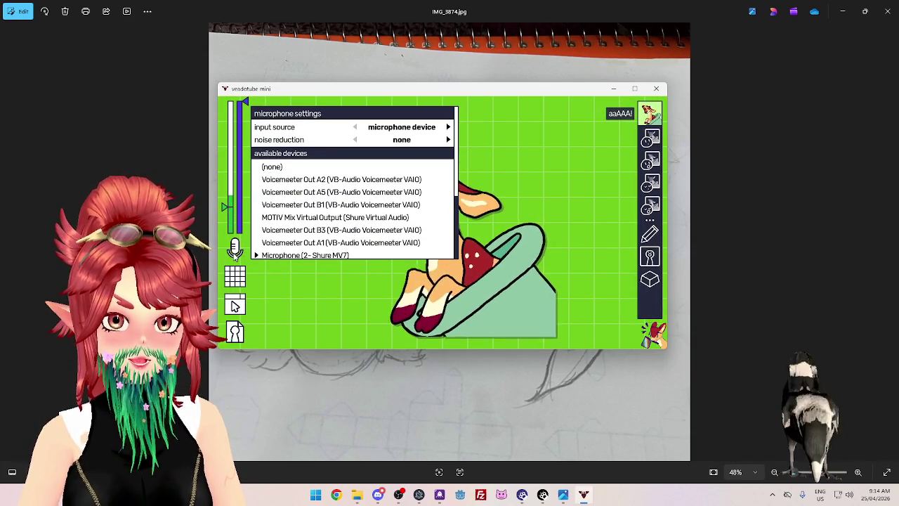
click(236, 253)
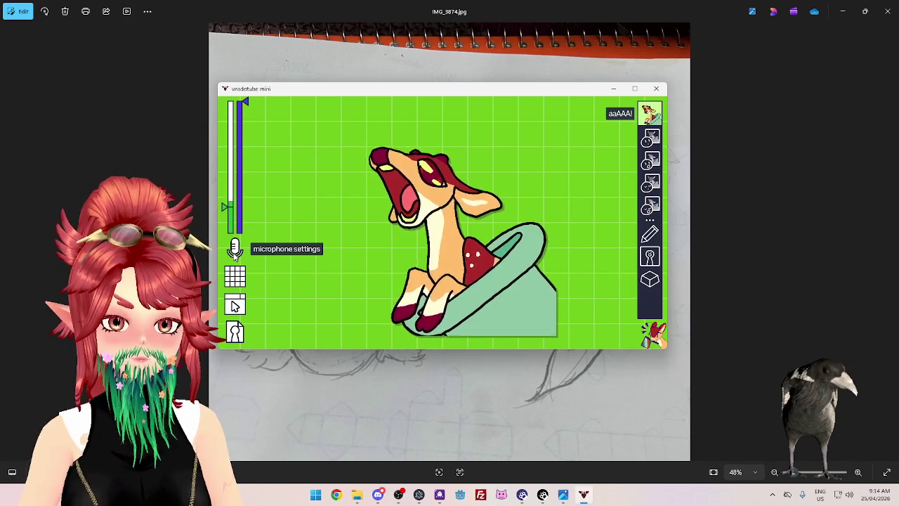
click(236, 250)
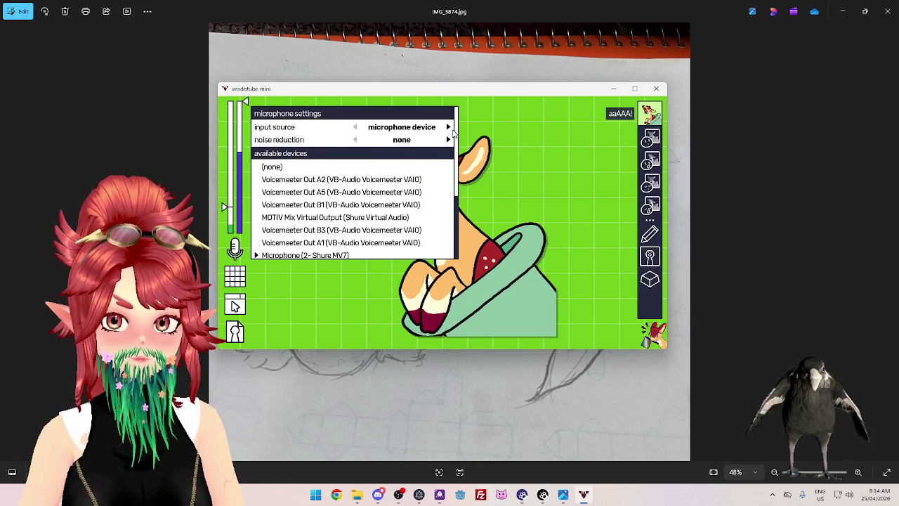
click(448, 128)
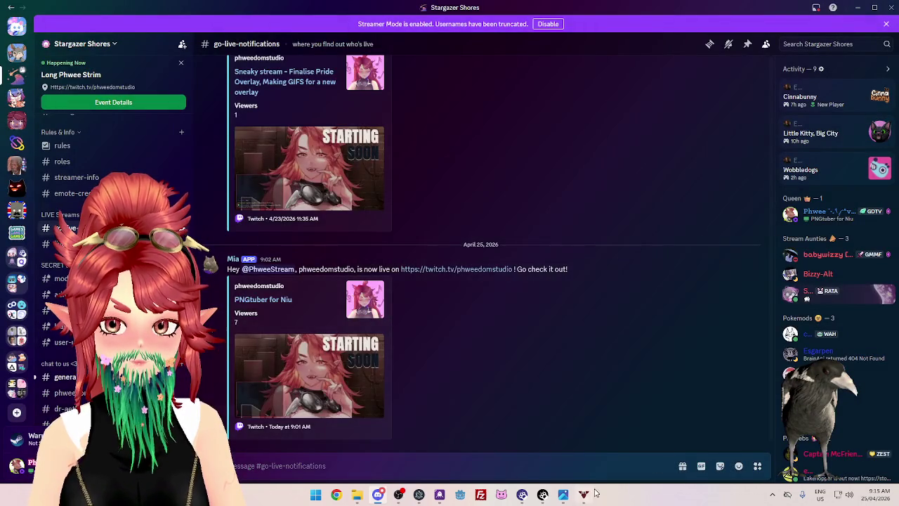
Step: Bring veadotube mini forward, cycle its input source, close the microphone panel, and nudge the window right
click(583, 494)
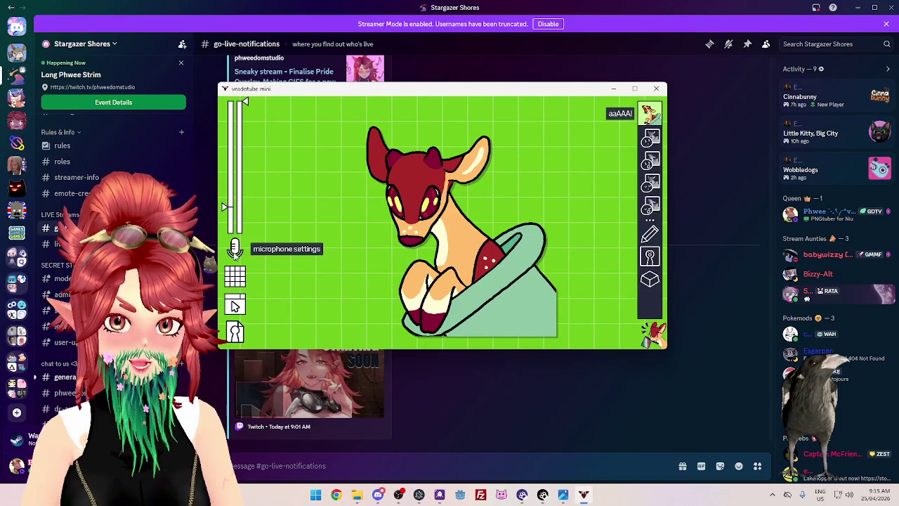
click(236, 249)
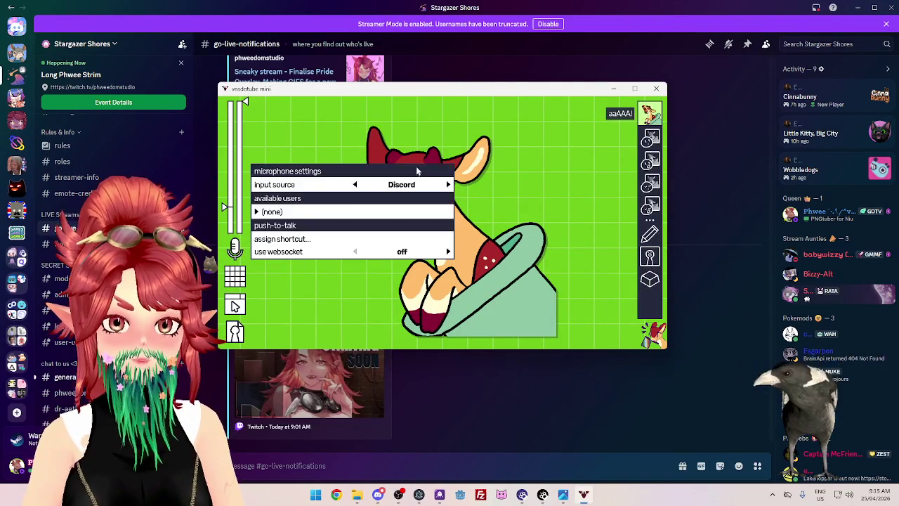
click(355, 184)
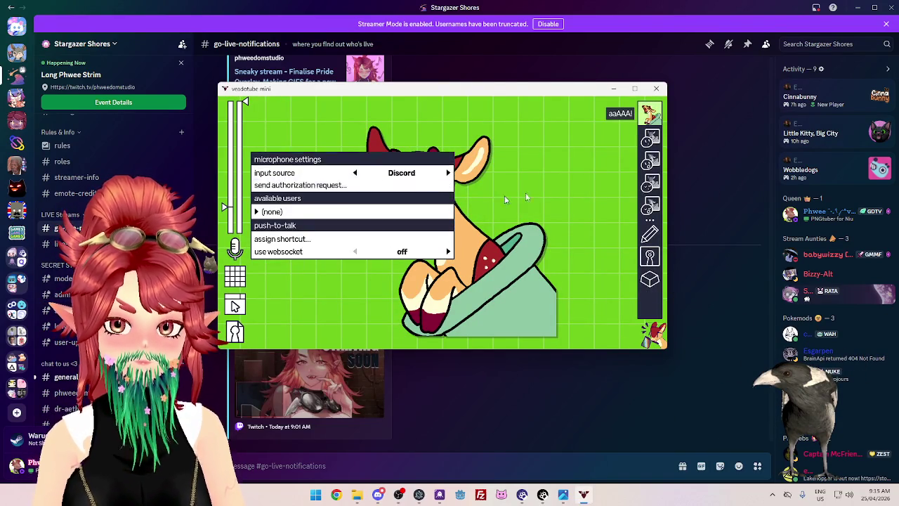
click(538, 168)
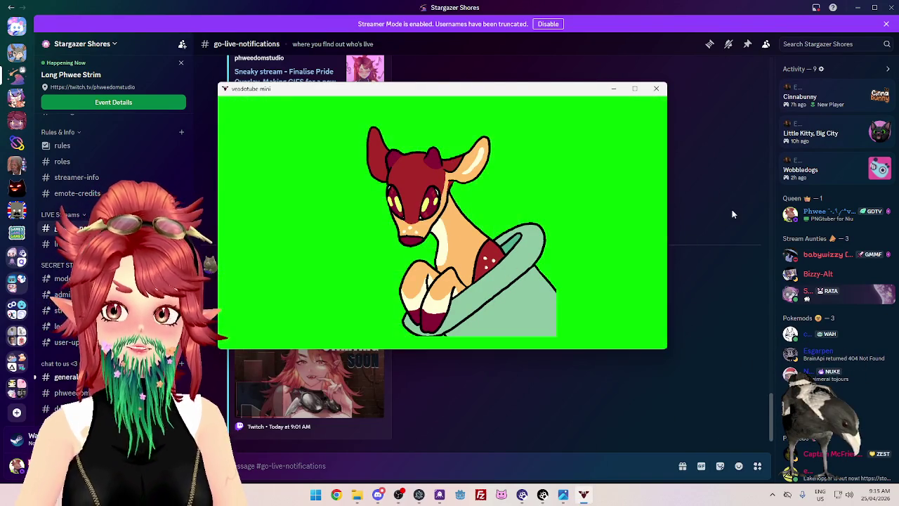
drag(522, 91, 541, 91)
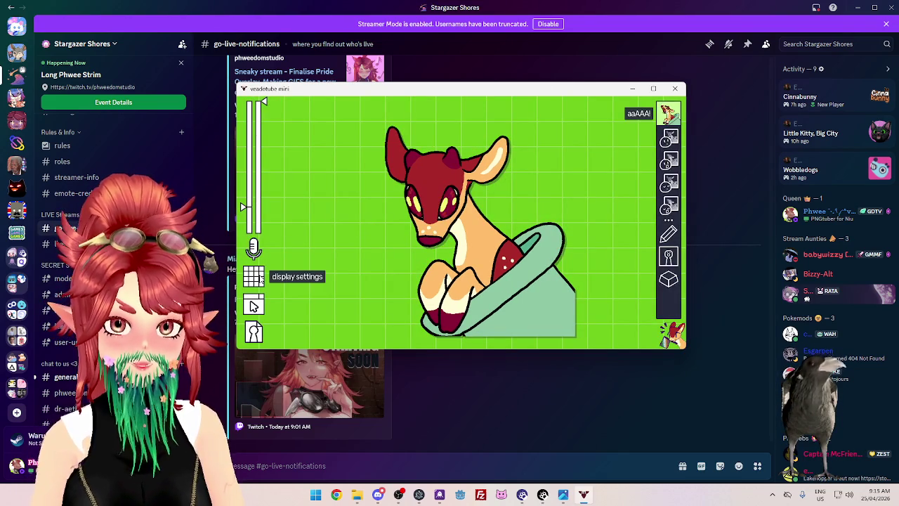
Step: Look through the display, program and avatar save/load panels, leaving them all closed
click(260, 281)
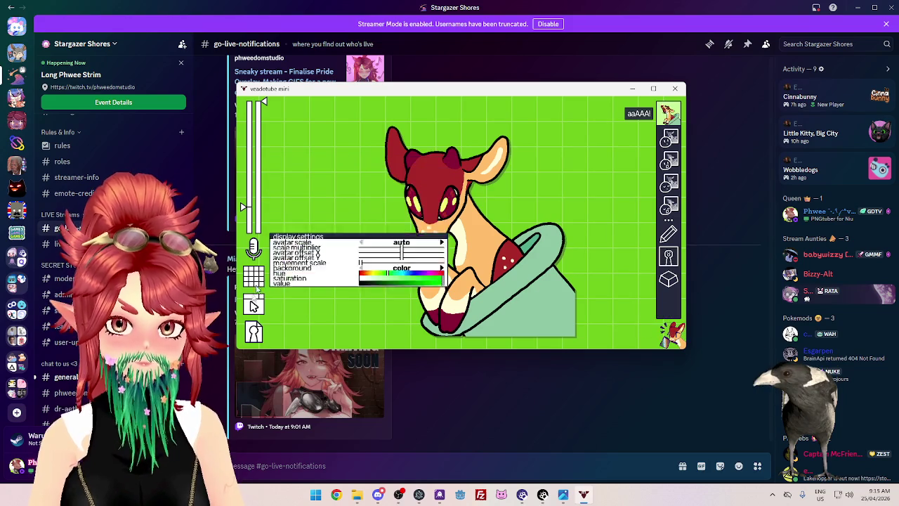
click(254, 306)
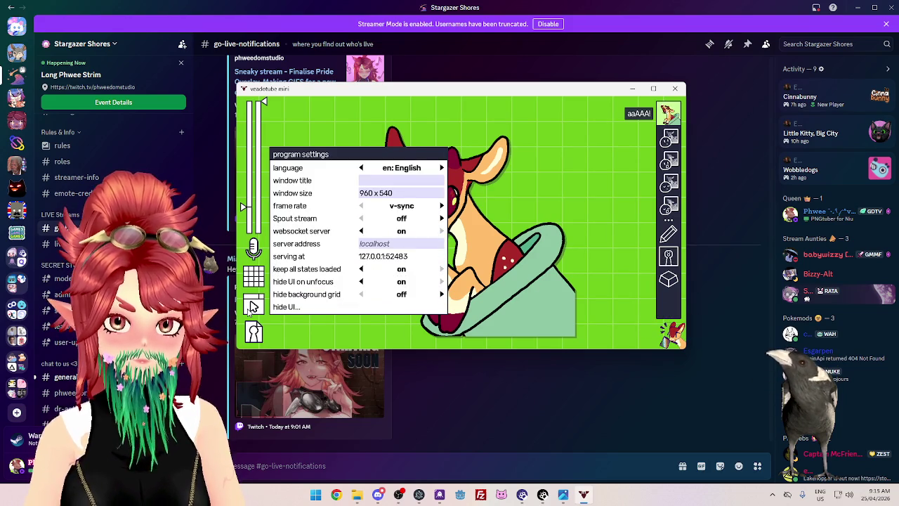
click(247, 340)
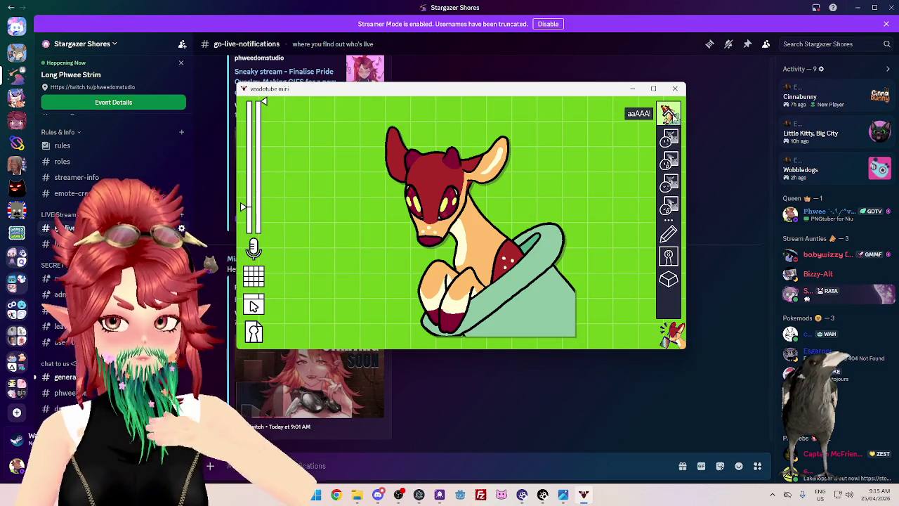
click(669, 114)
mouse_move(668, 234)
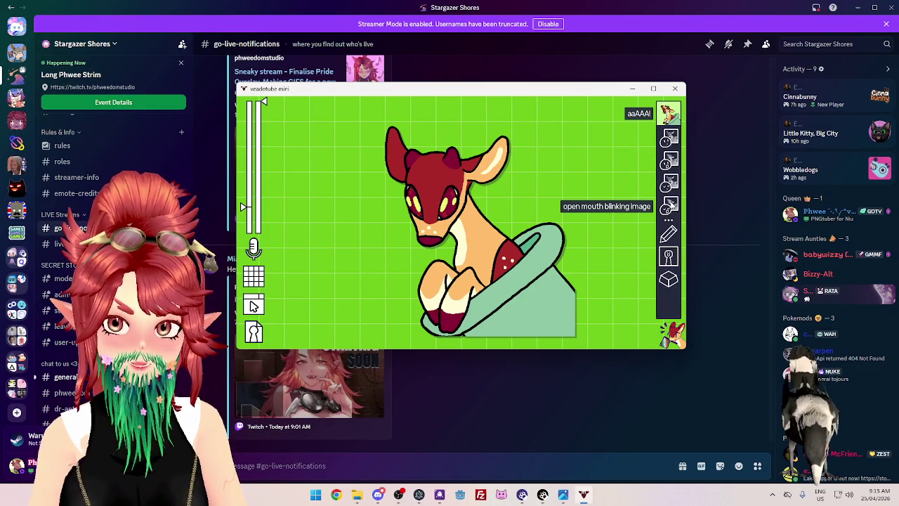
Step: Inspect the state's random move effect, then set the input source back to microphone device
click(670, 237)
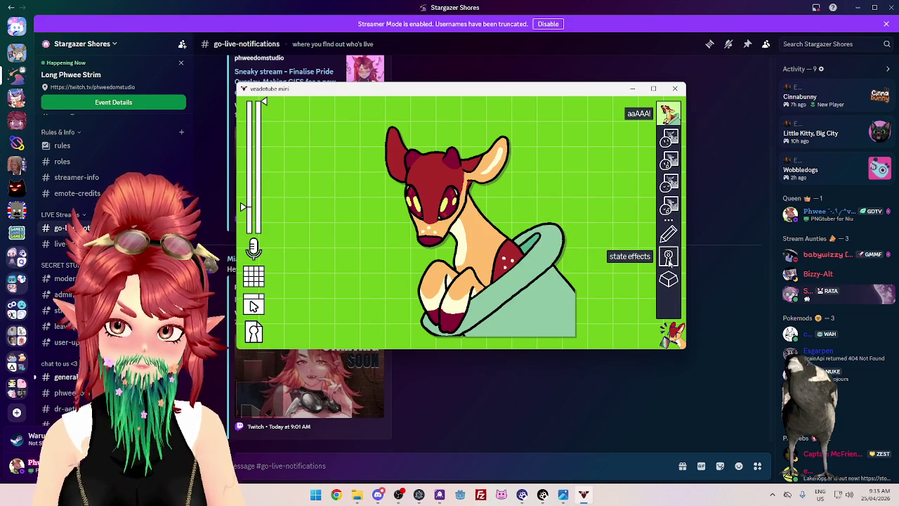
click(670, 258)
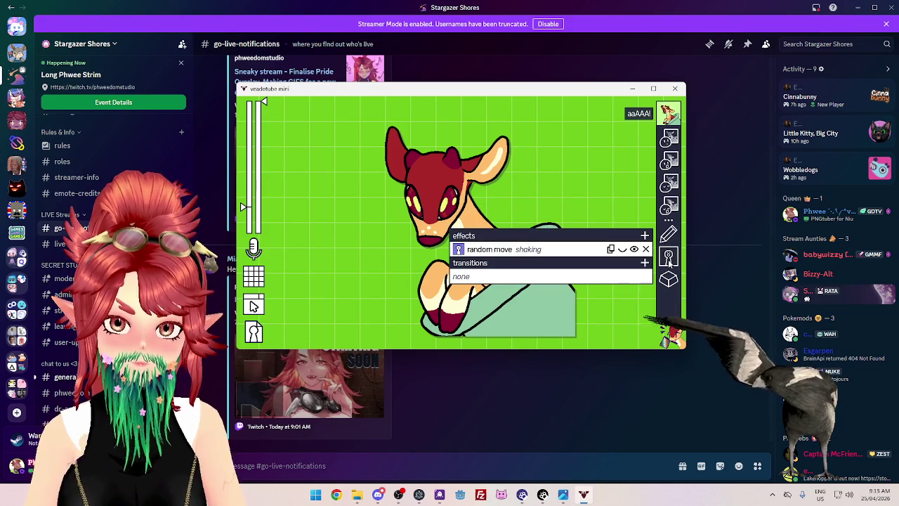
click(494, 250)
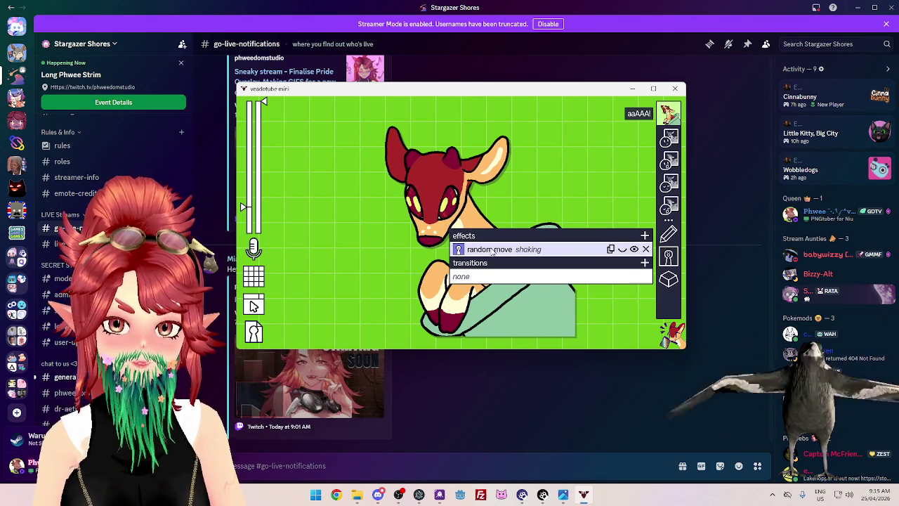
click(492, 231)
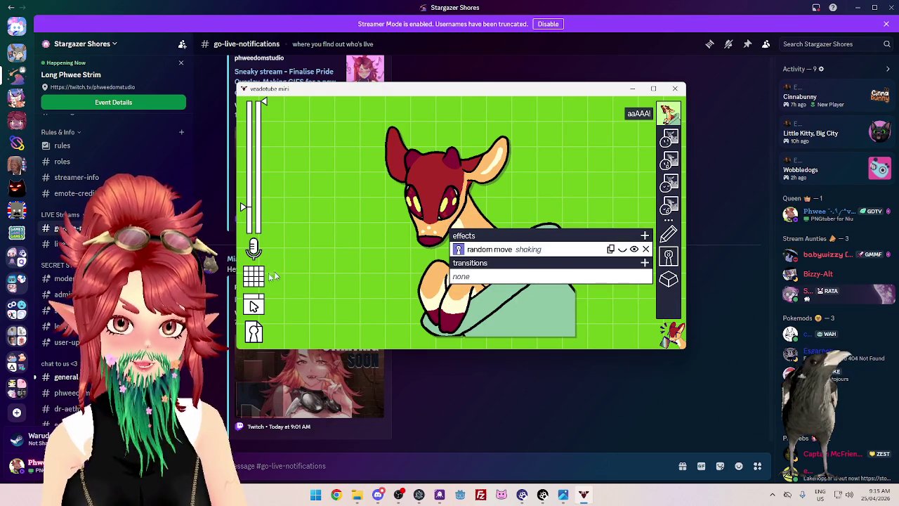
click(251, 249)
click(373, 184)
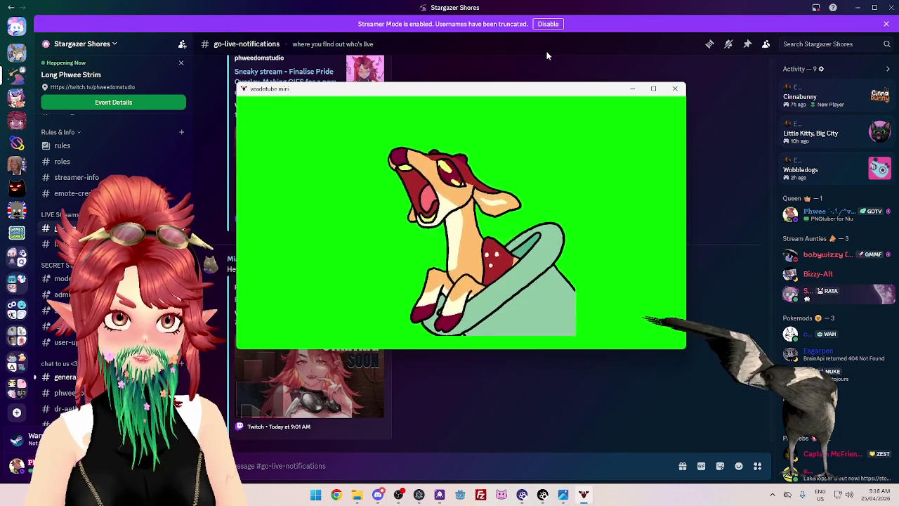
mouse_move(254, 331)
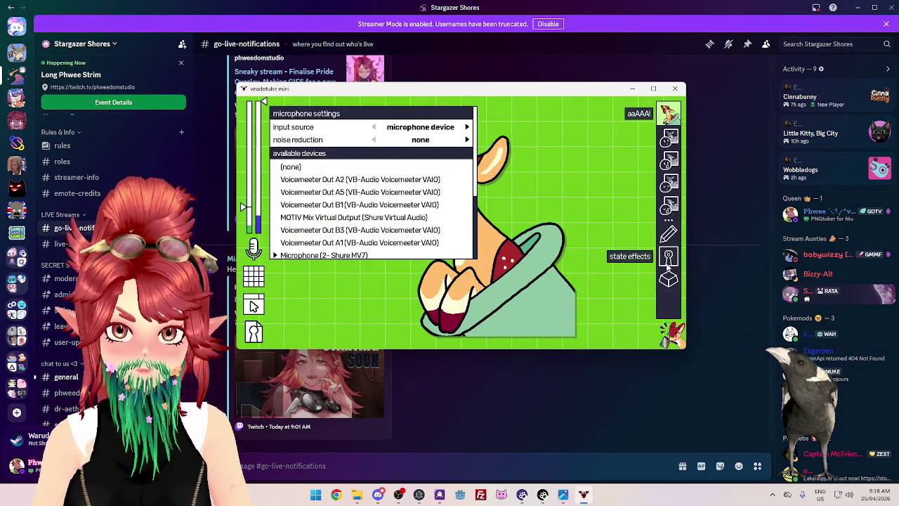
Step: Start loading a mini avatar and browse to the M2 Assets Programs\Veadotube folder
click(247, 336)
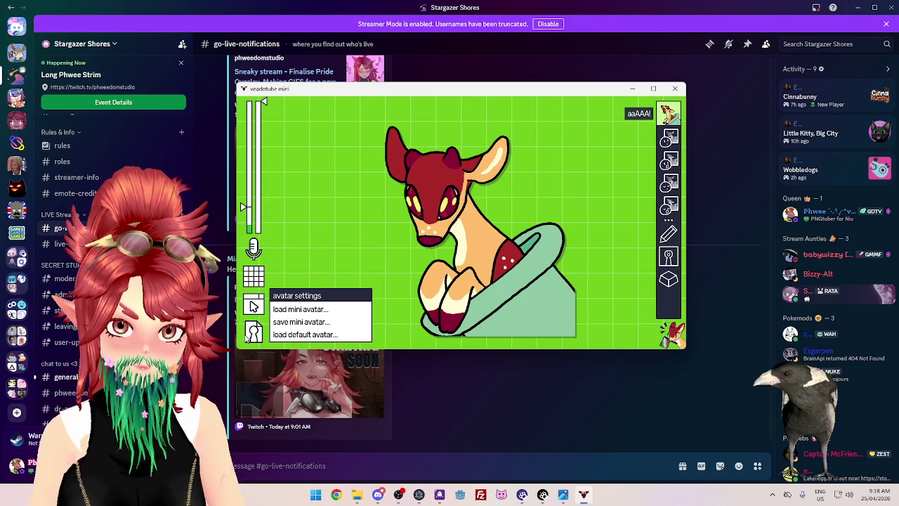
click(296, 311)
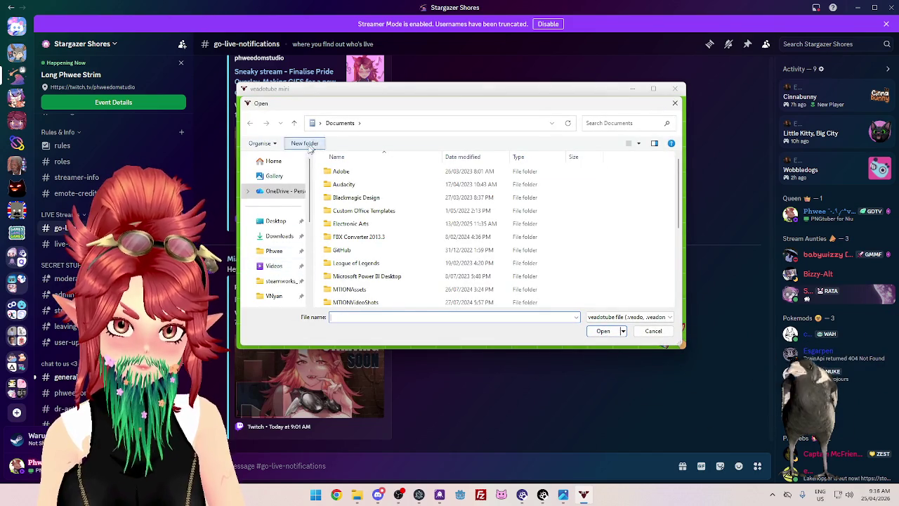
scroll(281, 232, down, 5)
click(276, 232)
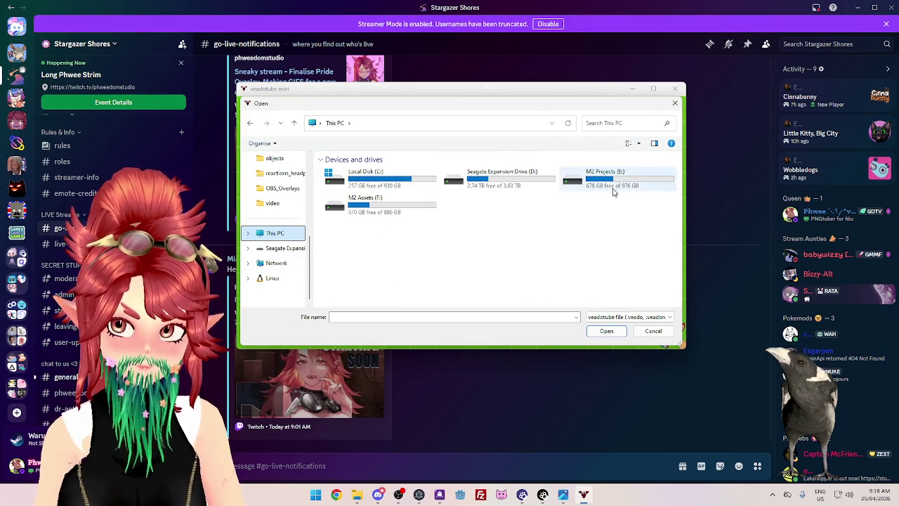
double_click(366, 204)
double_click(349, 248)
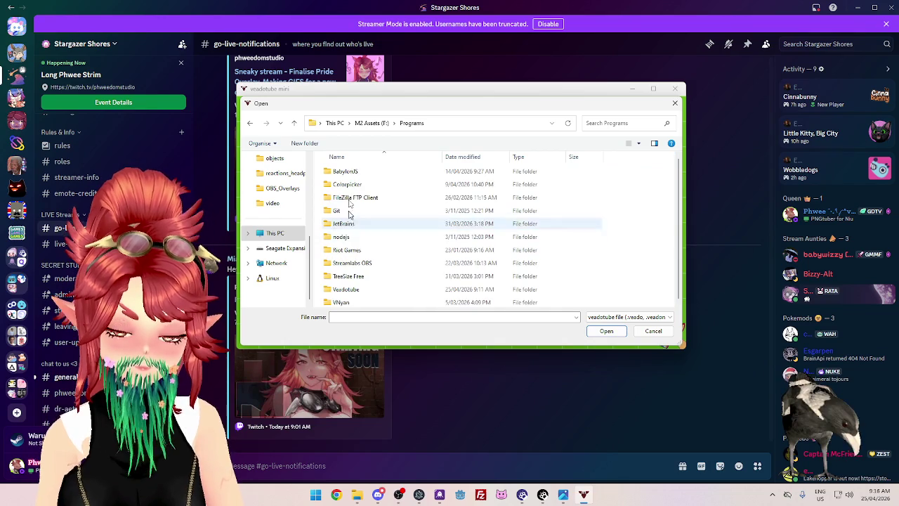
double_click(352, 289)
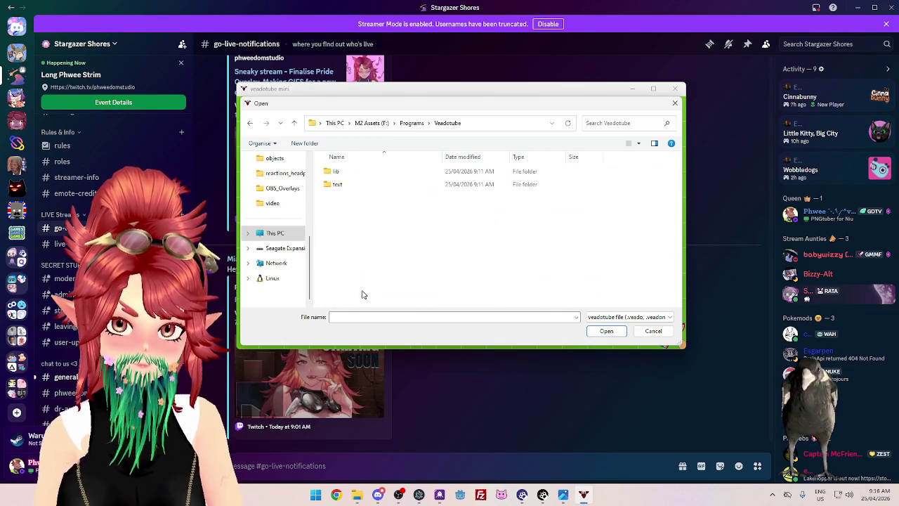
Step: Check the lib and text folders, then cancel without loading an avatar
double_click(346, 176)
click(448, 123)
double_click(344, 187)
click(655, 333)
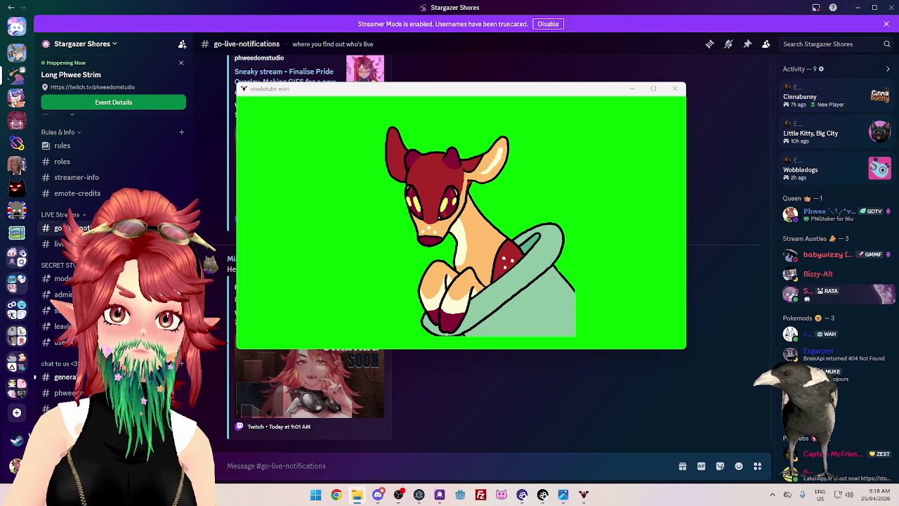
Step: In File Explorer, browse the lib and text folders, then open credits.txt
key(alt+Tab)
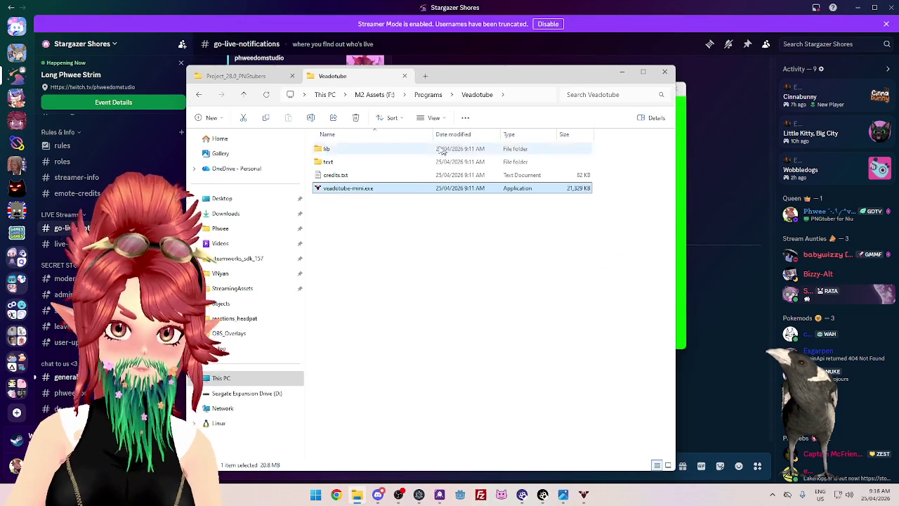
double_click(338, 147)
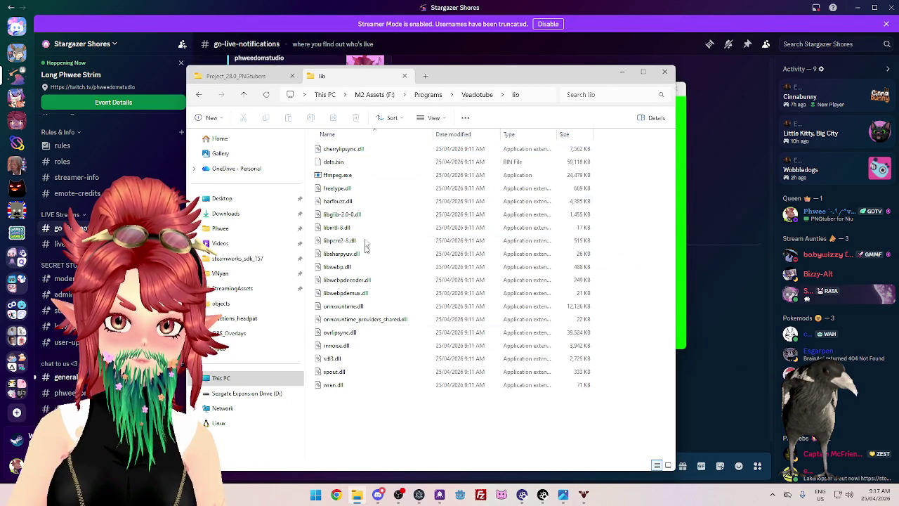
click(475, 94)
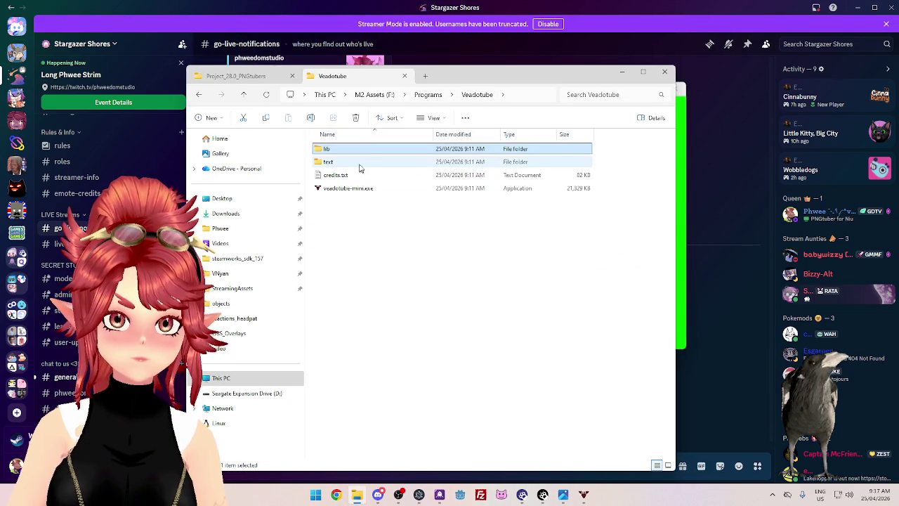
double_click(352, 163)
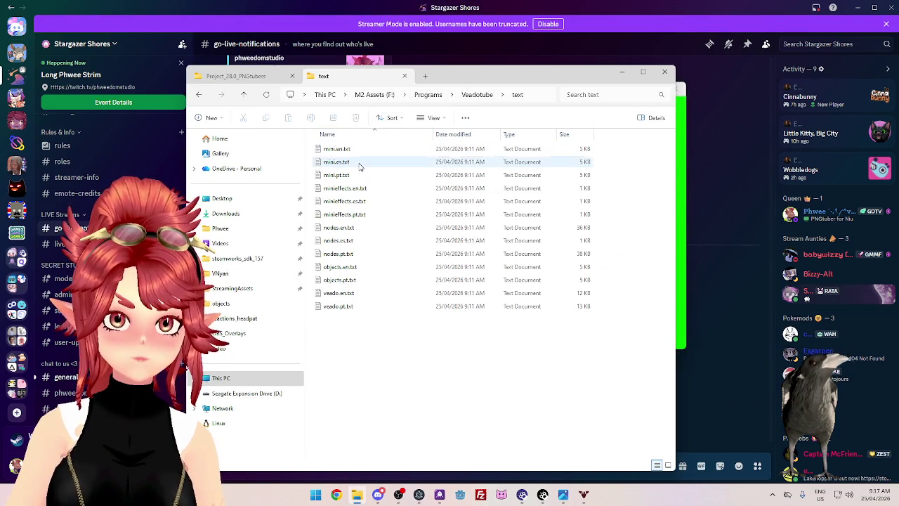
click(475, 94)
click(355, 178)
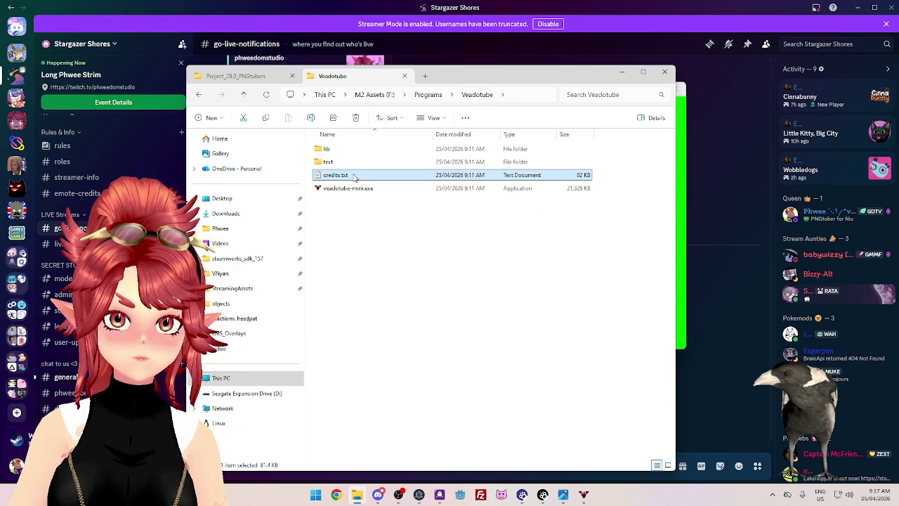
double_click(355, 178)
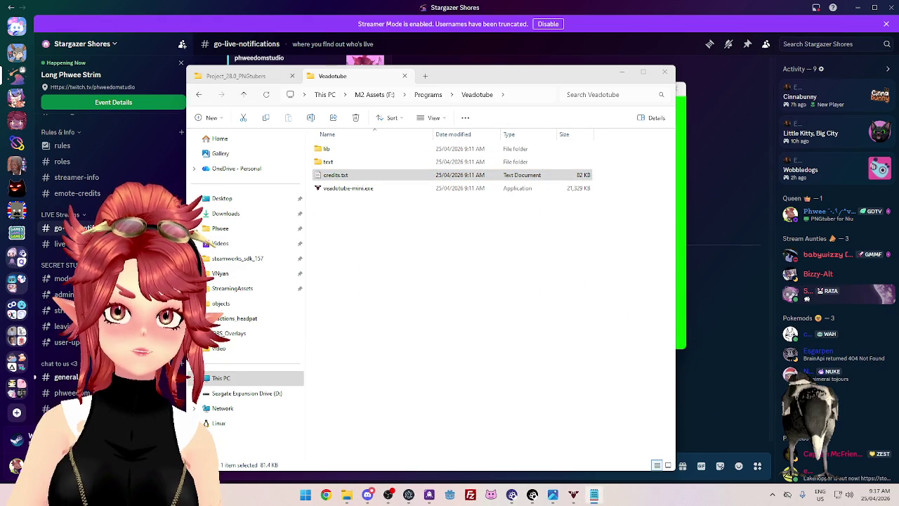
Step: Rearrange the Explorer and veadotube mini windows so both are visible
drag(604, 75, 458, 30)
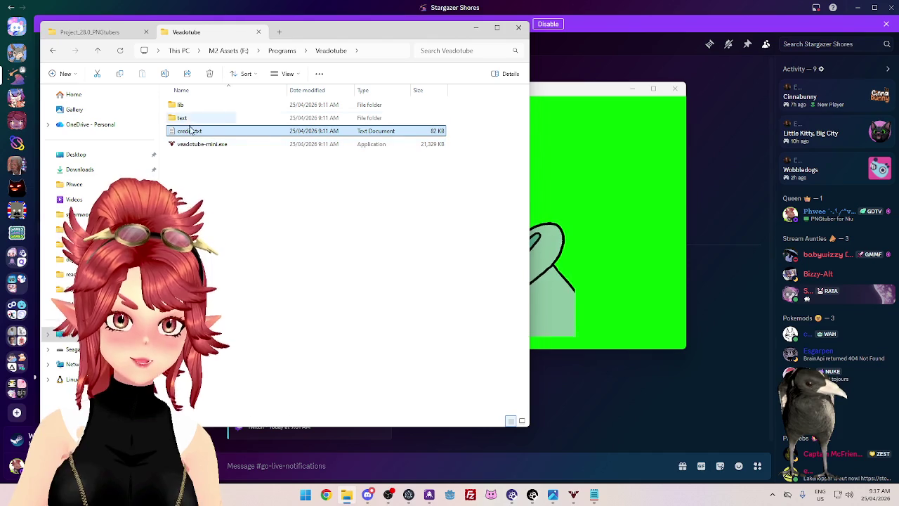
drag(331, 56, 412, 78)
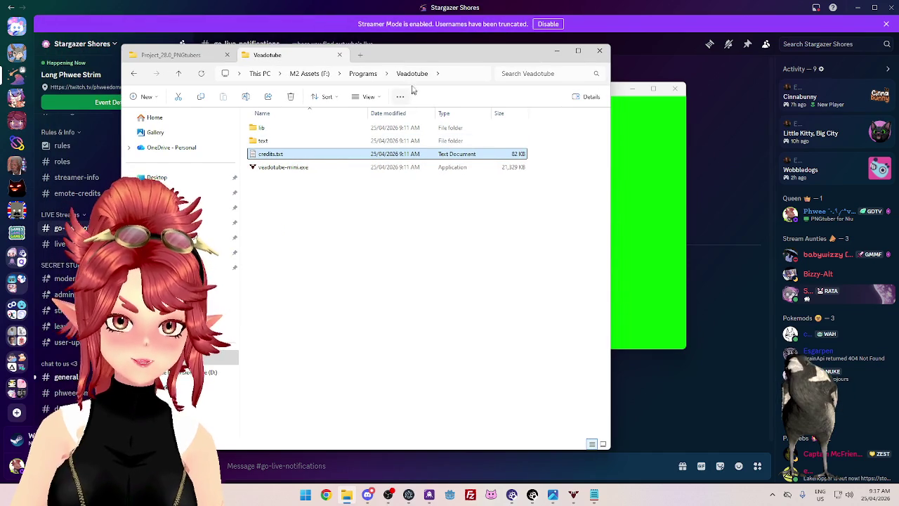
click(499, 7)
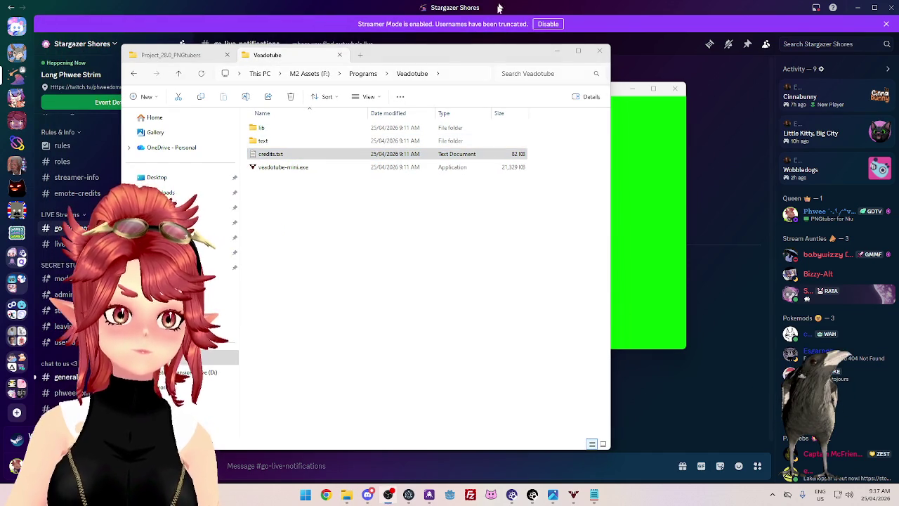
drag(365, 55, 352, 50)
click(390, 92)
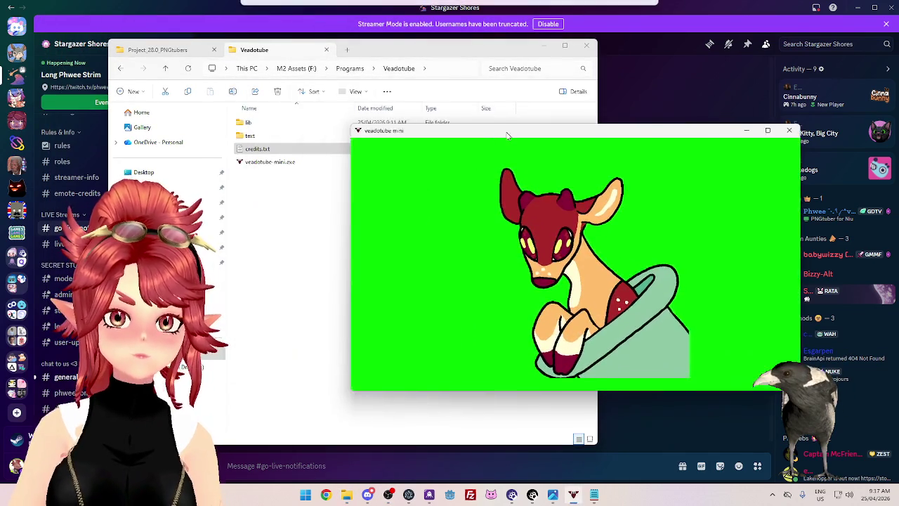
drag(390, 92, 491, 153)
click(263, 149)
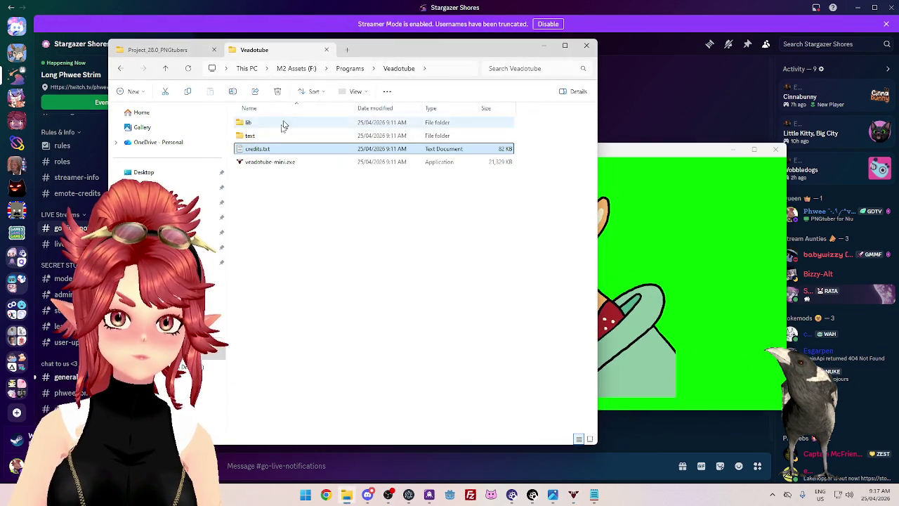
Step: Recheck the text and lib folders, then launch veadotube-mini.exe in a taller window
double_click(274, 138)
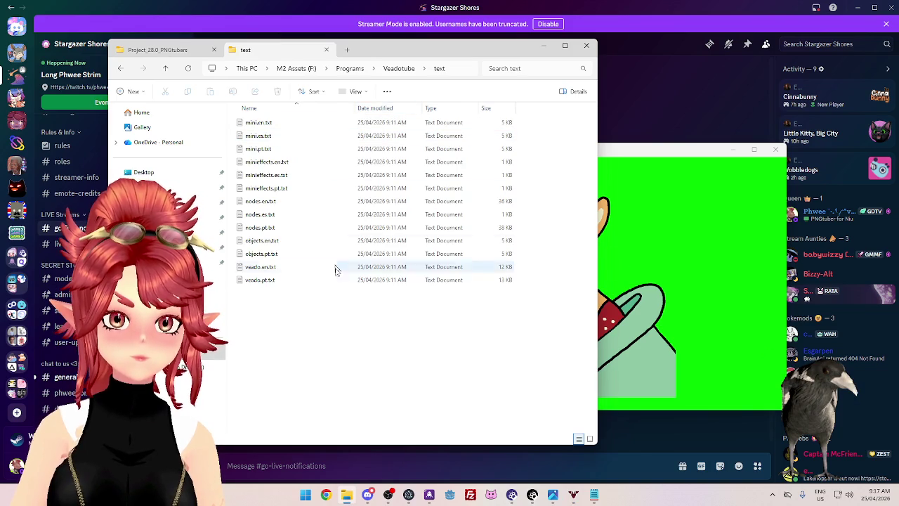
click(404, 68)
double_click(293, 124)
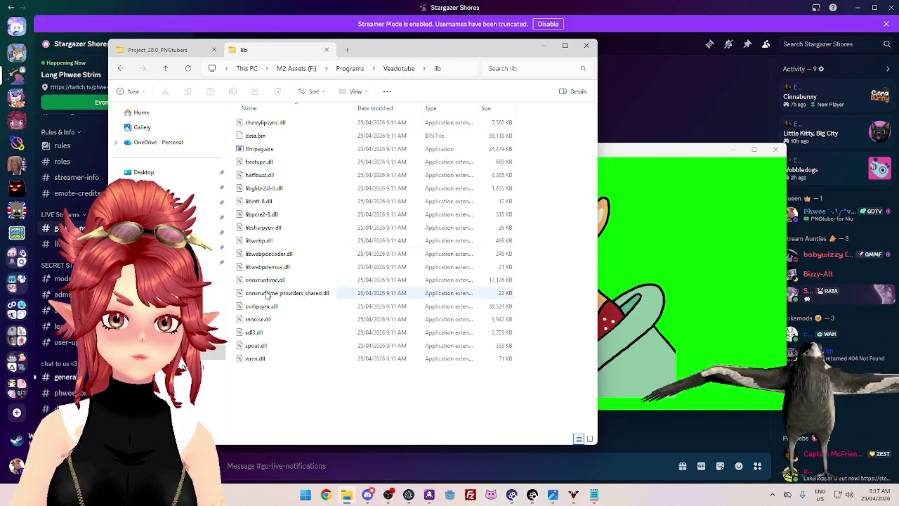
click(399, 68)
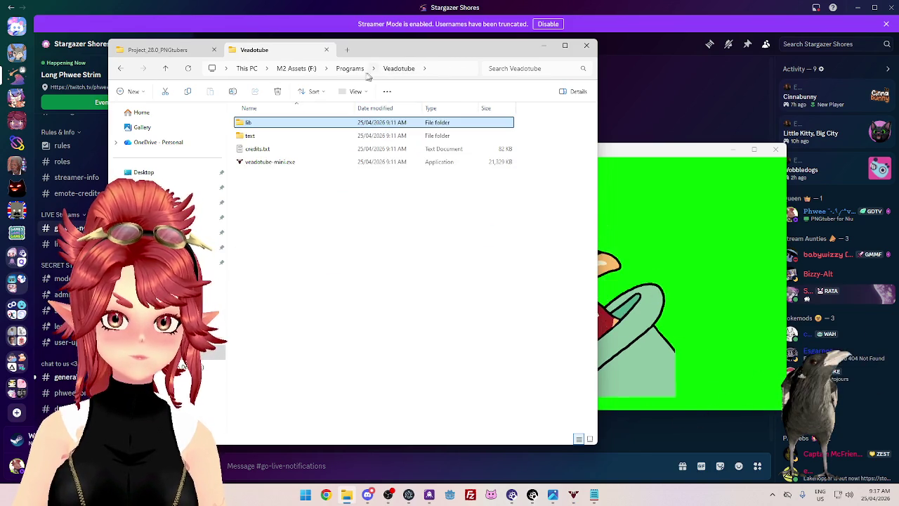
click(350, 68)
double_click(257, 240)
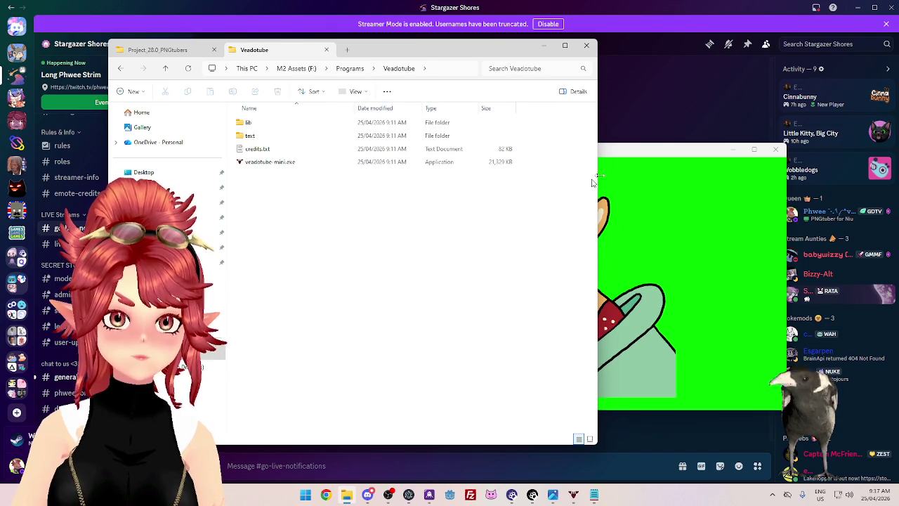
double_click(270, 161)
mouse_move(466, 145)
mouse_down()
mouse_move(466, 116)
mouse_move(324, 86)
mouse_up()
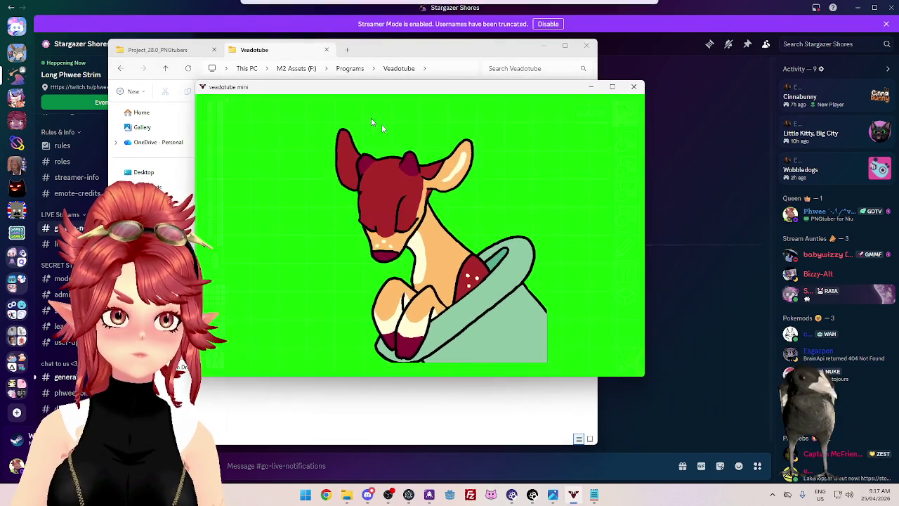
Step: Add a second state, aaAAA! 2, and choose replace image for its closed-mouth slot
click(625, 114)
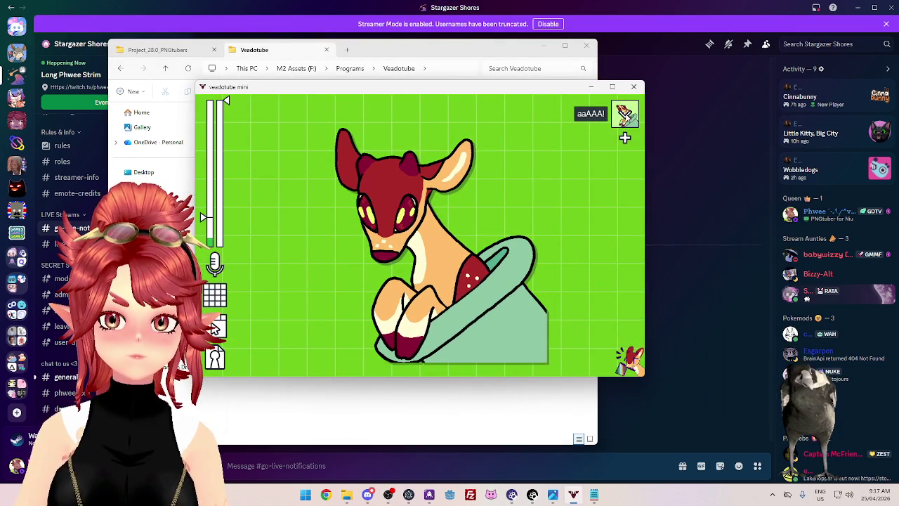
click(626, 139)
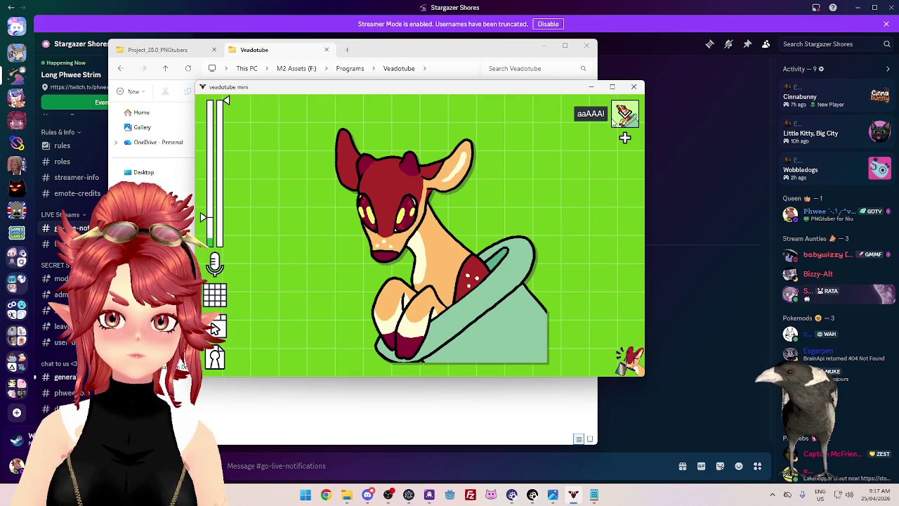
click(625, 137)
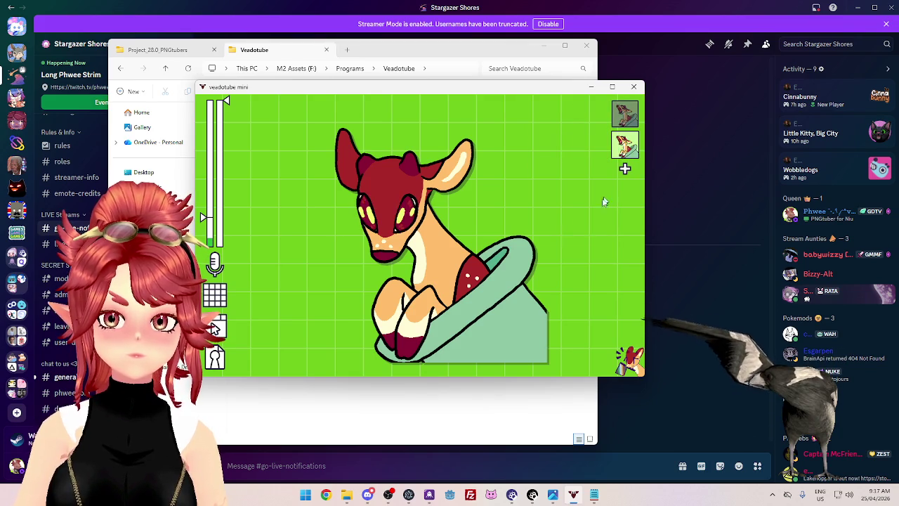
click(627, 144)
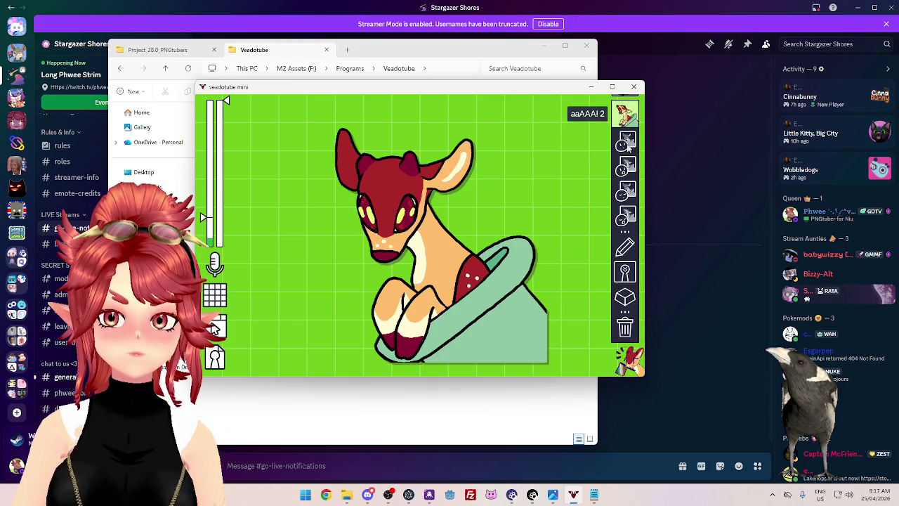
click(633, 143)
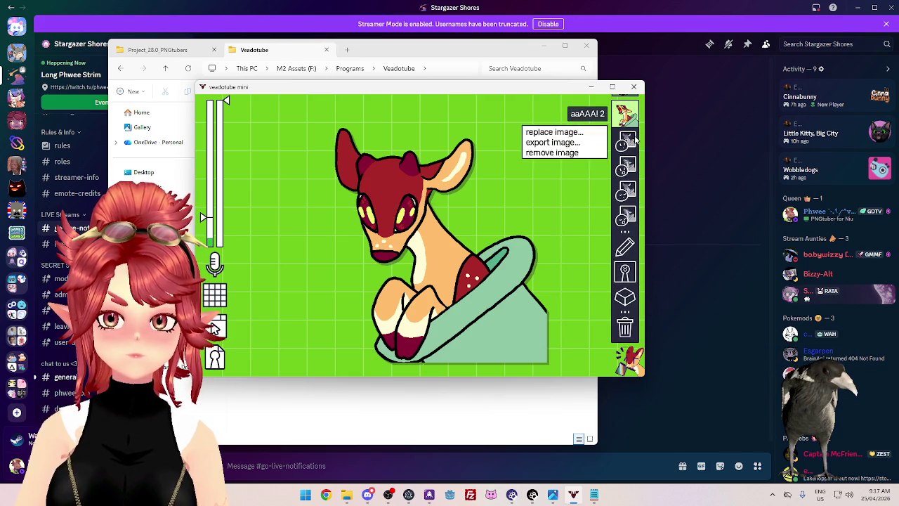
click(554, 129)
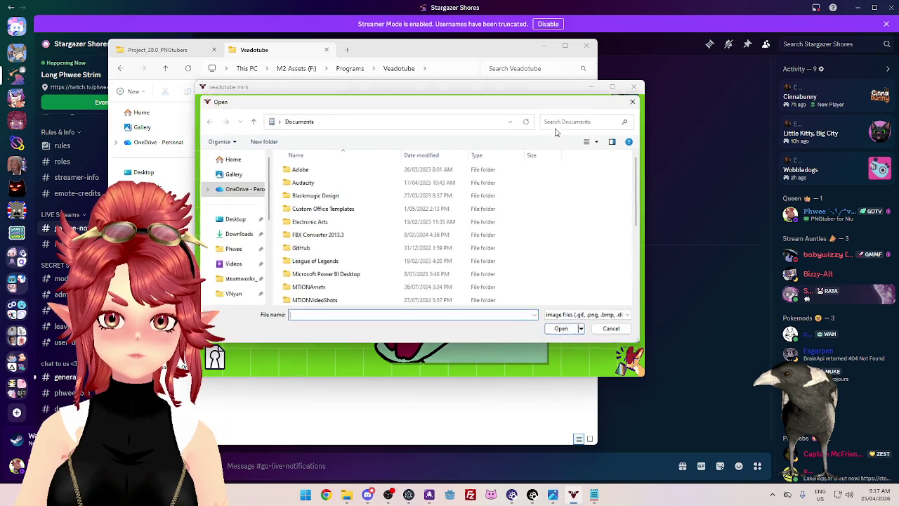
Step: Browse the image picker to the M2 Assets Programs\Veadotube folder
click(233, 250)
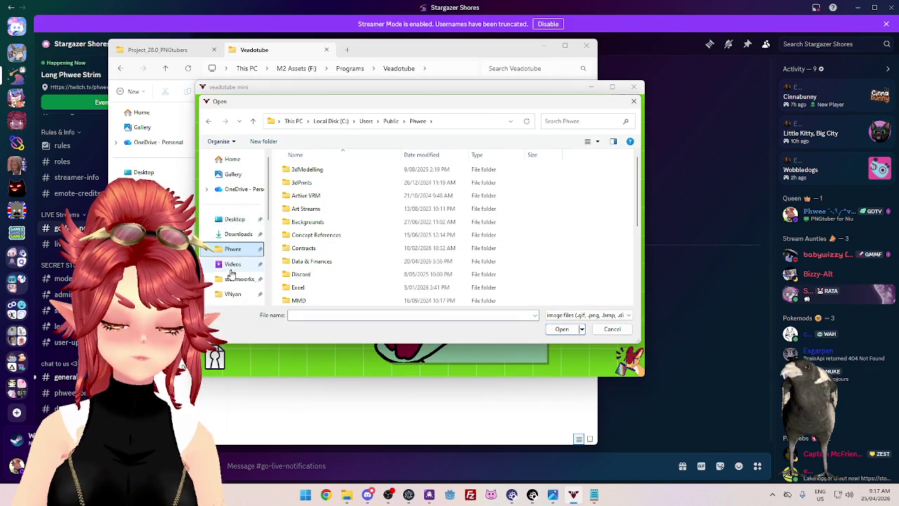
scroll(232, 274, down, 5)
double_click(311, 229)
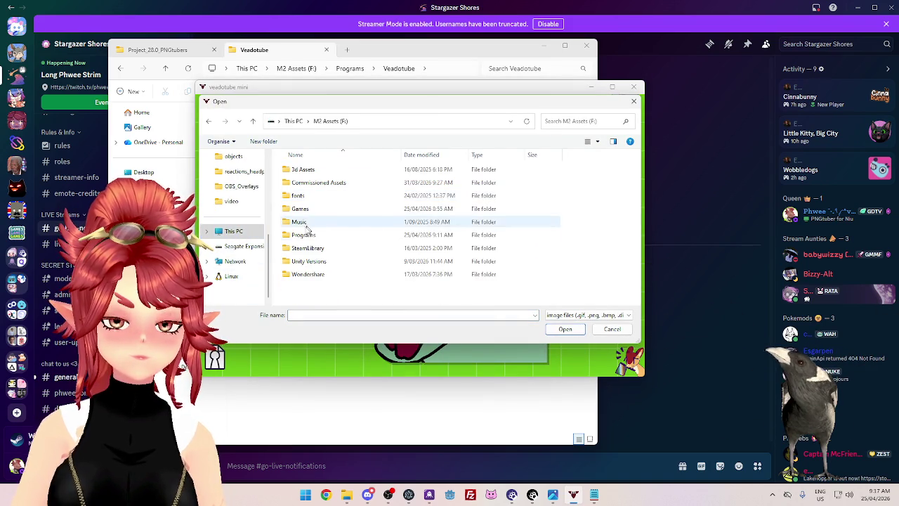
double_click(307, 234)
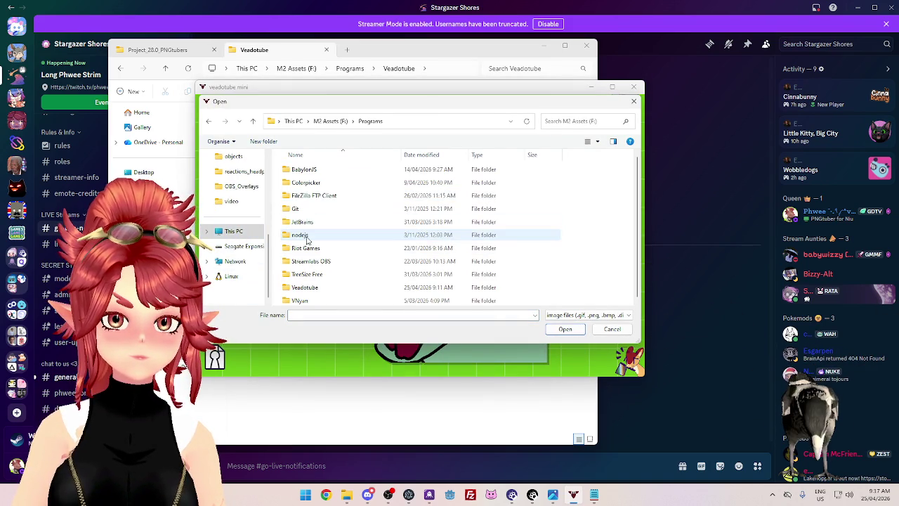
double_click(309, 287)
Step: Peek into the lib and text folders, then cancel without picking an image
double_click(316, 173)
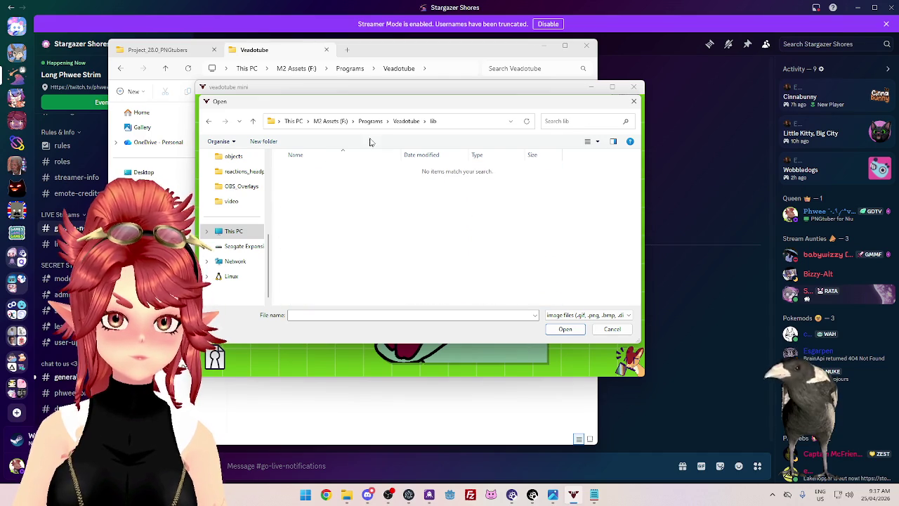
click(394, 129)
double_click(318, 184)
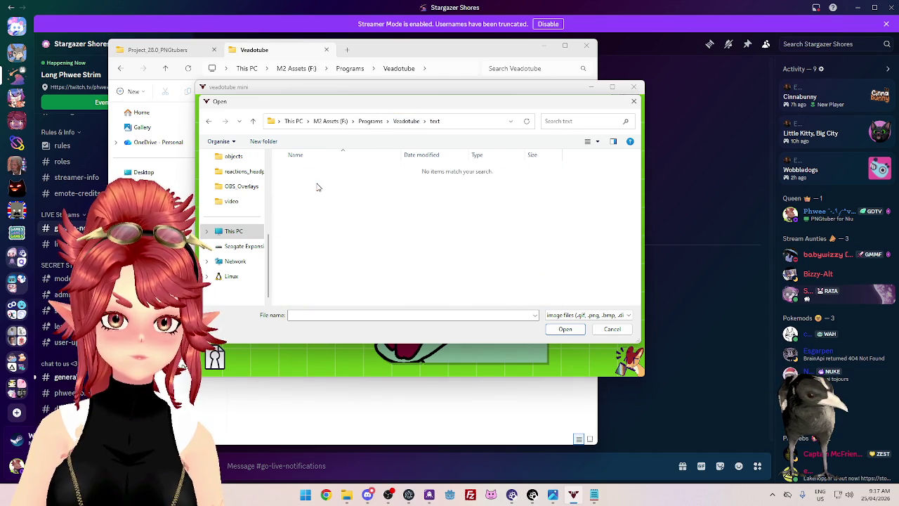
click(408, 122)
click(371, 121)
click(612, 328)
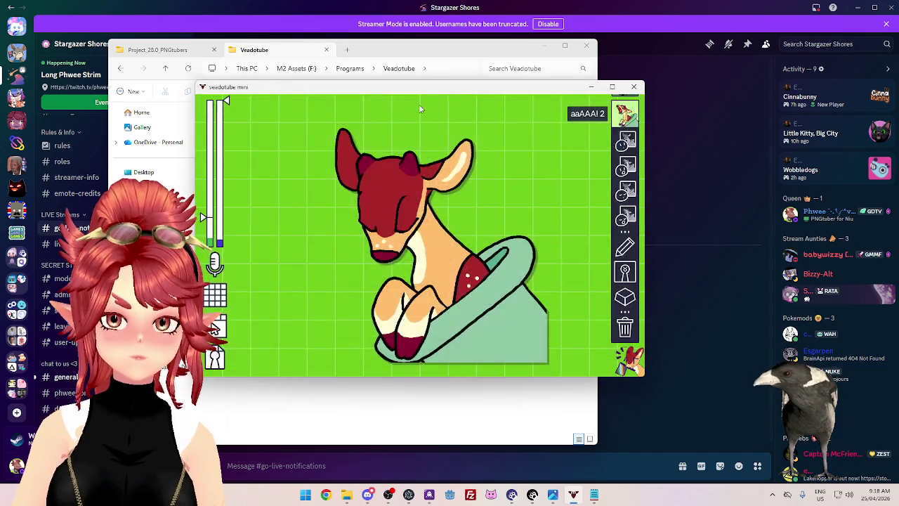
Step: Bring the veadotube window forward and nudge it slightly right and up
click(422, 60)
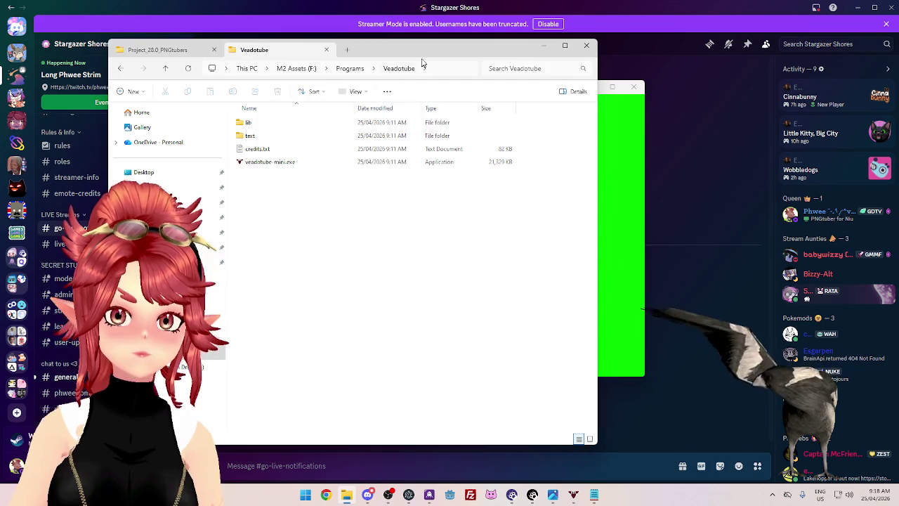
click(425, 35)
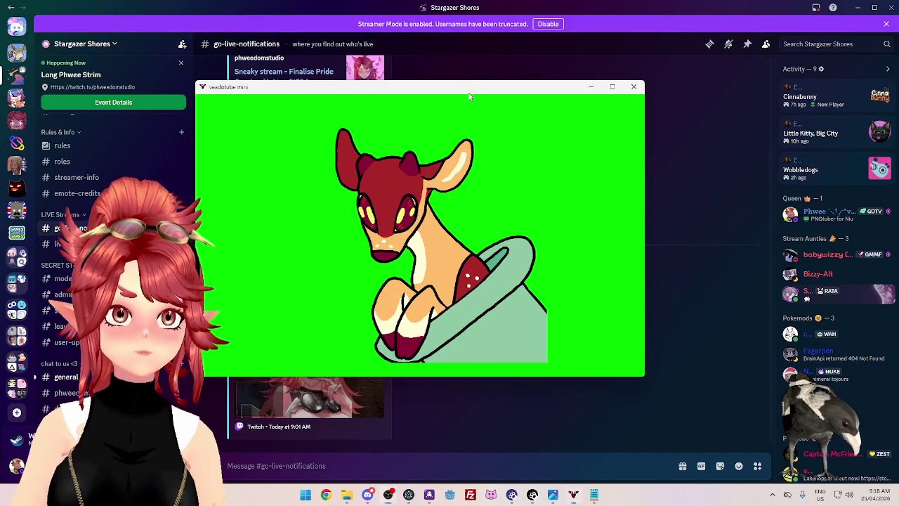
drag(466, 86, 480, 81)
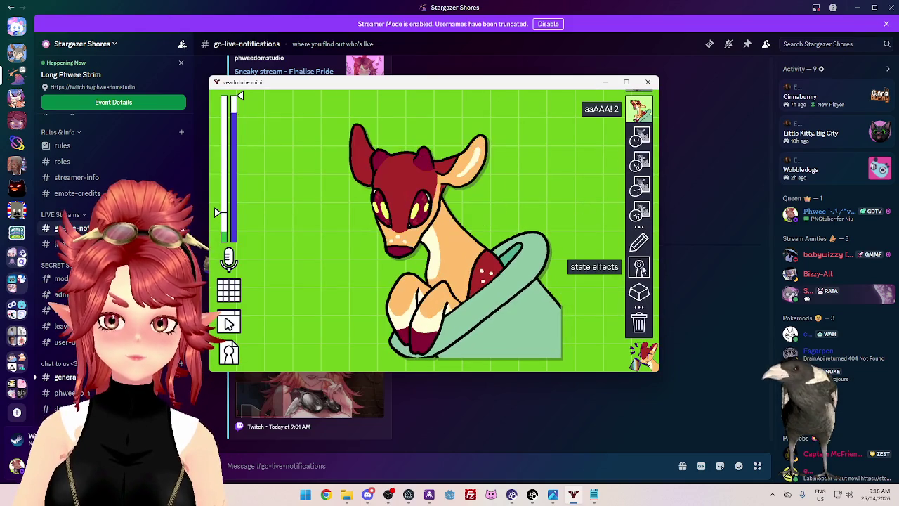
Step: Delete the aaAAA! 2 state, confirming with 'yes!', and open the IMG_3874.jpg sketch
click(639, 322)
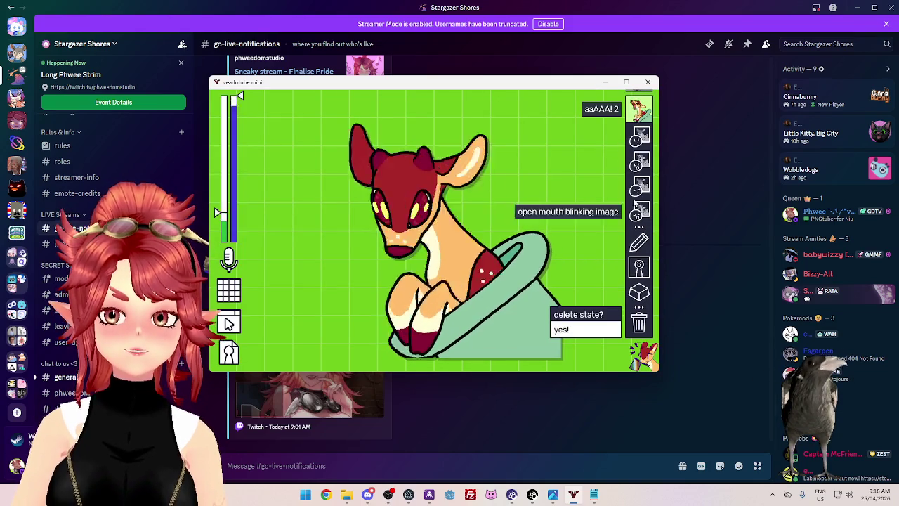
click(590, 330)
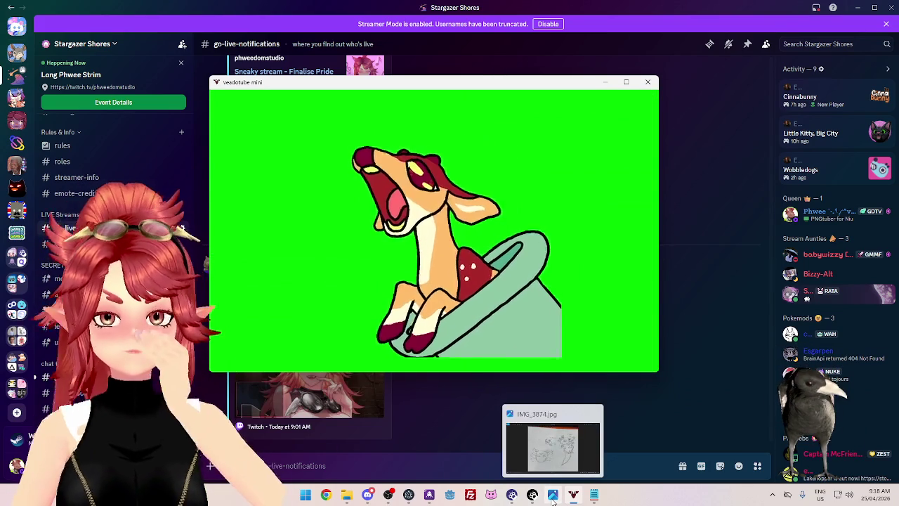
click(553, 496)
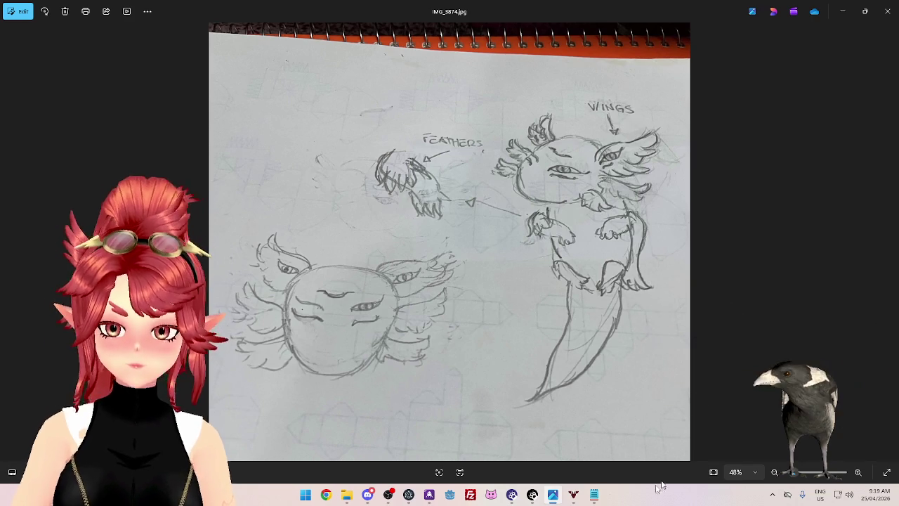
Step: Bring veadotube mini with the deer avatar back in front of the sketch photo
click(573, 494)
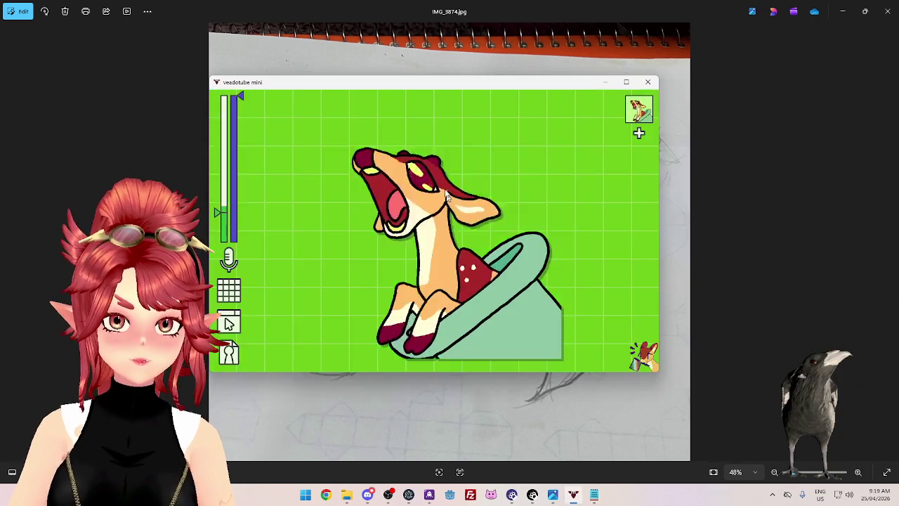
Step: Load the default O Gato cat avatar in place of the deer
click(232, 355)
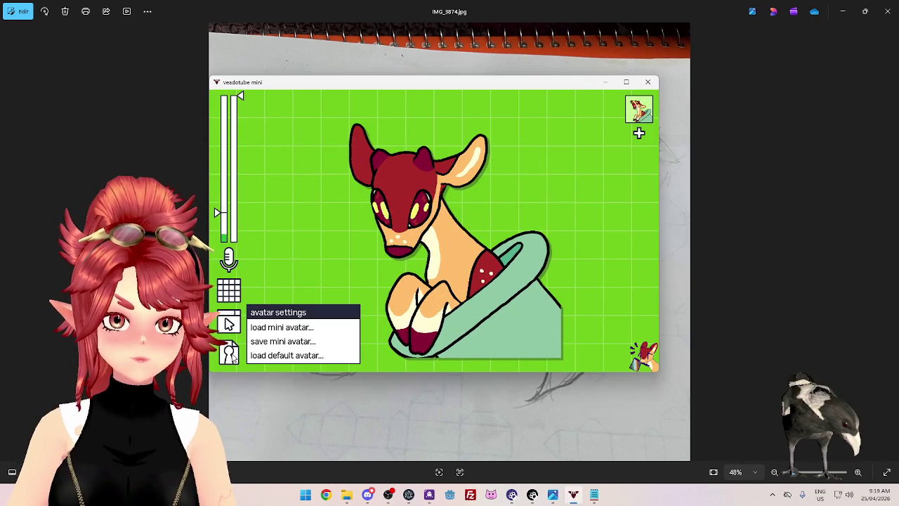
click(252, 356)
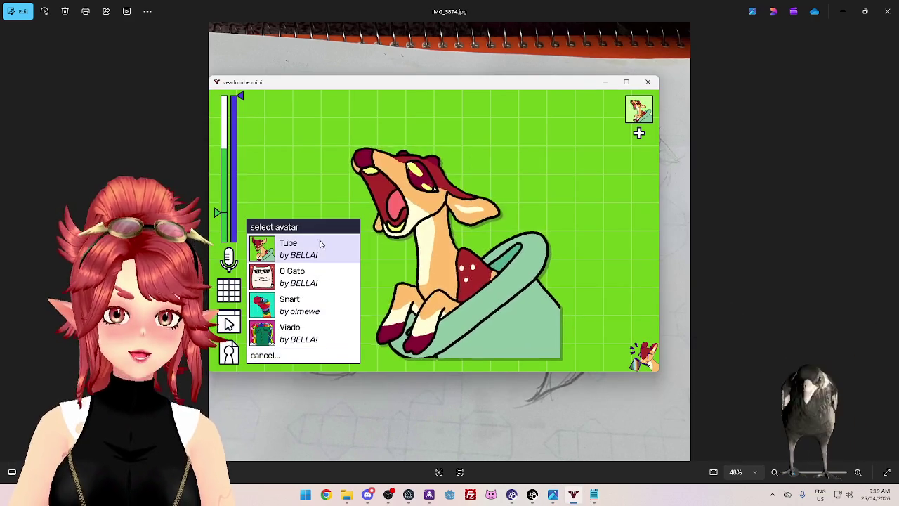
click(307, 278)
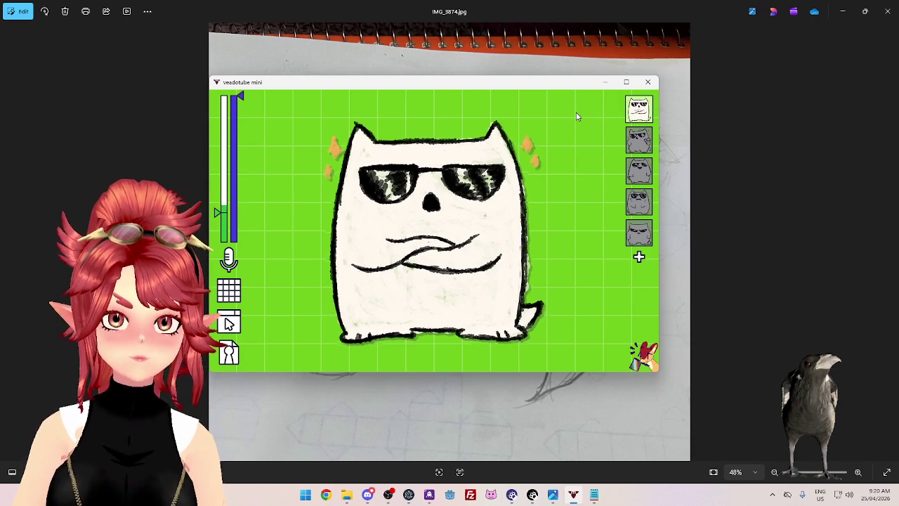
Step: Switch the cat to its pointing state #2 and check that state's editing options
click(640, 140)
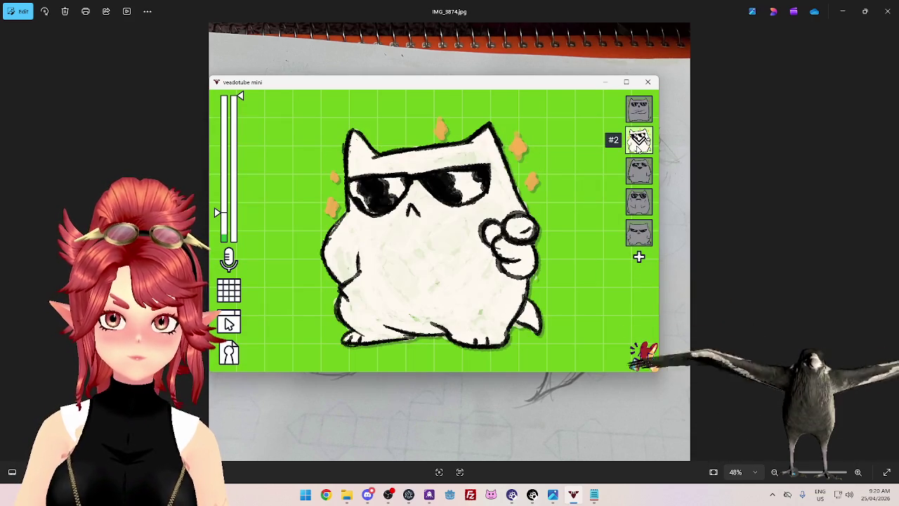
click(645, 114)
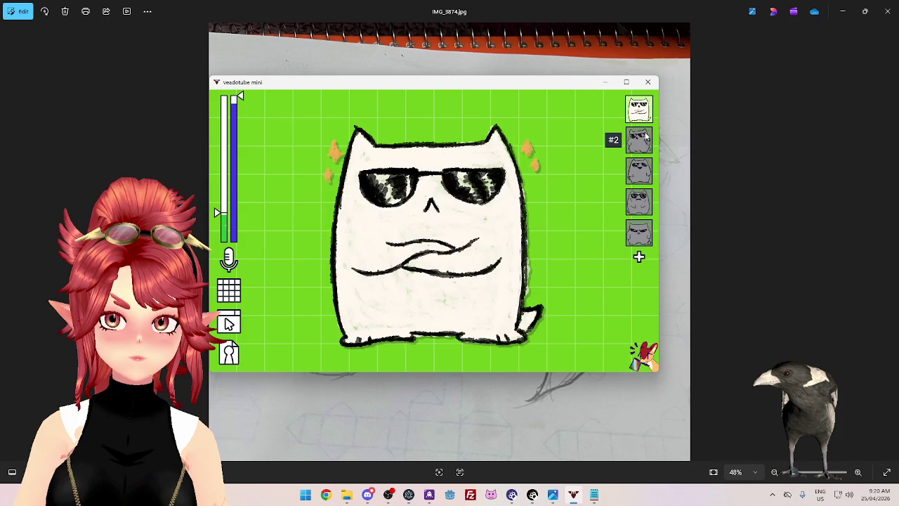
click(647, 136)
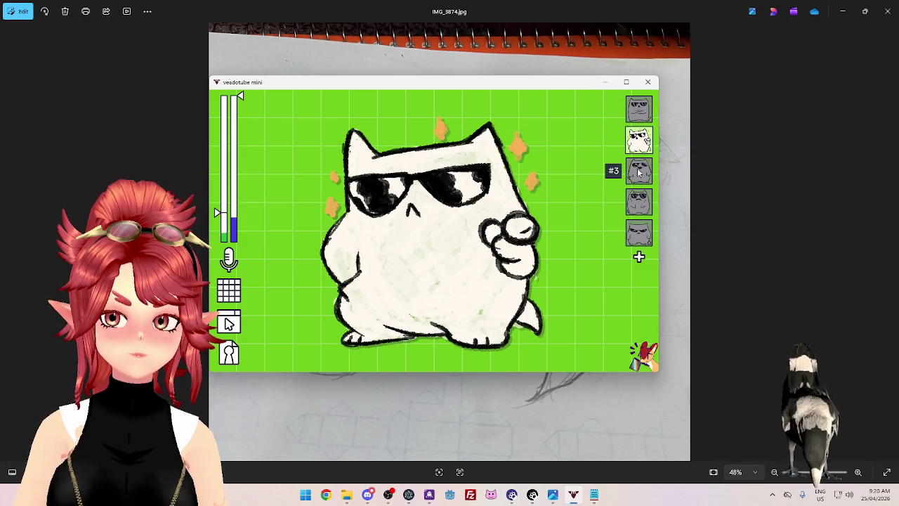
right_click(640, 140)
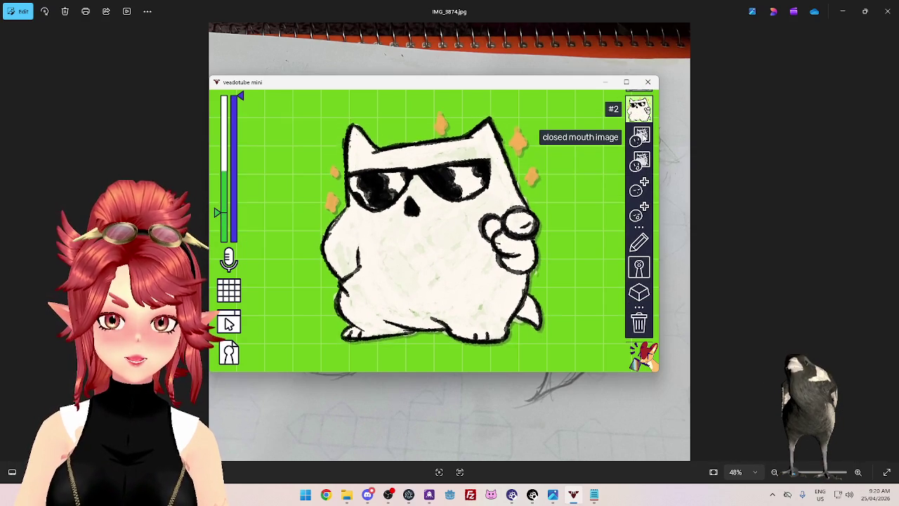
right_click(639, 151)
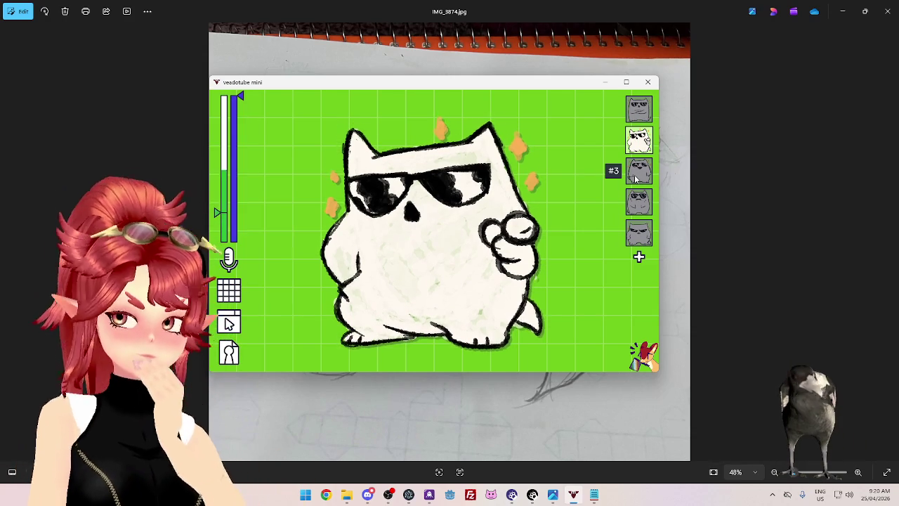
Step: Cycle the cat through states #3, #4 and #5, then back down to state #1
click(638, 172)
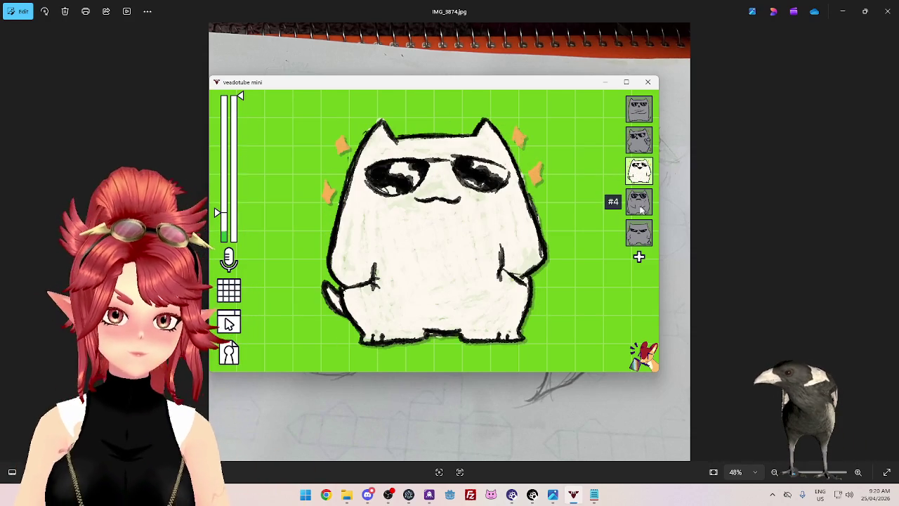
click(640, 207)
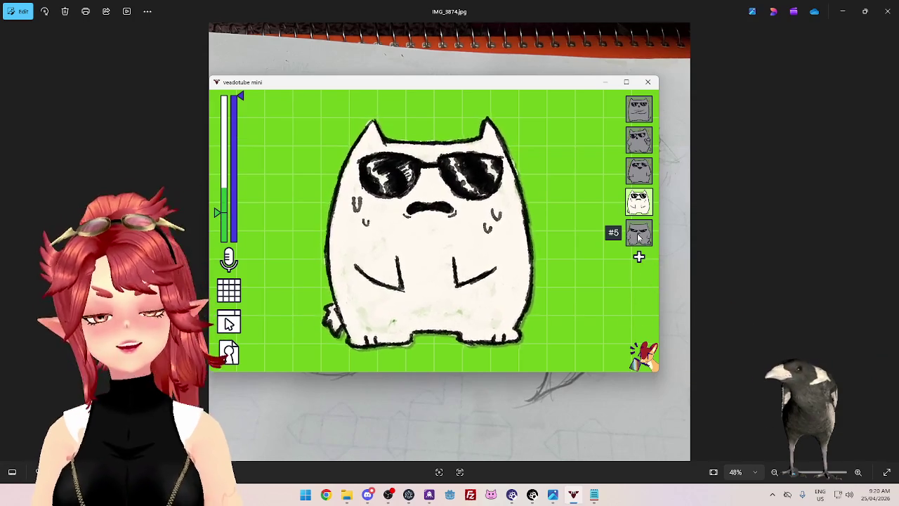
click(639, 238)
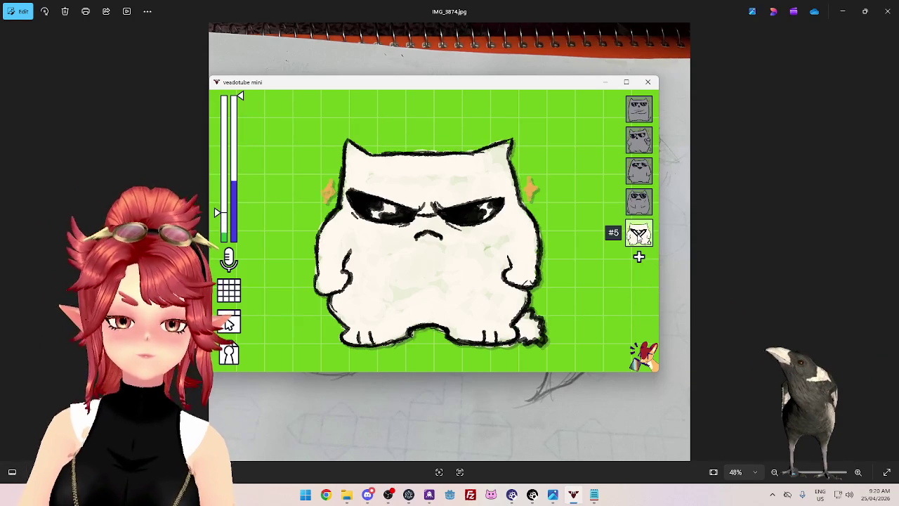
click(643, 179)
click(640, 144)
click(637, 179)
click(640, 202)
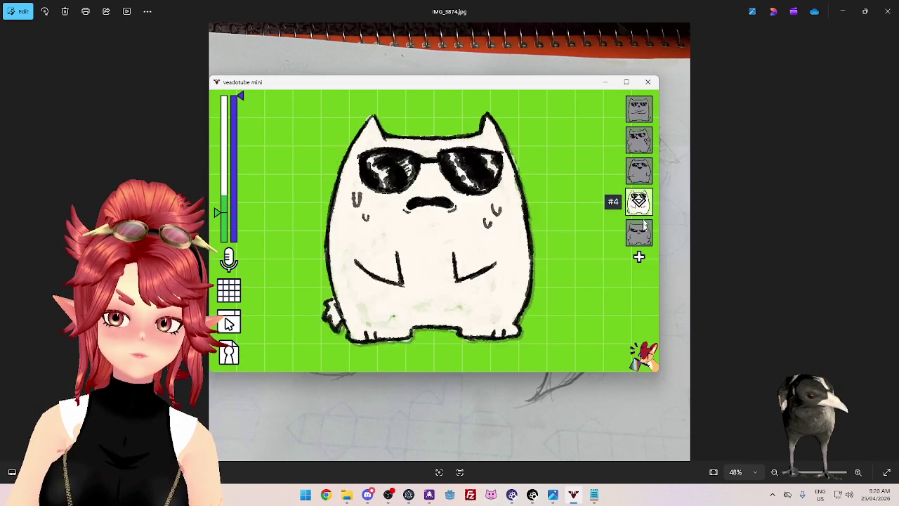
click(639, 233)
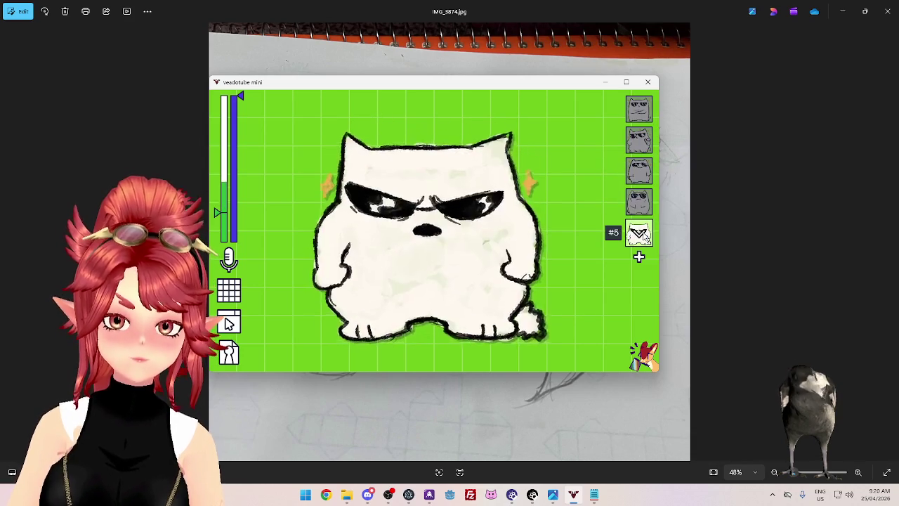
click(640, 205)
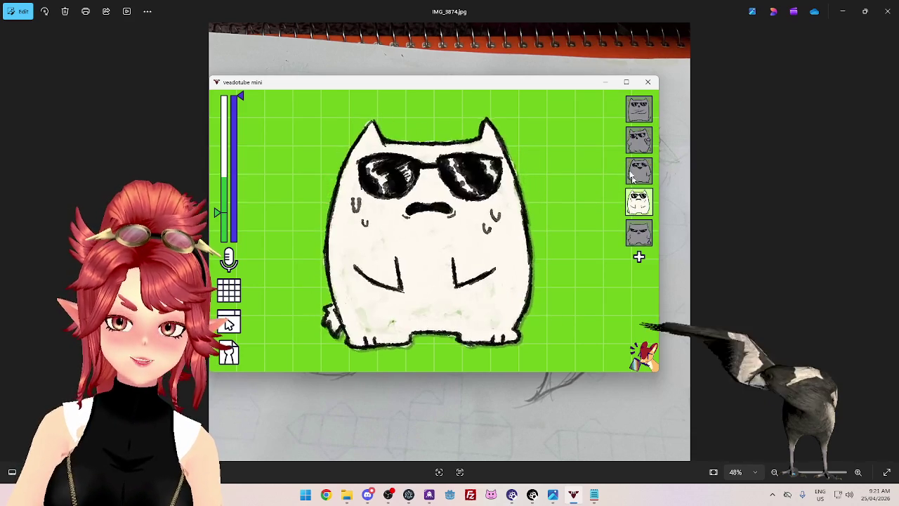
click(639, 173)
click(639, 141)
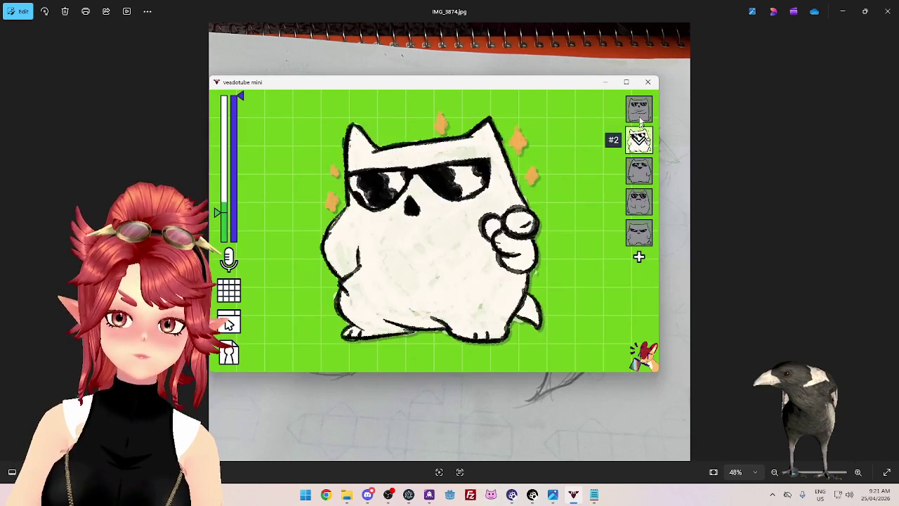
click(640, 113)
Step: Step through states #2–#5, ending on the angry cat, and bring up microphone settings
click(640, 144)
click(639, 173)
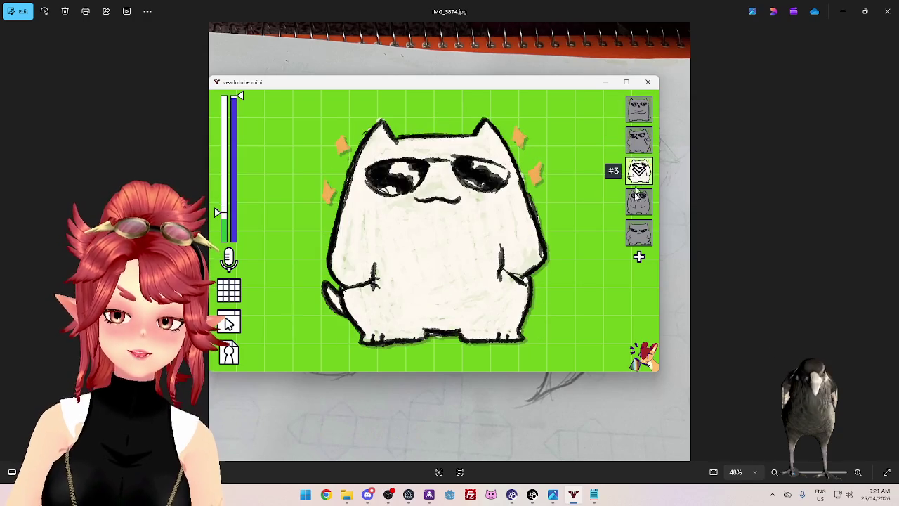
click(639, 203)
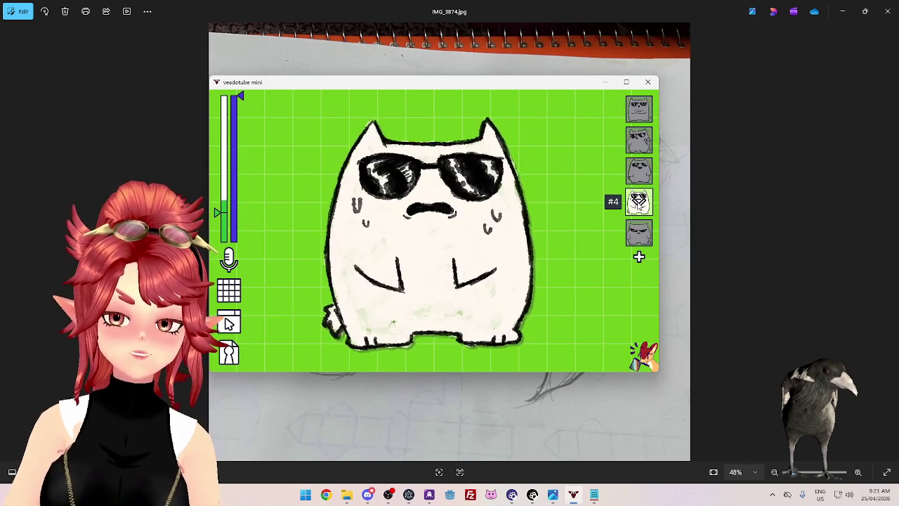
click(640, 110)
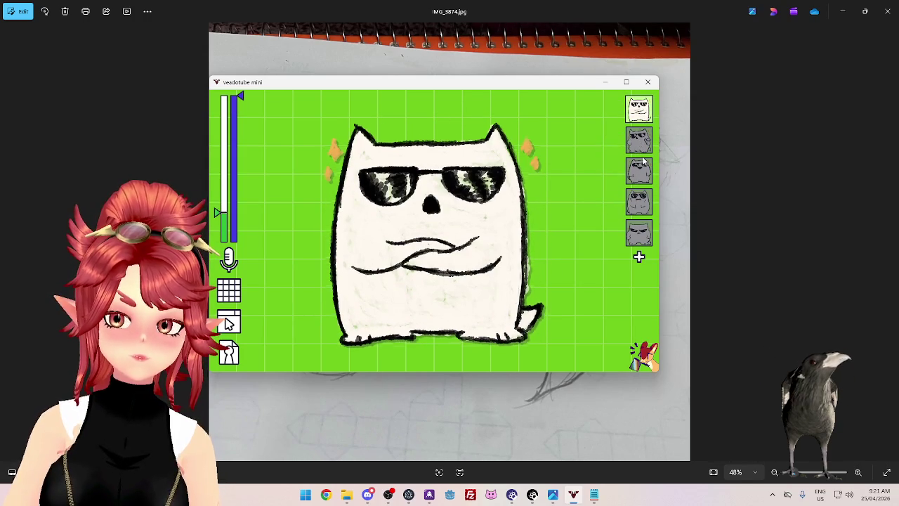
click(640, 140)
click(639, 173)
click(639, 202)
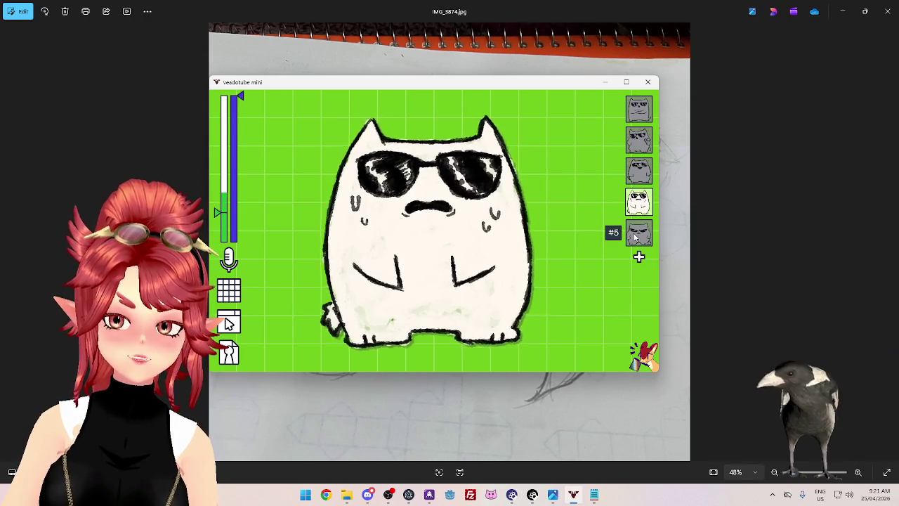
click(639, 231)
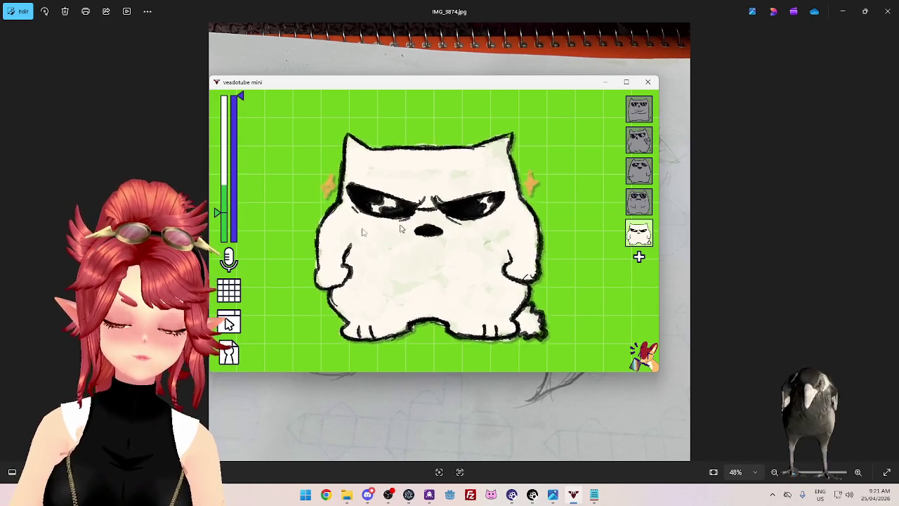
click(229, 261)
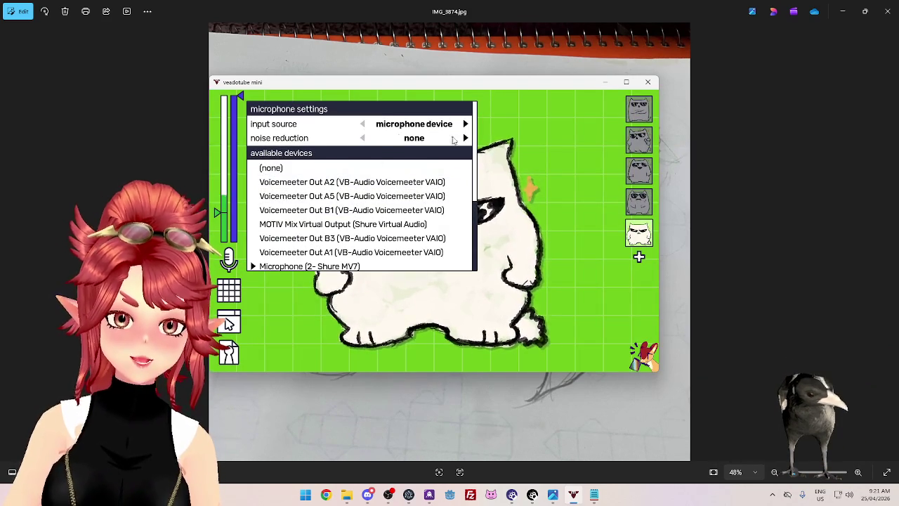
Step: Set the microphone input source to Discord, then try the first, pointing and front-facing states
click(467, 124)
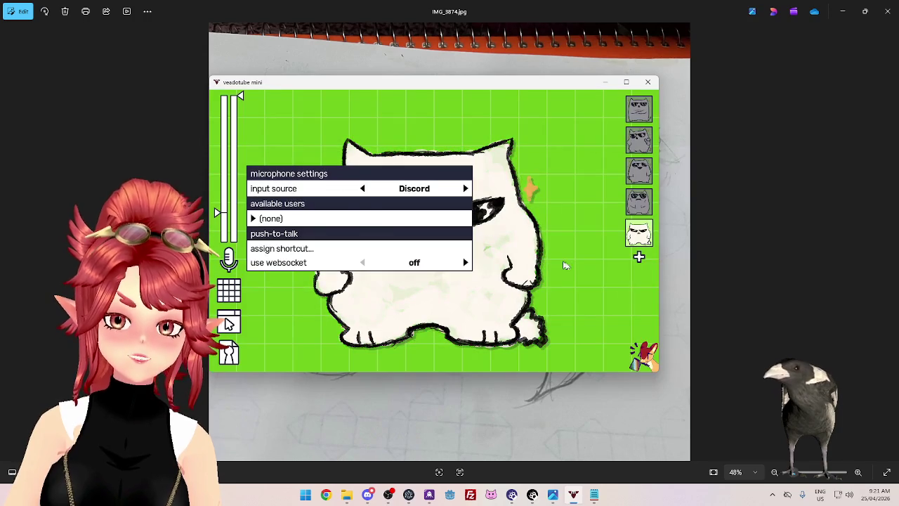
click(587, 328)
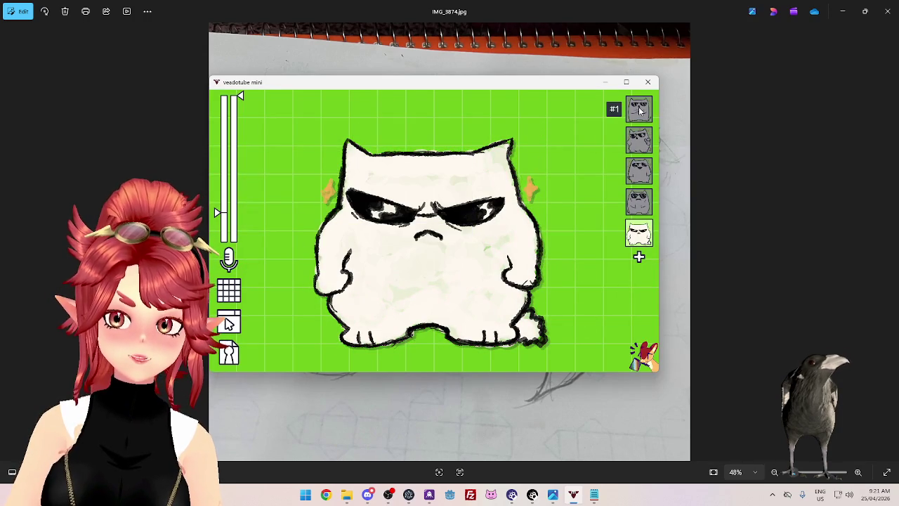
click(640, 110)
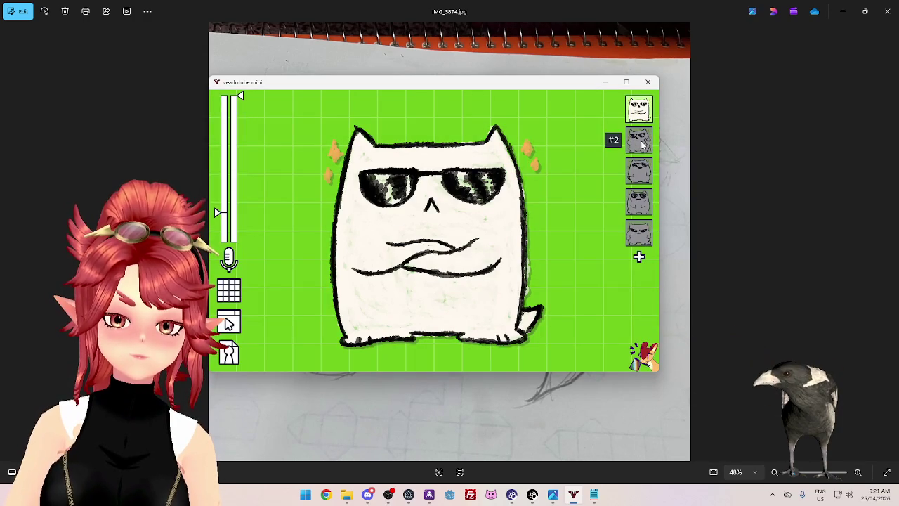
click(640, 144)
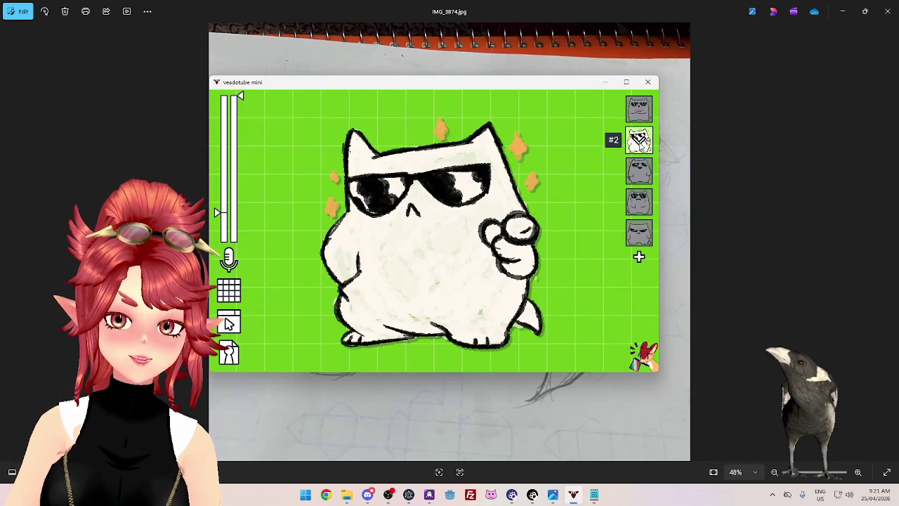
click(639, 170)
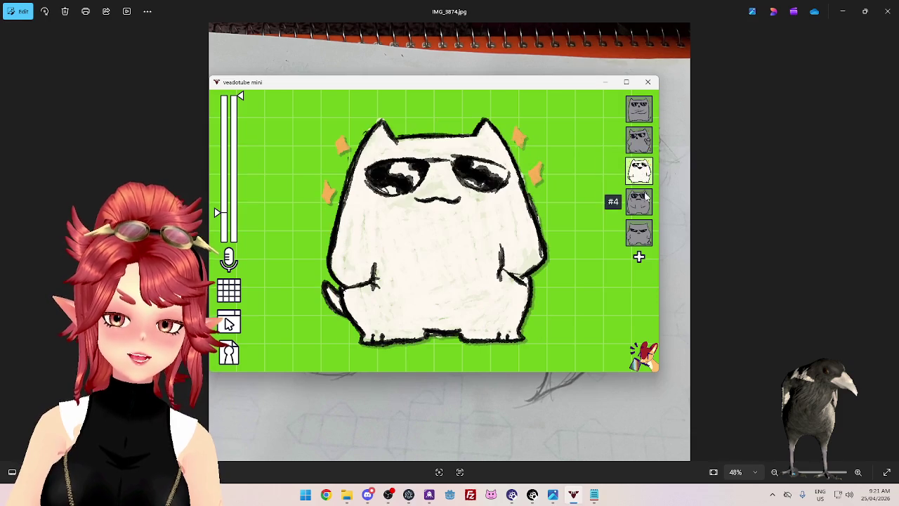
Step: Toggle among the first three cat states, ending on the sweating sunglasses state #4
click(640, 140)
click(640, 109)
click(641, 140)
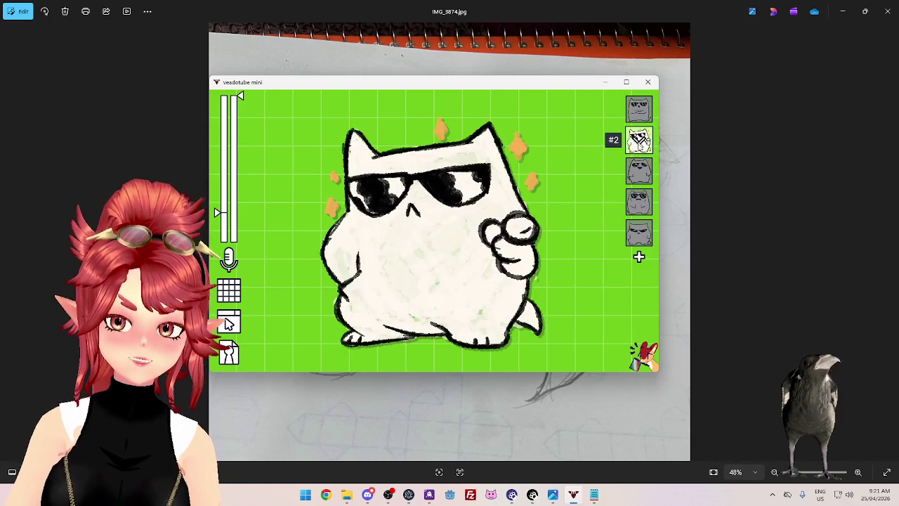
click(640, 170)
click(639, 141)
click(639, 109)
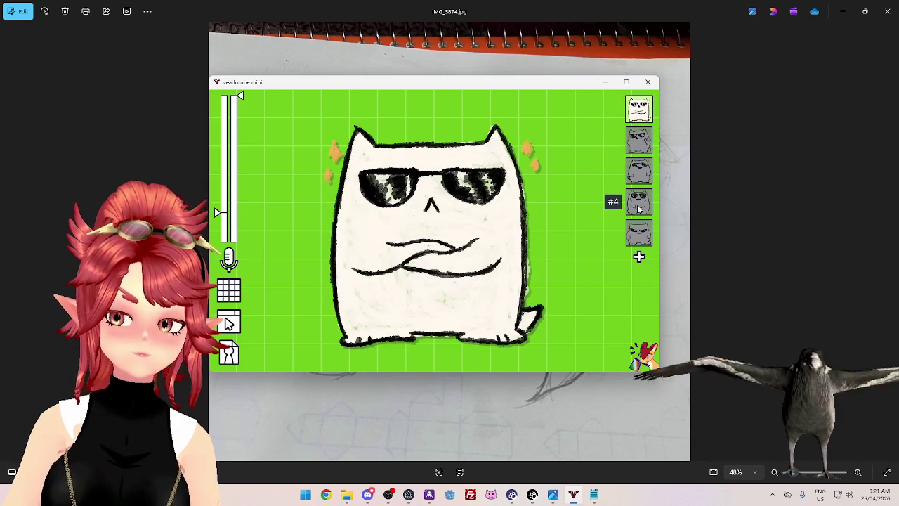
click(639, 202)
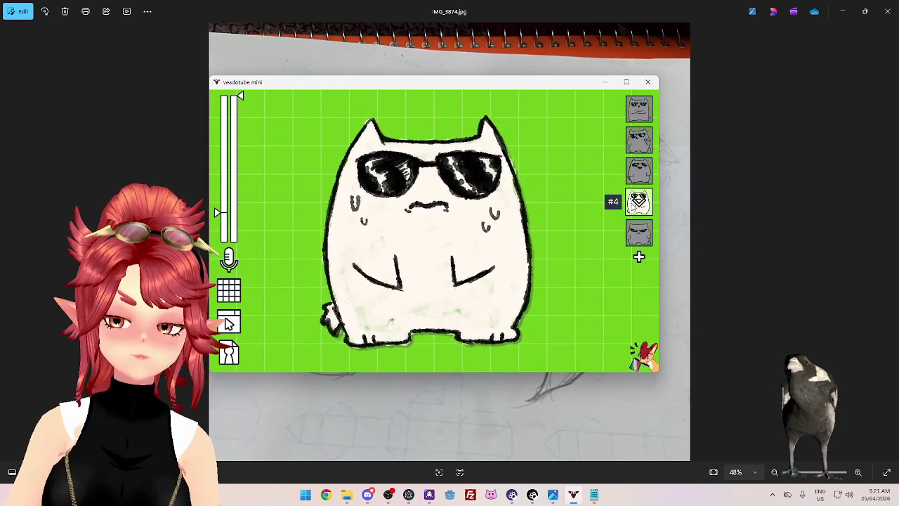
Step: Review state #4's effects and transitions, toggling between cat states #3 and #4
click(636, 204)
click(640, 269)
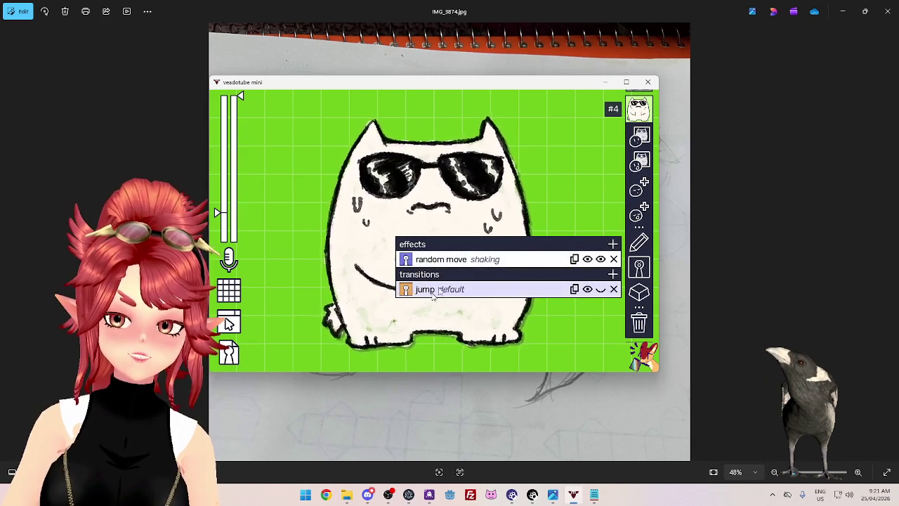
click(640, 171)
click(640, 201)
click(641, 175)
click(639, 201)
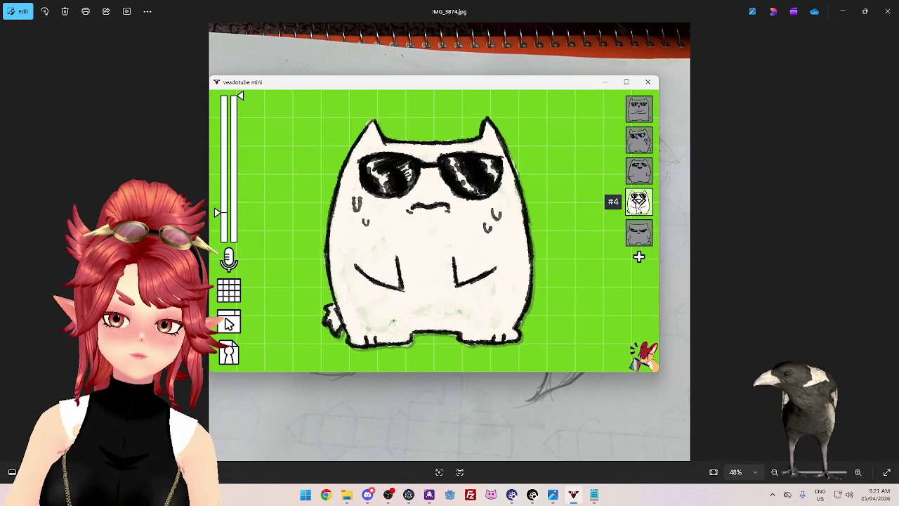
click(640, 172)
click(638, 200)
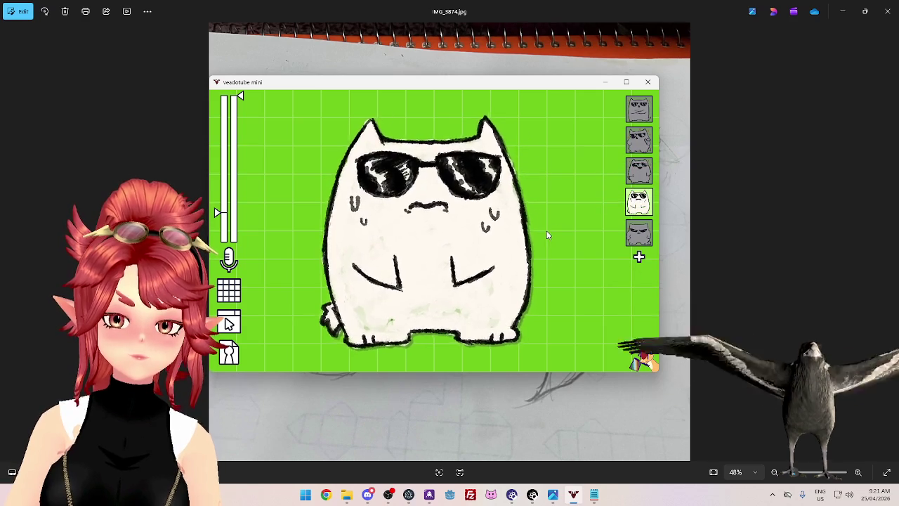
click(639, 201)
click(639, 265)
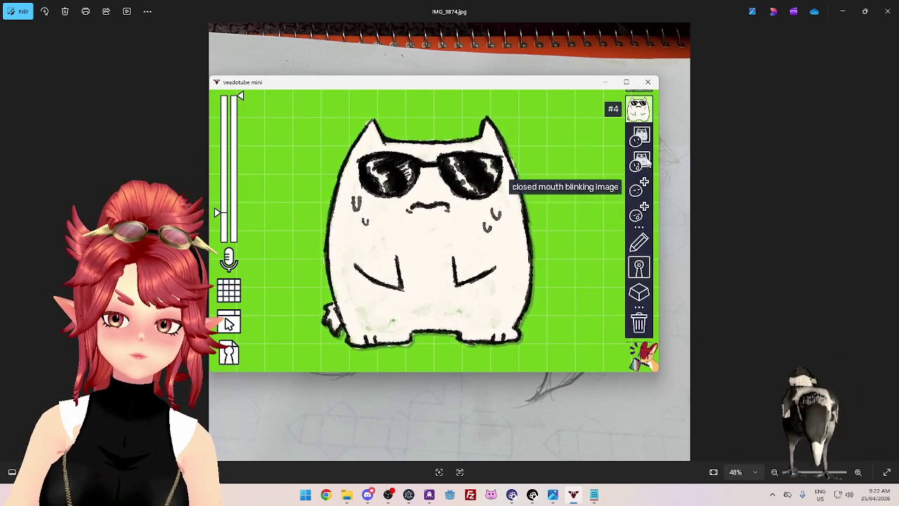
click(638, 107)
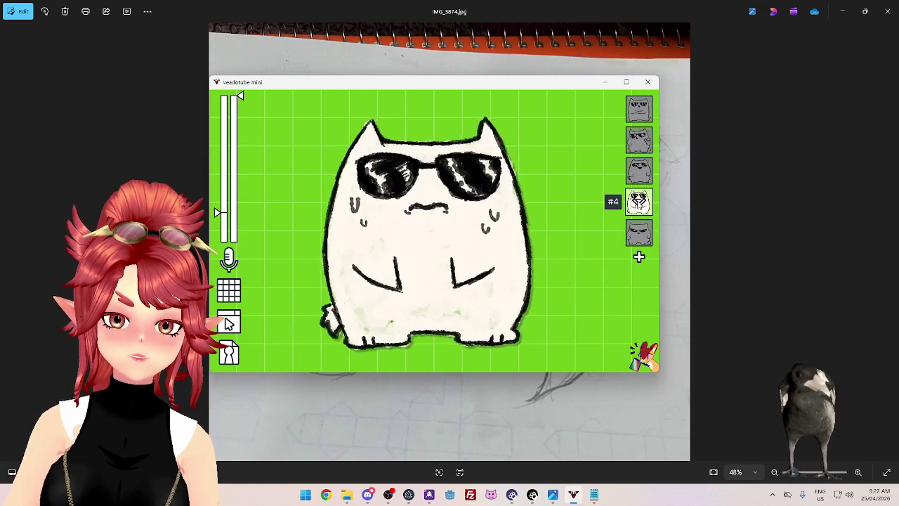
click(638, 202)
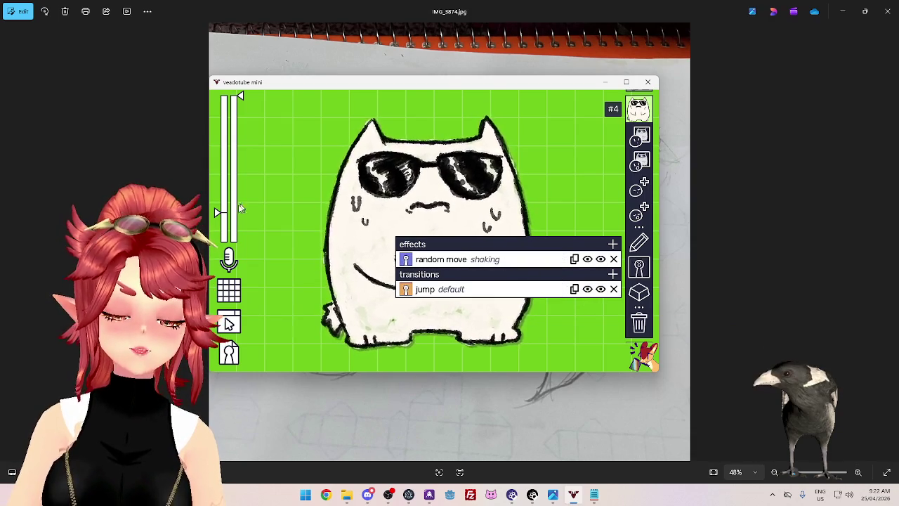
Step: Set the microphone input source back to the microphone device
click(228, 258)
click(464, 187)
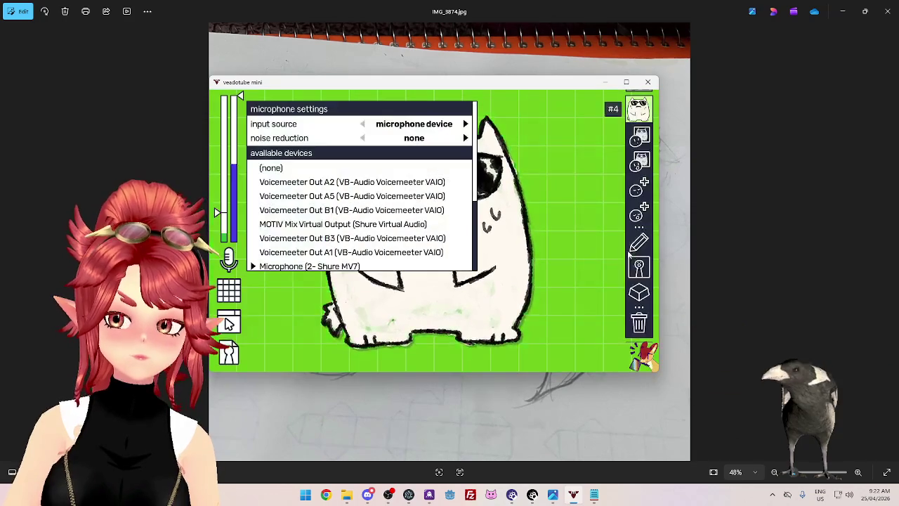
click(640, 171)
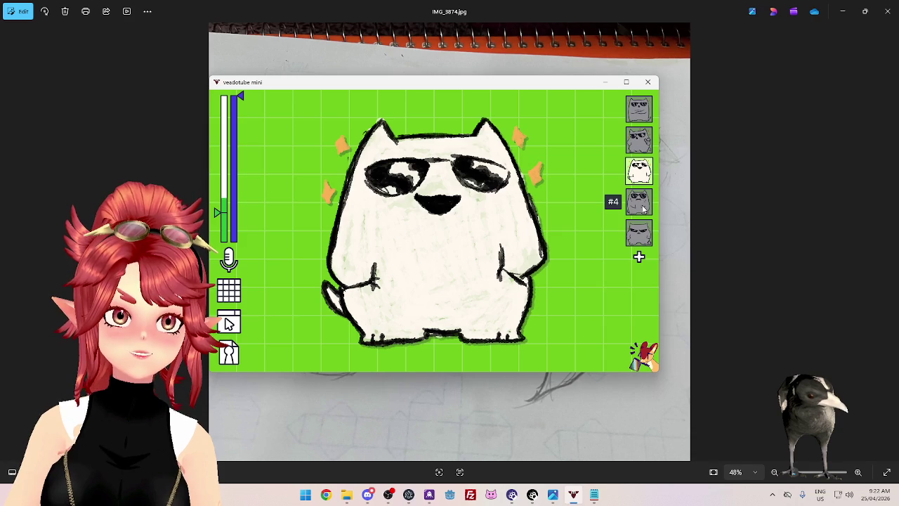
Step: Open state #4's effects panel and browse the add-new-effect list before closing it
click(643, 207)
click(638, 204)
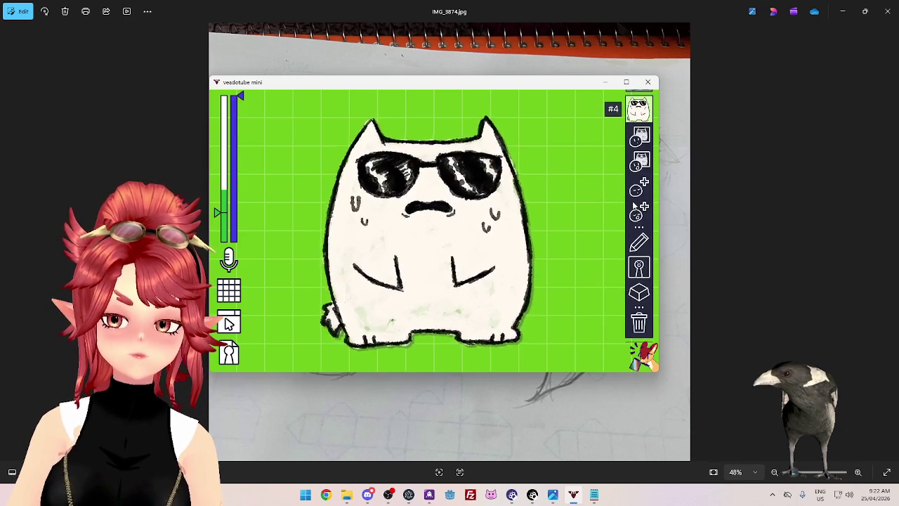
click(643, 274)
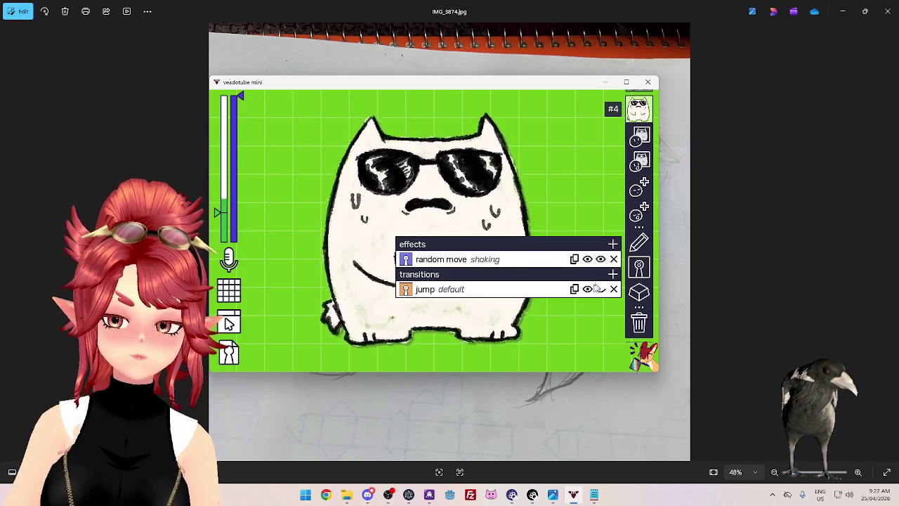
click(613, 245)
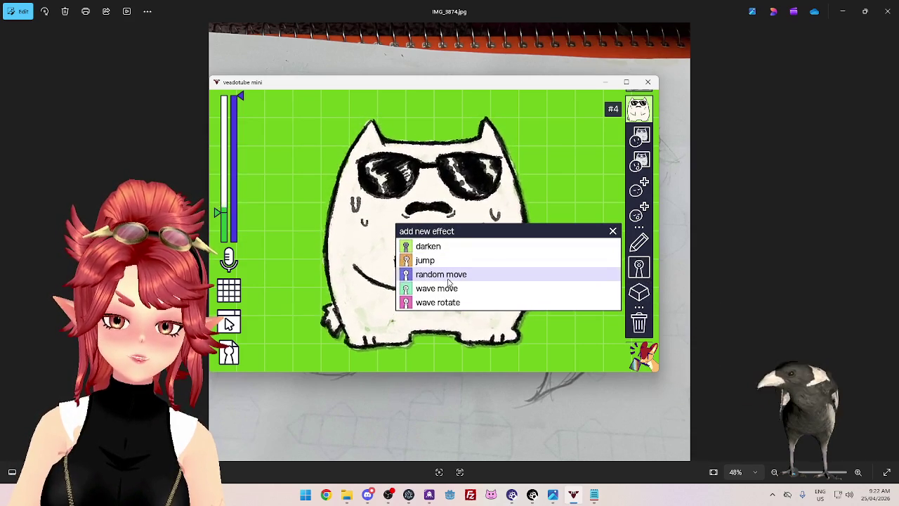
click(602, 261)
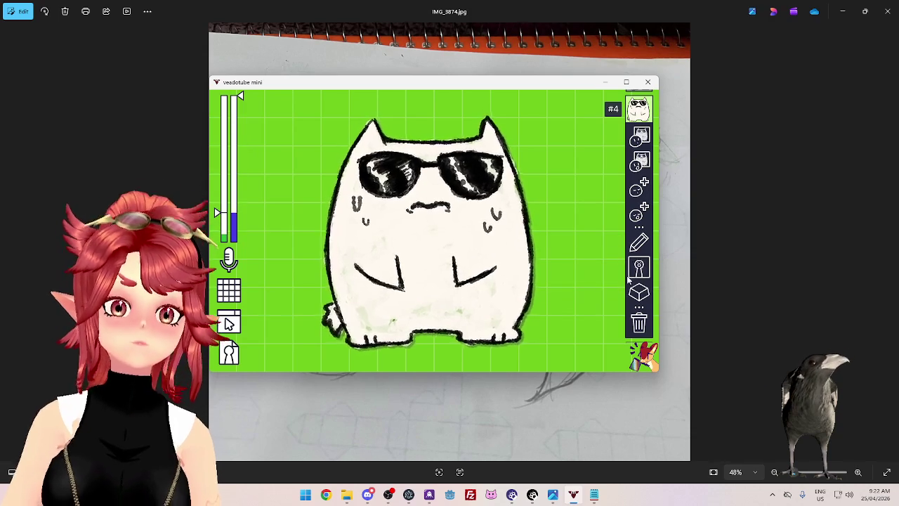
Step: Load the Snart sock-puppet mini avatar
click(237, 365)
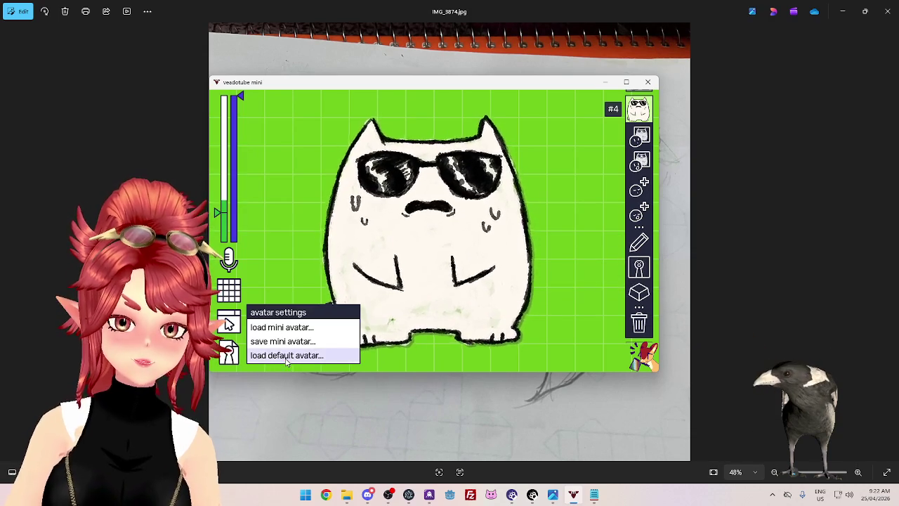
click(281, 329)
click(321, 309)
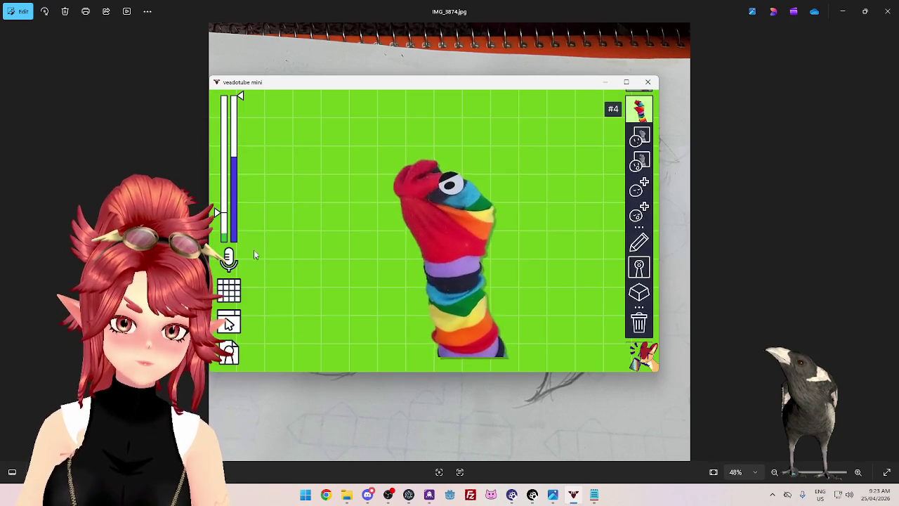
Step: Replace it with the default Viado avatar
click(221, 359)
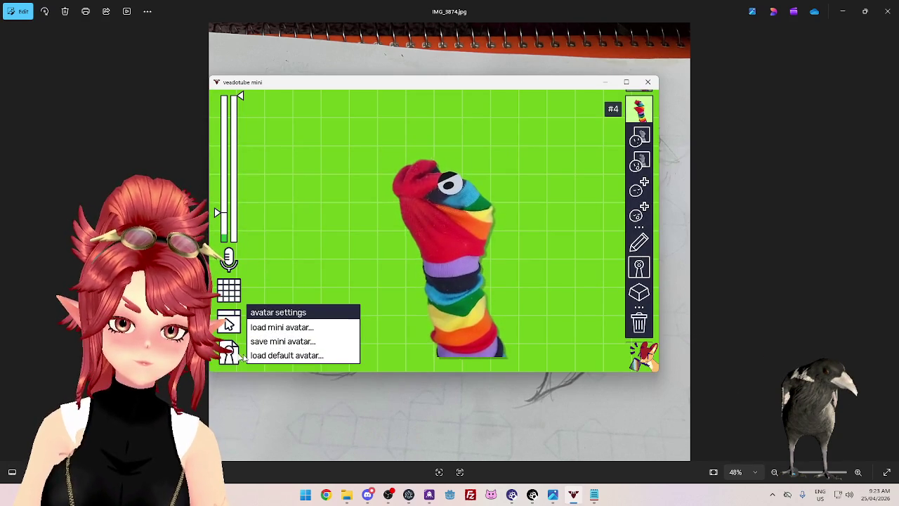
click(296, 354)
click(295, 334)
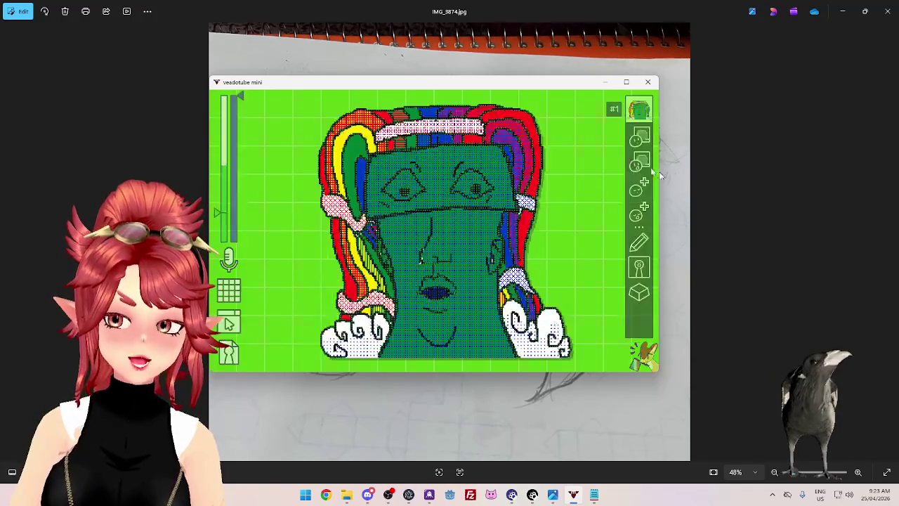
Step: Return to the avatar's state list, view state #1 options, and shift the window right and down
click(639, 111)
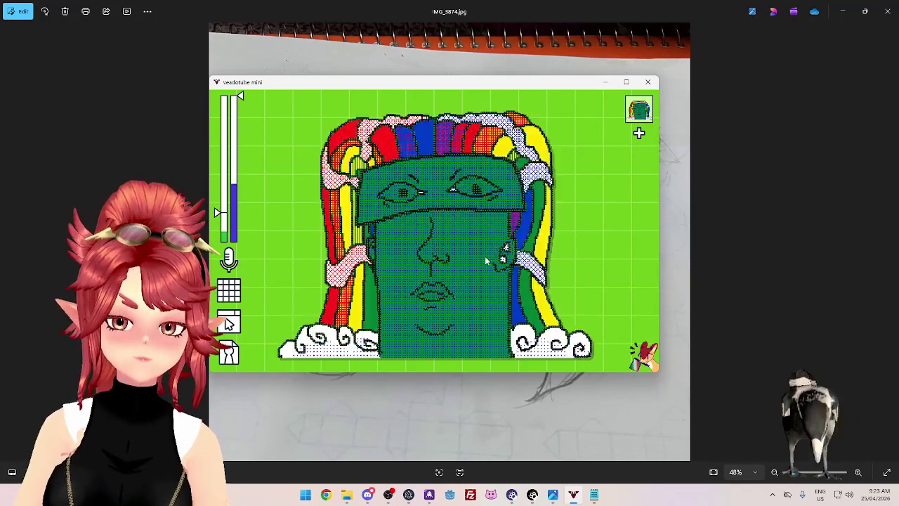
click(639, 111)
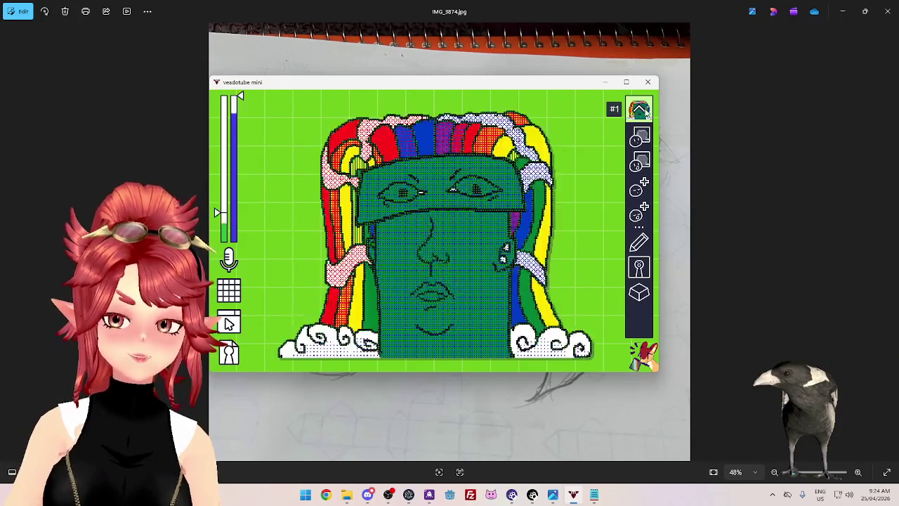
drag(543, 83, 577, 94)
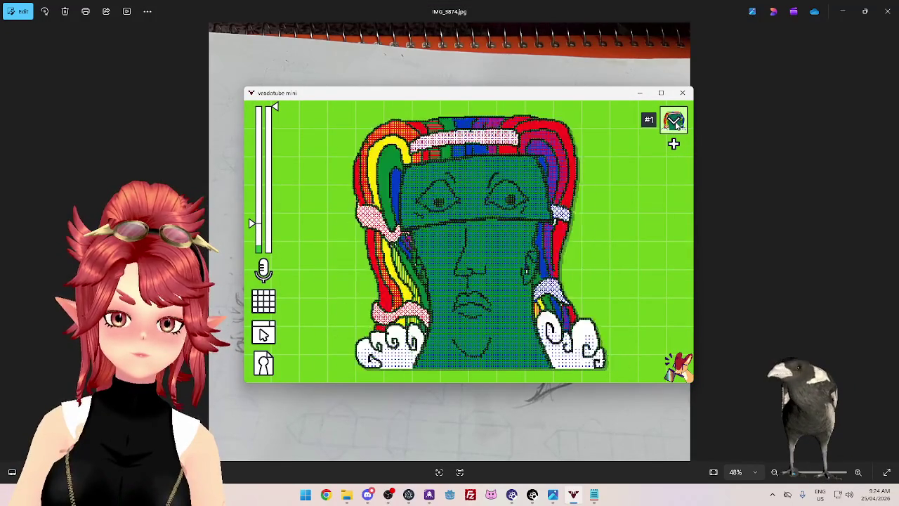
Step: Load the white O Gato sunglasses cat and minimize the windows to reveal Discord
click(264, 364)
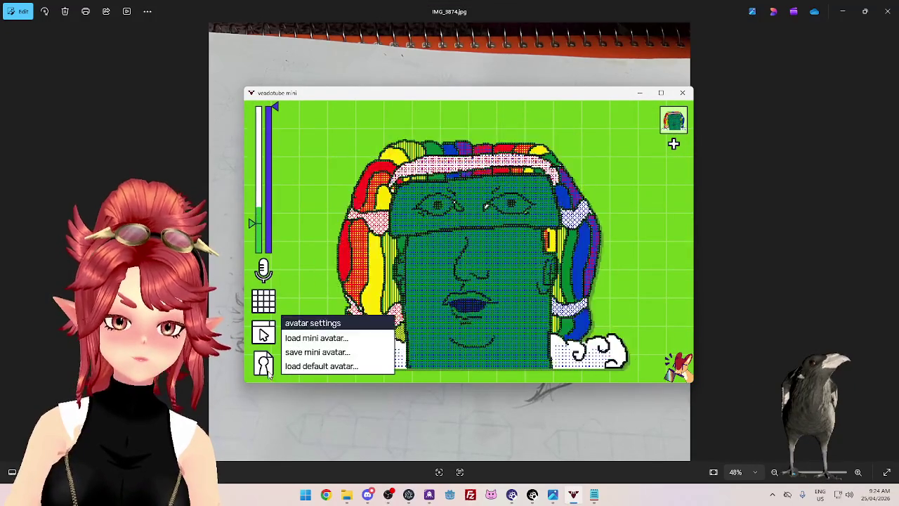
click(317, 255)
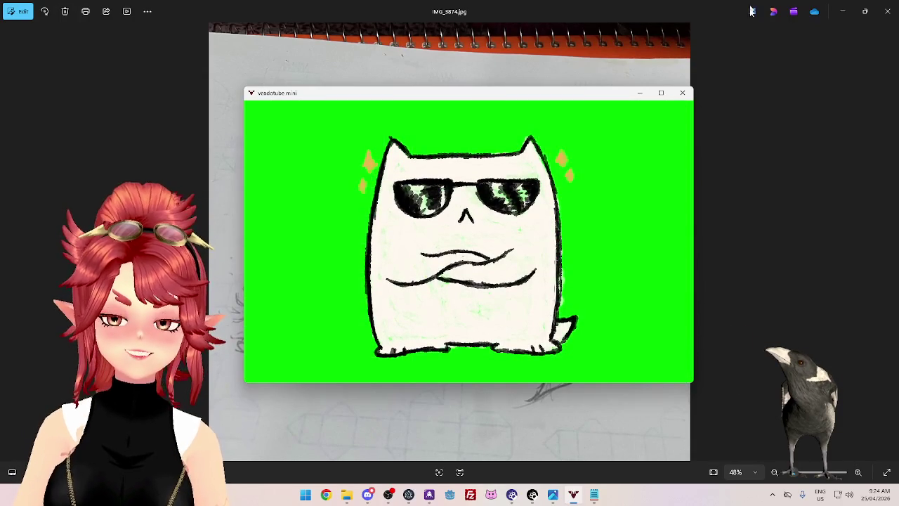
click(639, 93)
click(840, 15)
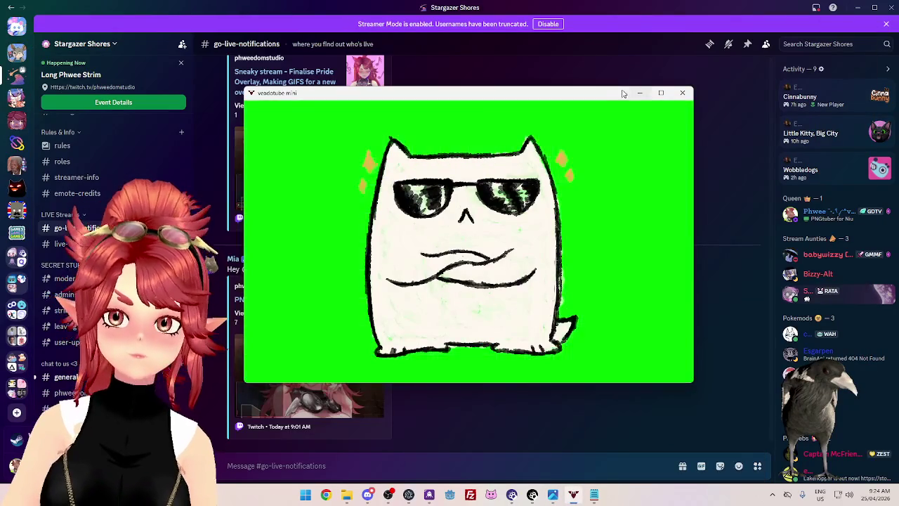
Step: Bring Discord forward, restore the IMG_3874.jpg sketch in Photos, and open the Start menu
click(638, 29)
mouse_move(411, 365)
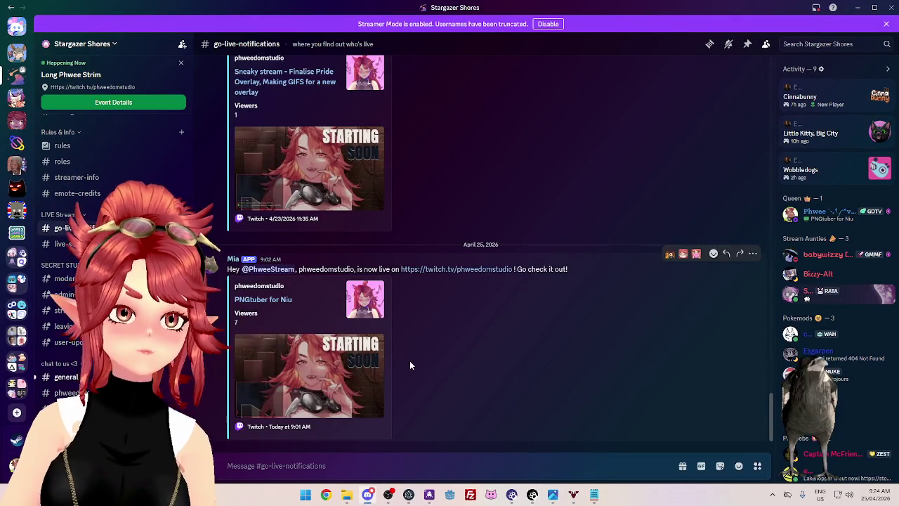
click(555, 495)
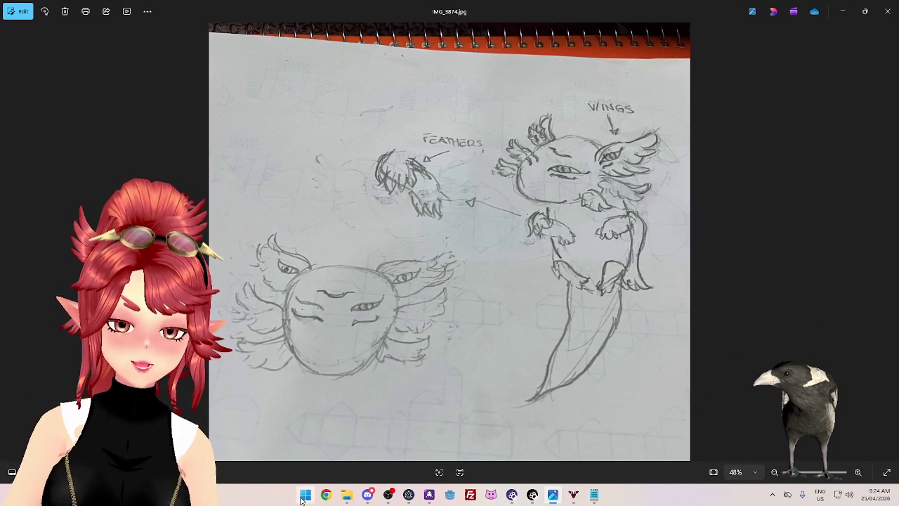
click(305, 495)
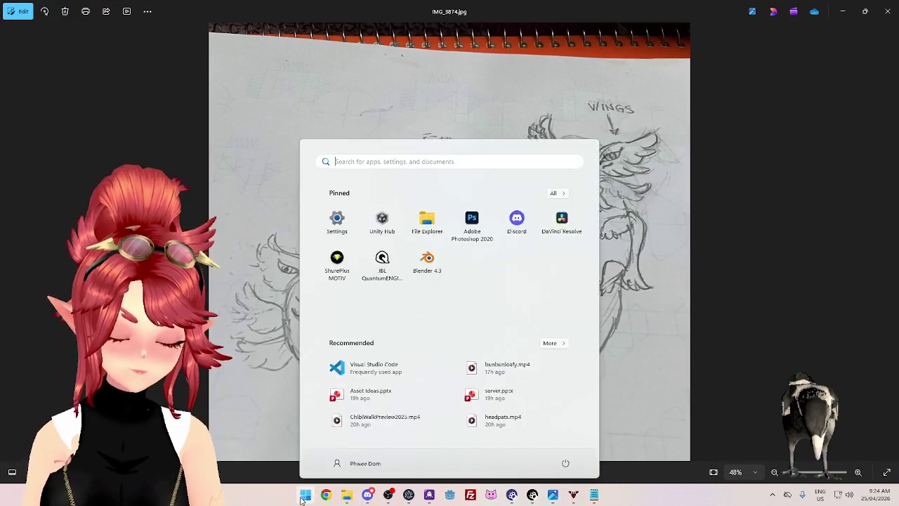
Step: Search the Start menu for Blender and launch Blender 4.3
text(ble)
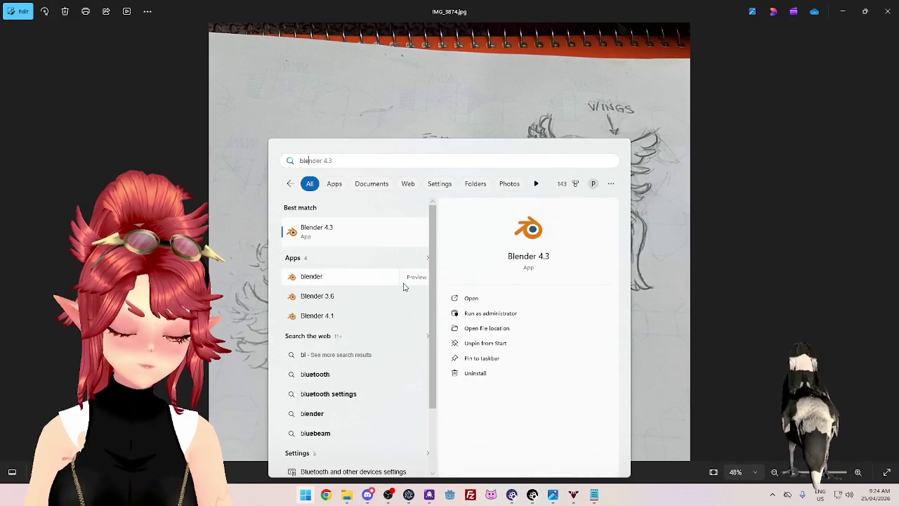
click(490, 313)
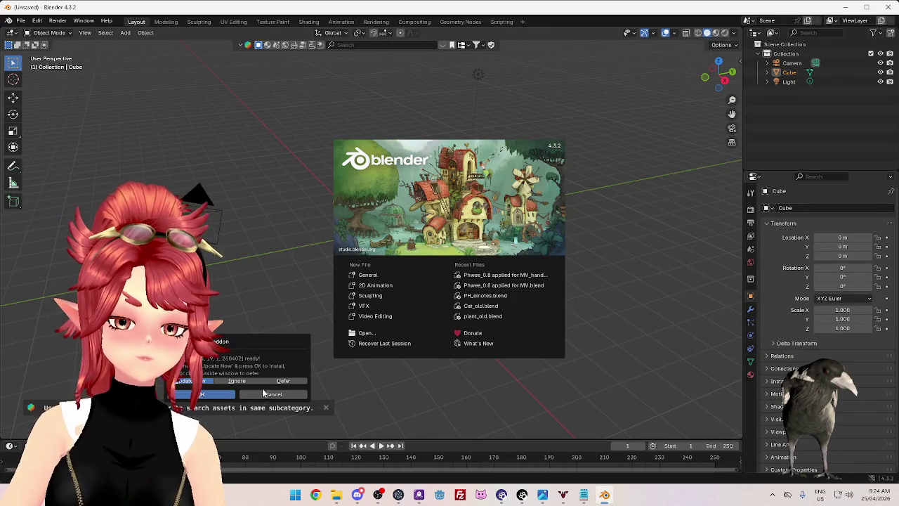
Step: Dismiss the add-on prompt and splash screen, then subdivide the default cube into a rounded ball
click(263, 396)
click(263, 269)
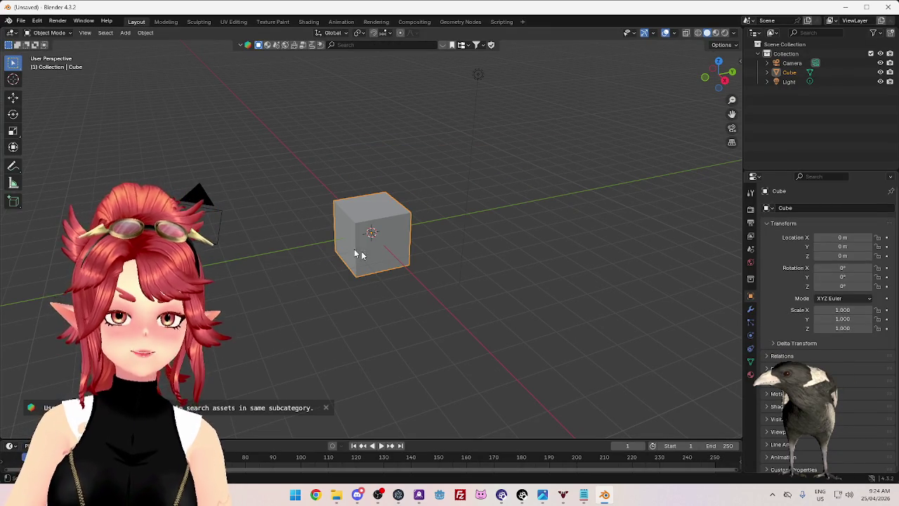
click(403, 253)
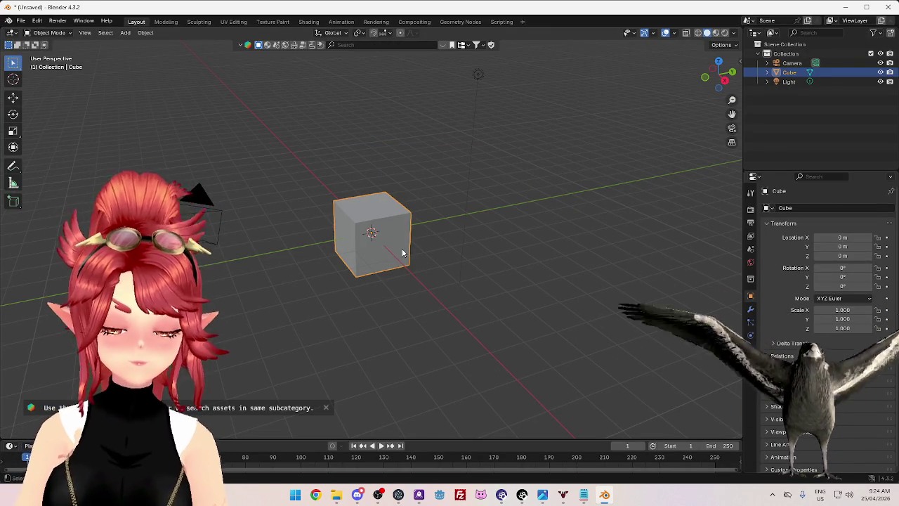
scroll(393, 337, up, 4)
middle_drag(403, 353, 522, 295)
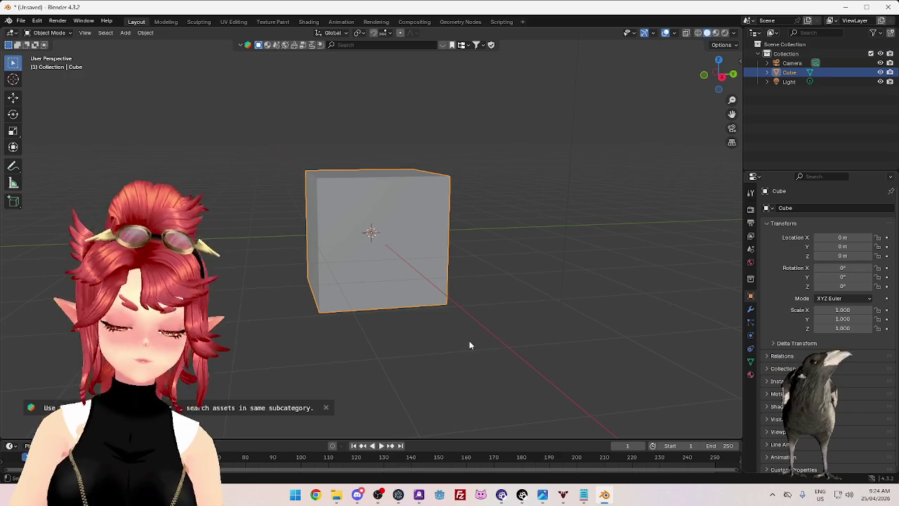
key(ctrl+2)
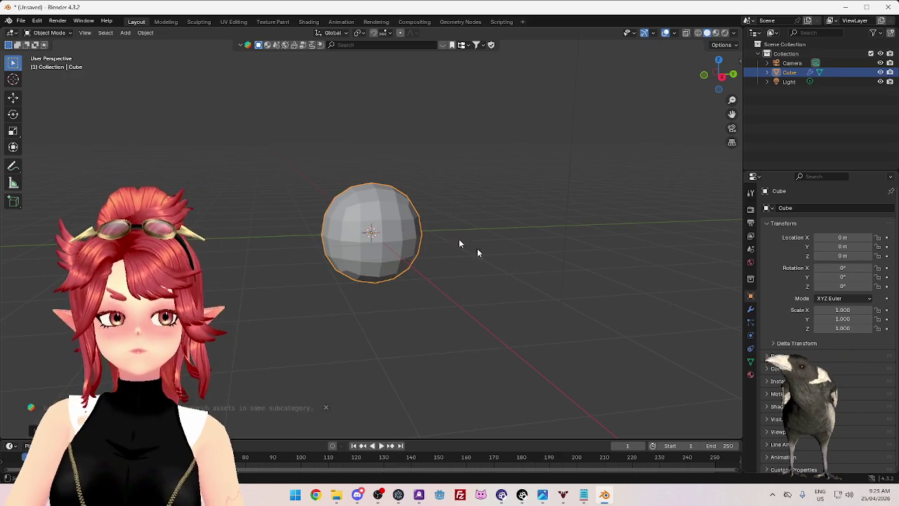
Step: Raise the ball about 2 m along Z and give it smooth shading
key(g)
key(z)
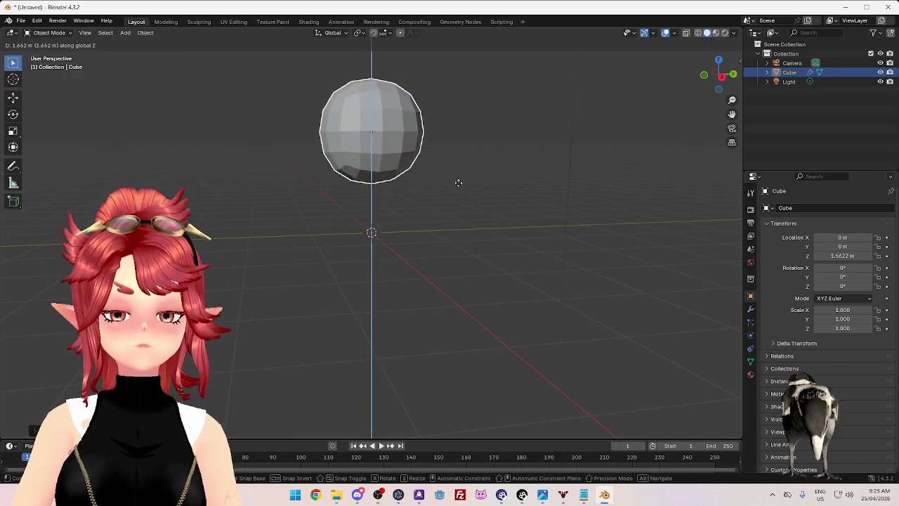
click(458, 166)
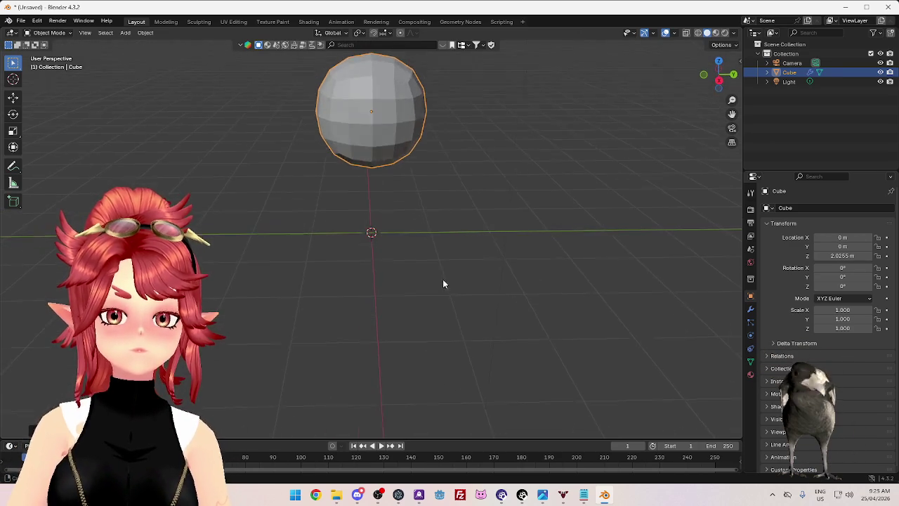
right_click(427, 131)
click(390, 132)
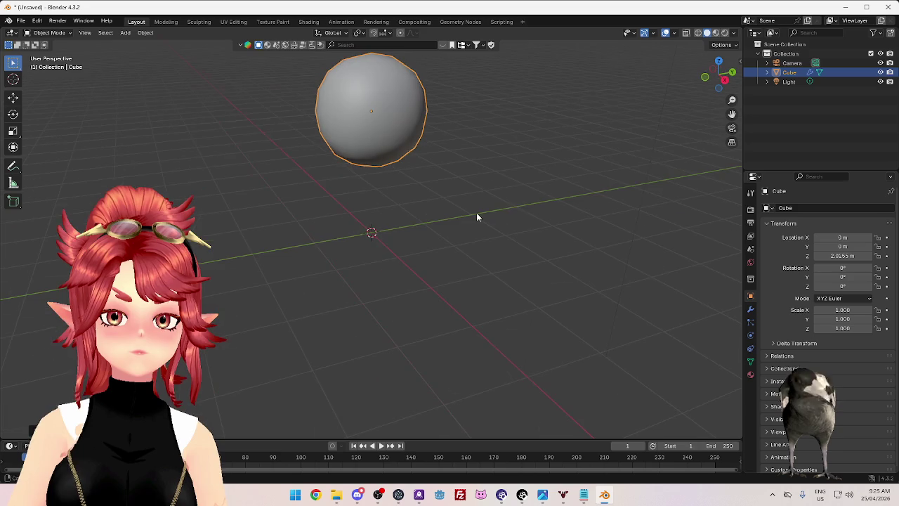
Step: In Edit Mode, set the ball's subdivision to level 2, then switch to the reference sketch
key(Tab)
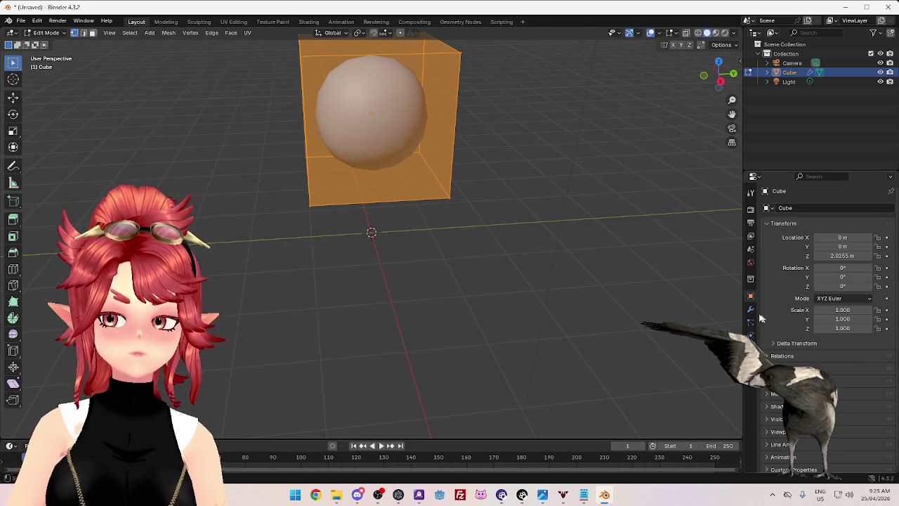
key(ctrl+2)
scroll(492, 232, down, 3)
middle_drag(497, 215, 485, 215)
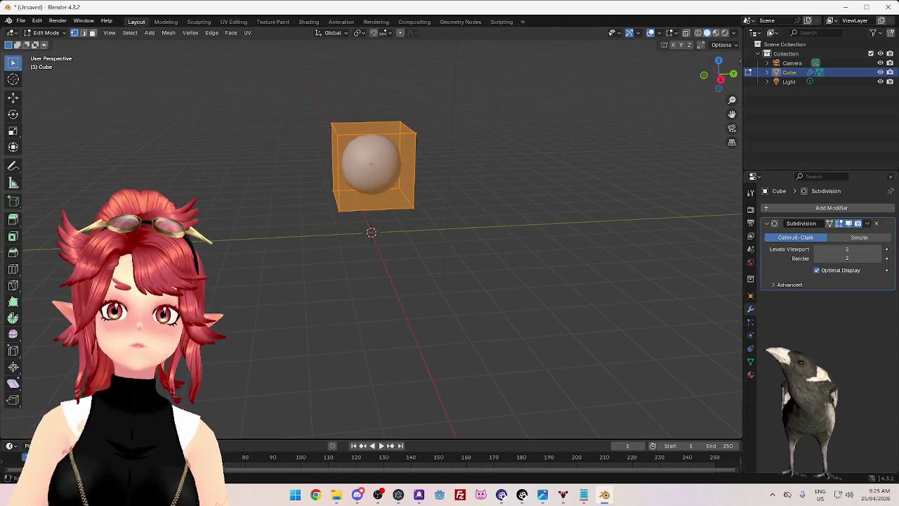
key(alt+Tab)
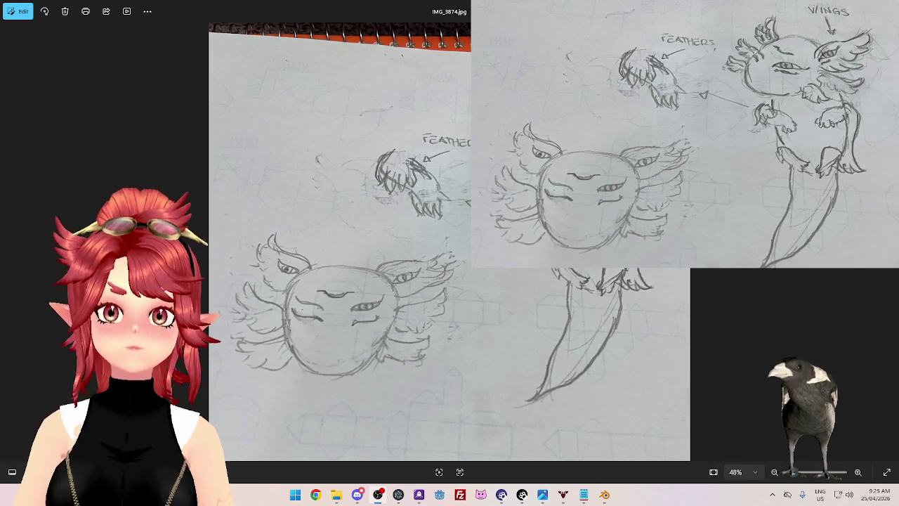
Step: Close the Photos window to return to the ball model in Blender
key(alt+F4)
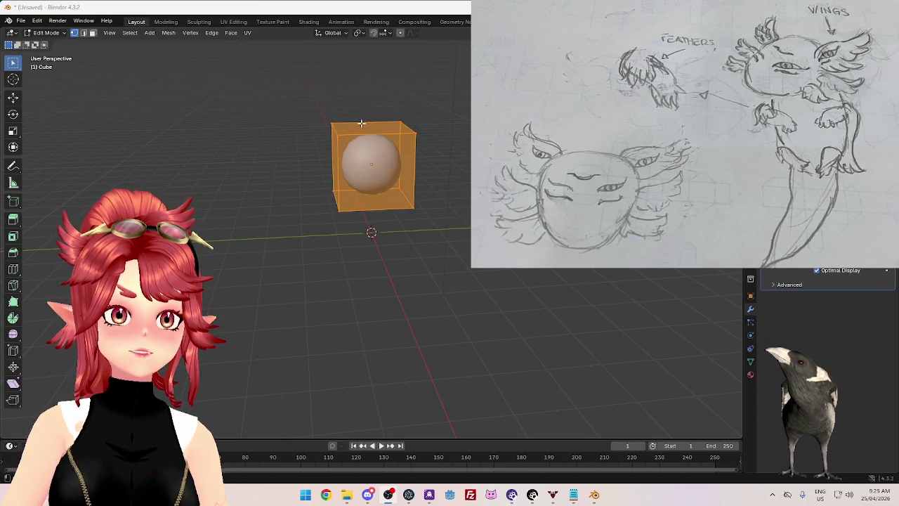
Step: Undo the accidental resize, orbit around the ball, and return it to Object Mode
key(ctrl+z)
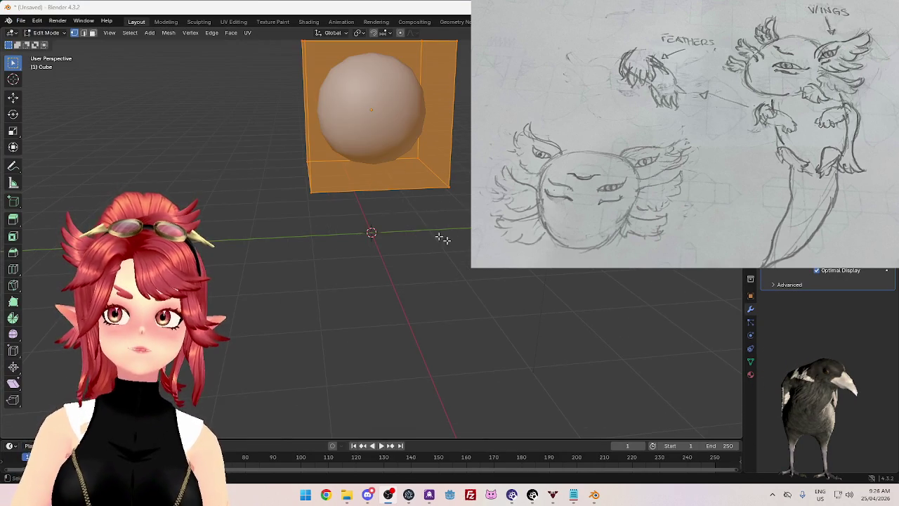
key(ctrl+z)
middle_drag(442, 238, 492, 273)
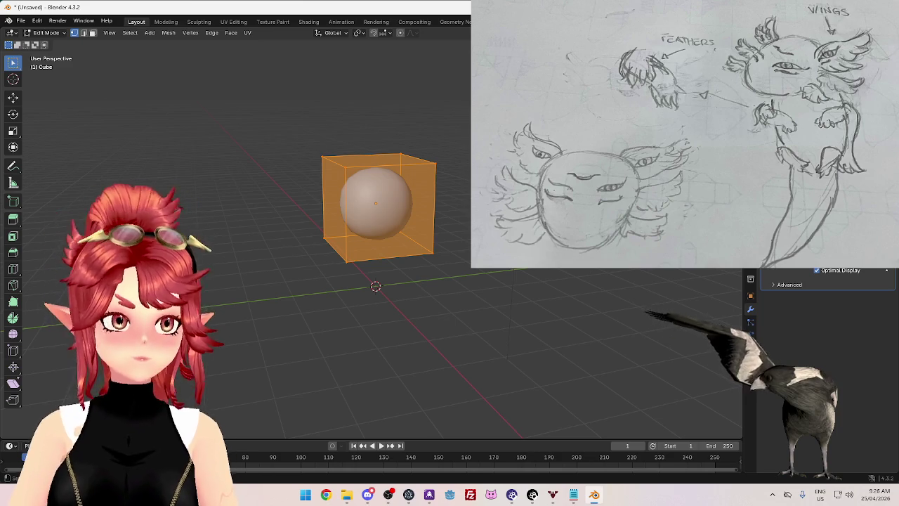
scroll(502, 298, up, 2)
middle_drag(484, 295, 482, 287)
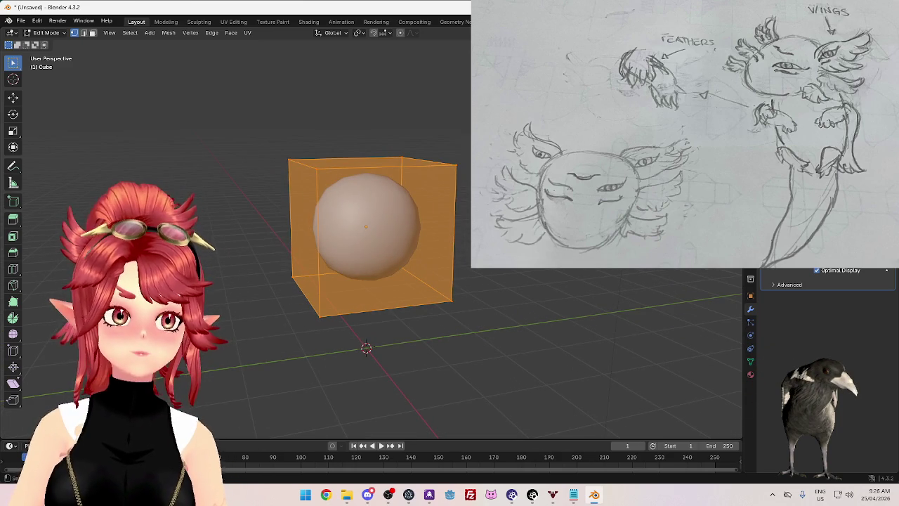
mouse_move(498, 275)
middle_down()
mouse_move(460, 276)
mouse_move(511, 274)
mouse_move(442, 261)
mouse_move(487, 269)
middle_up()
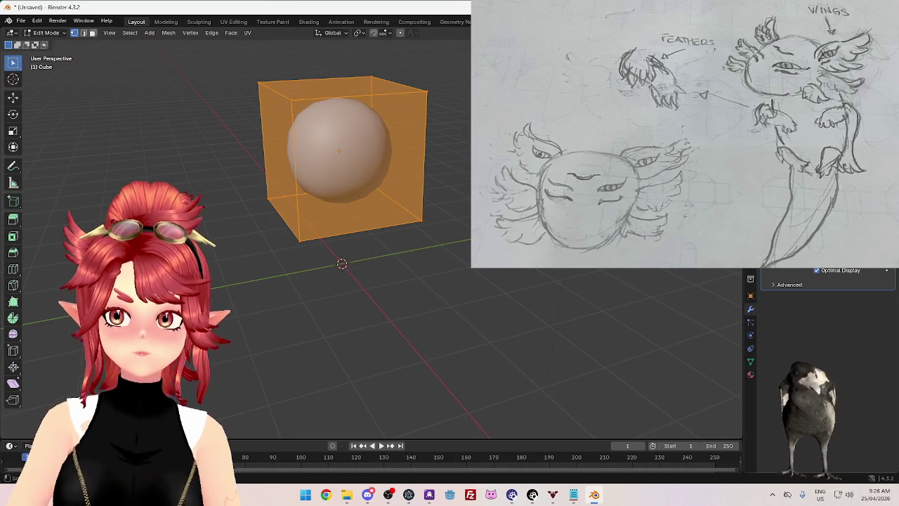
click(841, 285)
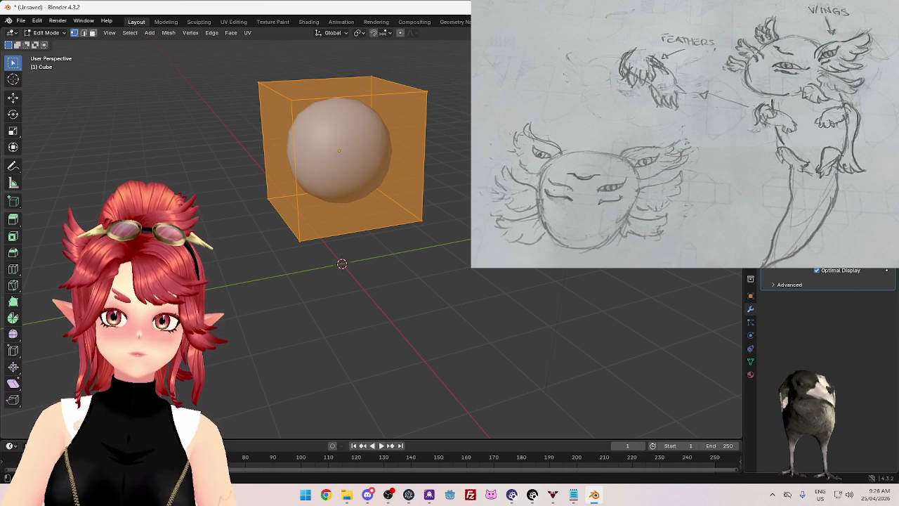
key(Tab)
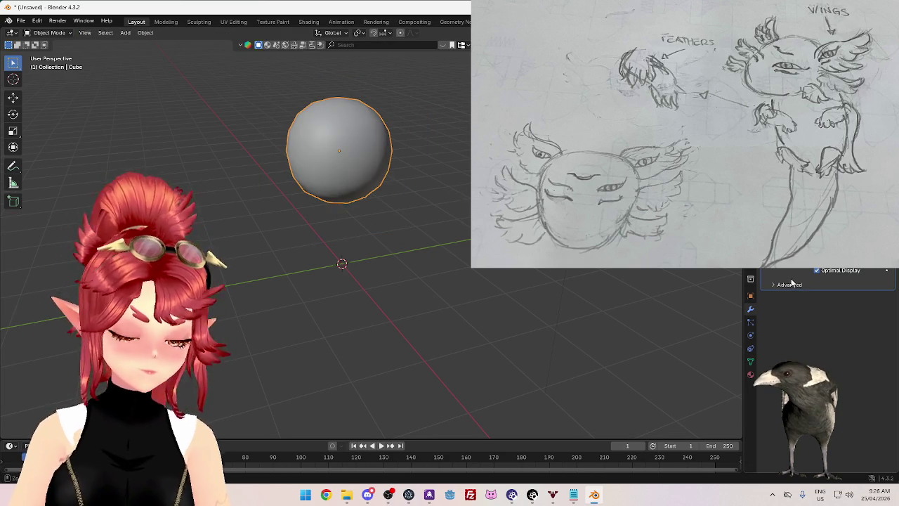
Step: Apply the subdivision, re-enter Edit Mode with proportional editing on, and deselect all in right view
key(ctrl+a)
key(Tab)
scroll(393, 180, up, 2)
scroll(401, 180, down, 2)
key(o)
key(KP_1)
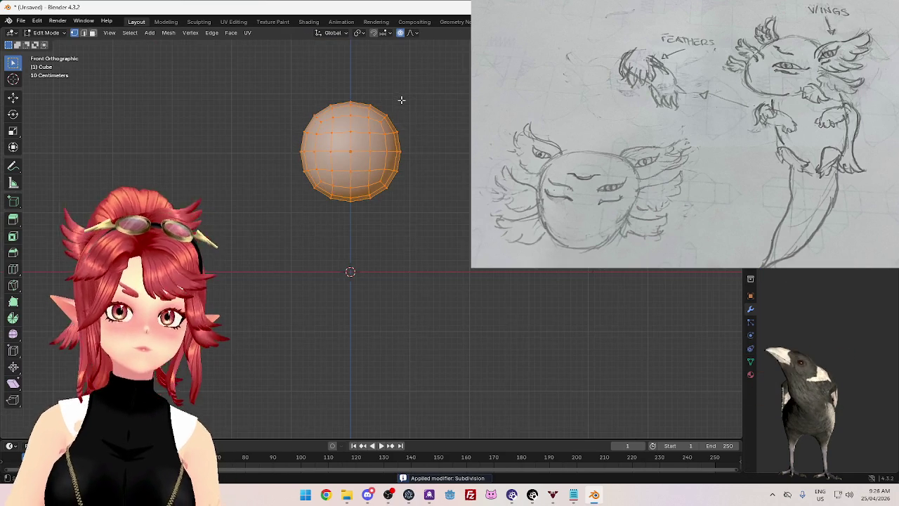
key(KP_3)
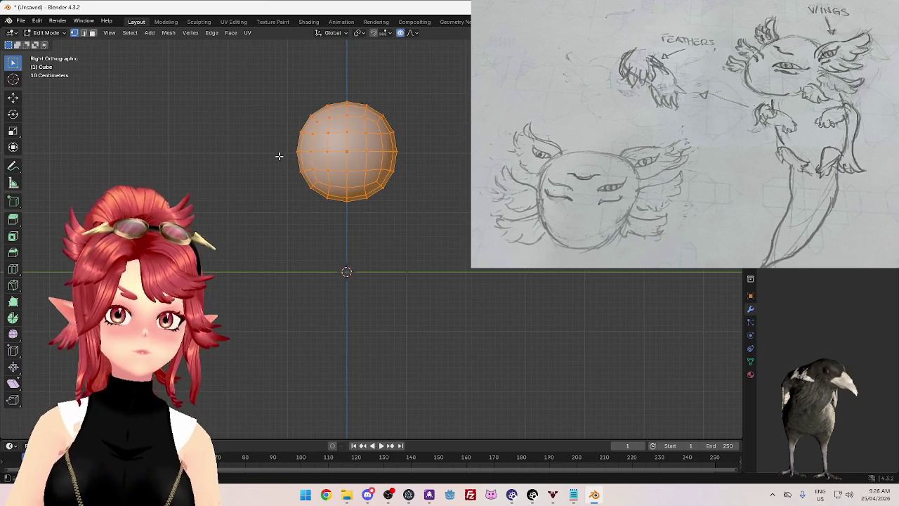
key(alt+a)
middle_drag(309, 199, 415, 202)
mouse_move(340, 169)
middle_down()
mouse_move(411, 206)
mouse_move(401, 201)
middle_up()
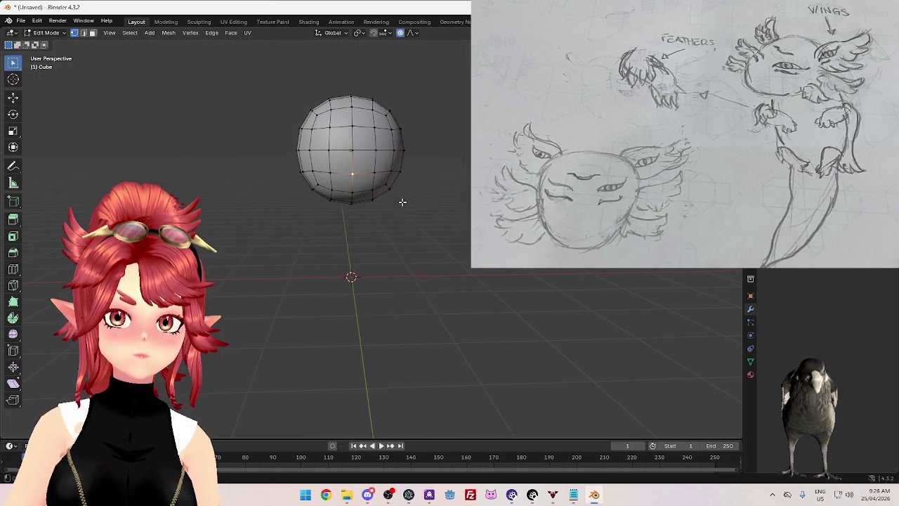
key(KP_3)
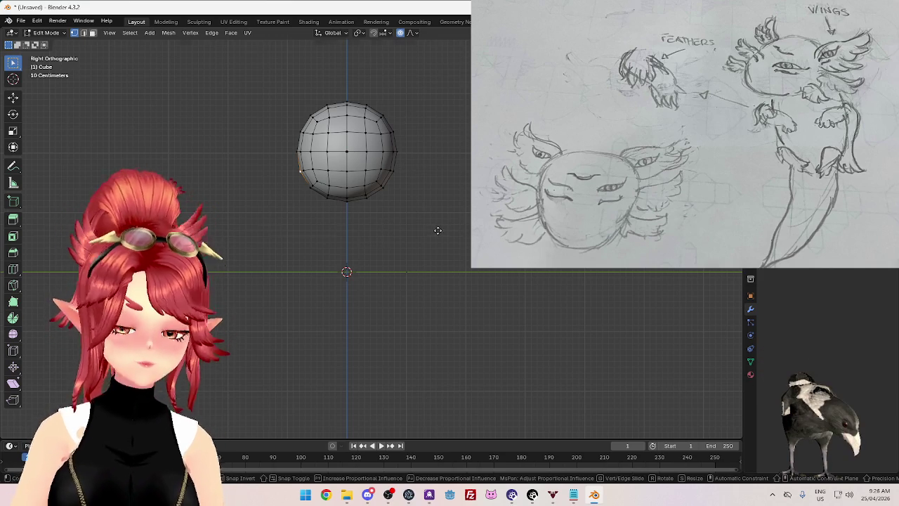
Step: Pull the ball's side outward with proportional editing and check it from the side
key(g)
scroll(428, 233, down, 3)
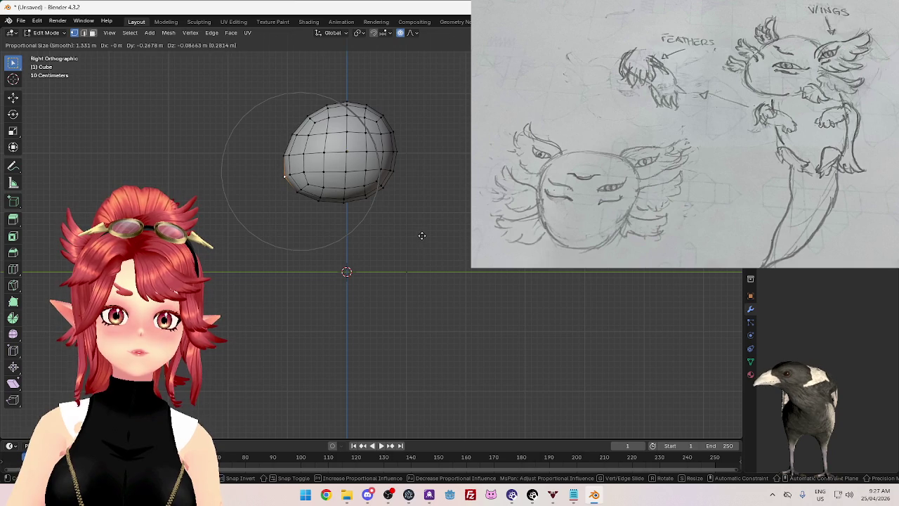
click(420, 235)
middle_drag(412, 249, 444, 261)
key(KP_3)
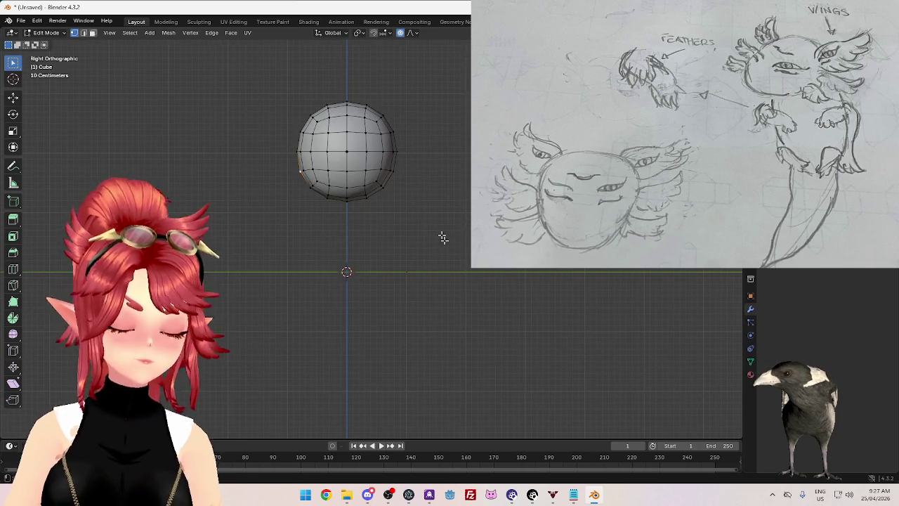
Step: Pull the sphere's bottom with soft falloff and orbit around to inspect the result
key(g)
click(425, 222)
mouse_move(428, 245)
middle_down()
mouse_move(510, 288)
mouse_move(482, 297)
mouse_move(342, 274)
mouse_move(466, 267)
mouse_move(428, 233)
mouse_move(451, 264)
middle_up()
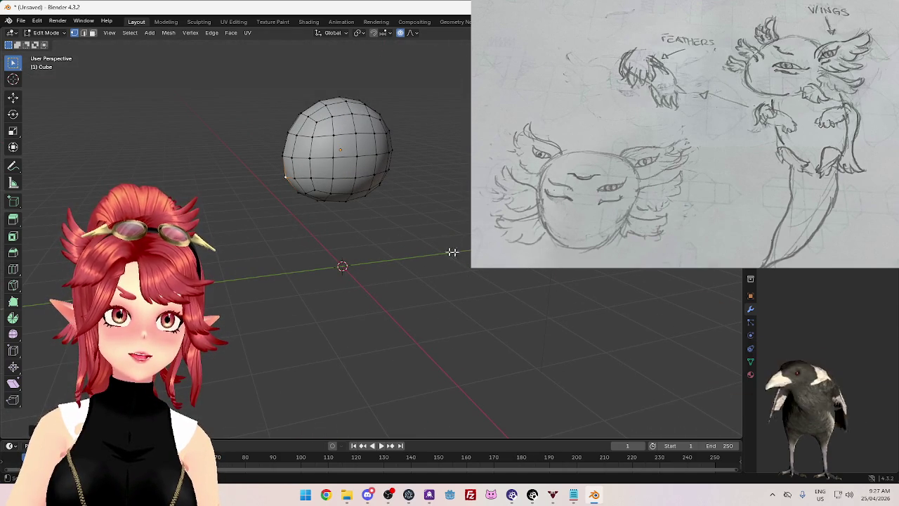
mouse_move(450, 264)
middle_down()
mouse_move(427, 245)
mouse_move(401, 263)
middle_up()
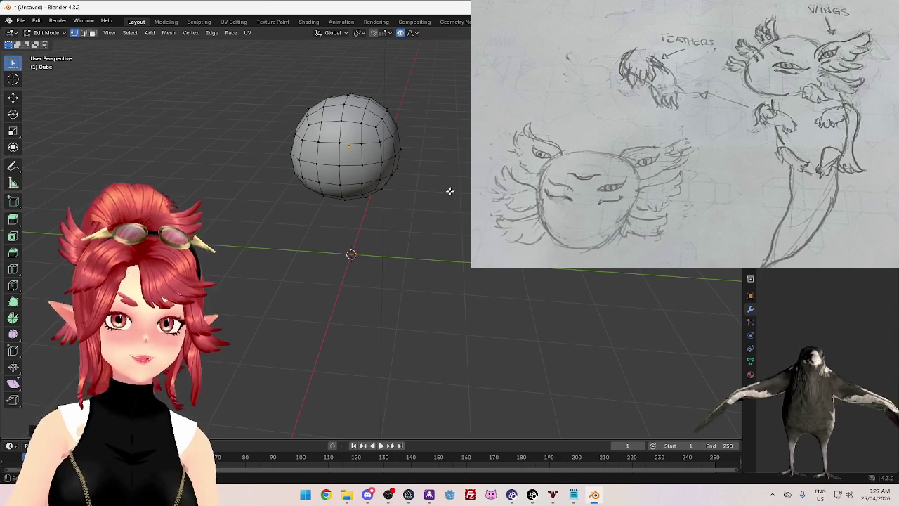
mouse_move(268, 242)
middle_down()
mouse_move(311, 224)
mouse_move(312, 203)
mouse_move(393, 213)
mouse_move(359, 164)
mouse_move(422, 251)
mouse_move(367, 267)
mouse_move(408, 259)
mouse_move(405, 235)
mouse_move(367, 245)
mouse_move(424, 232)
mouse_move(362, 246)
mouse_move(482, 277)
mouse_move(358, 255)
mouse_move(411, 245)
mouse_move(344, 261)
mouse_move(401, 255)
mouse_move(315, 261)
middle_up()
mouse_move(388, 268)
middle_down()
mouse_move(468, 271)
mouse_move(375, 285)
mouse_move(353, 255)
mouse_move(335, 278)
middle_up()
key(KP_3)
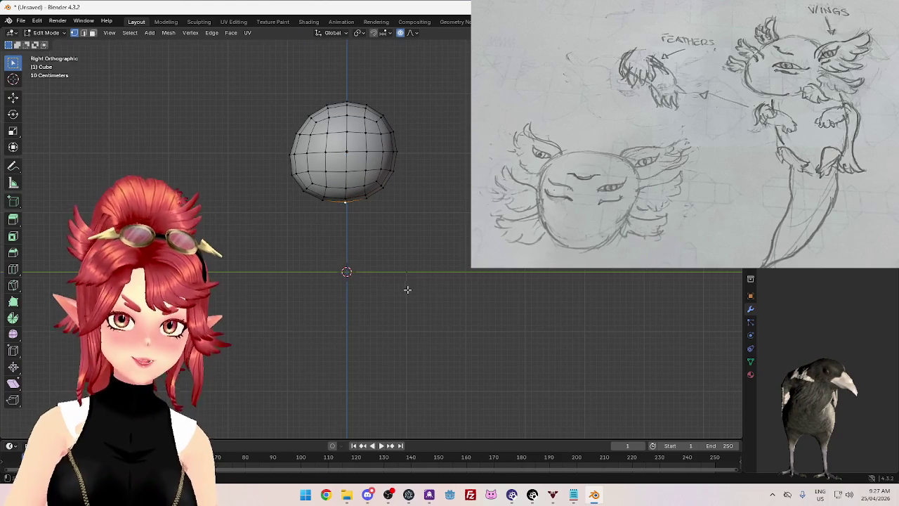
Step: Try pulling the bottom vertex twice, cancelling both attempts, then return to the side view
key(g)
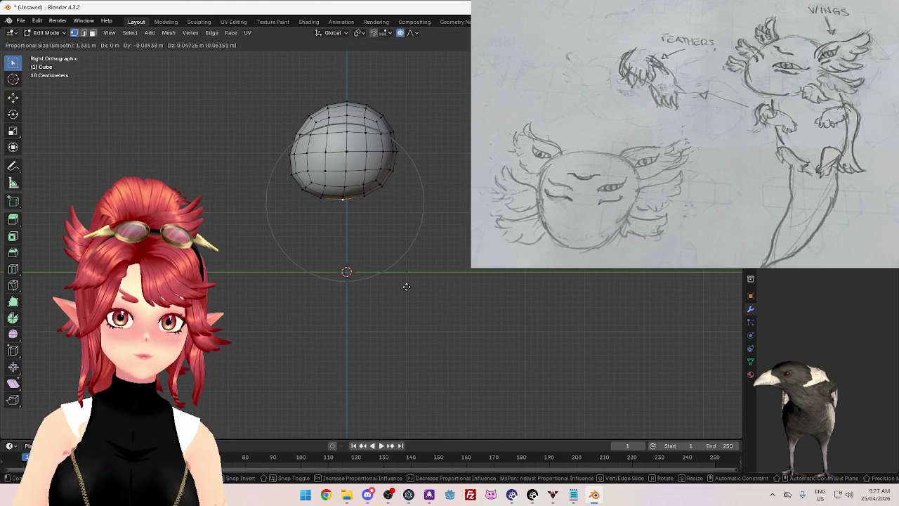
key(Escape)
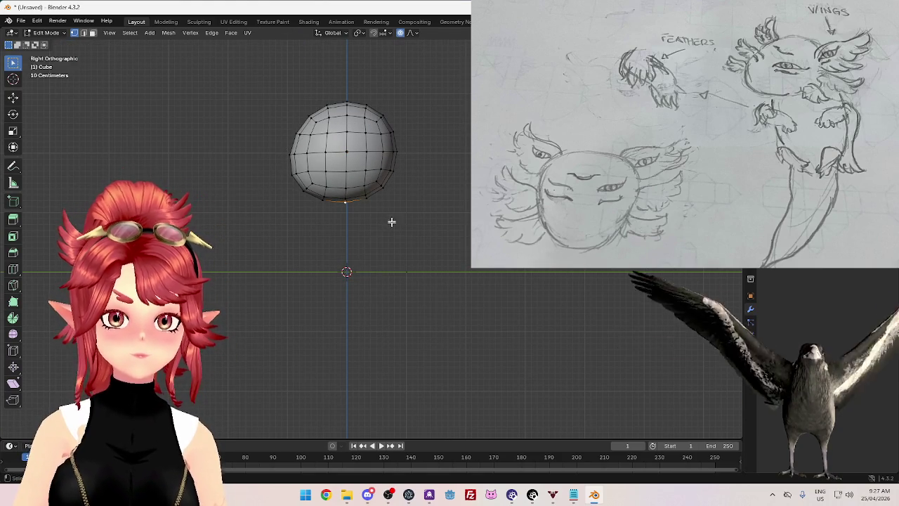
key(g)
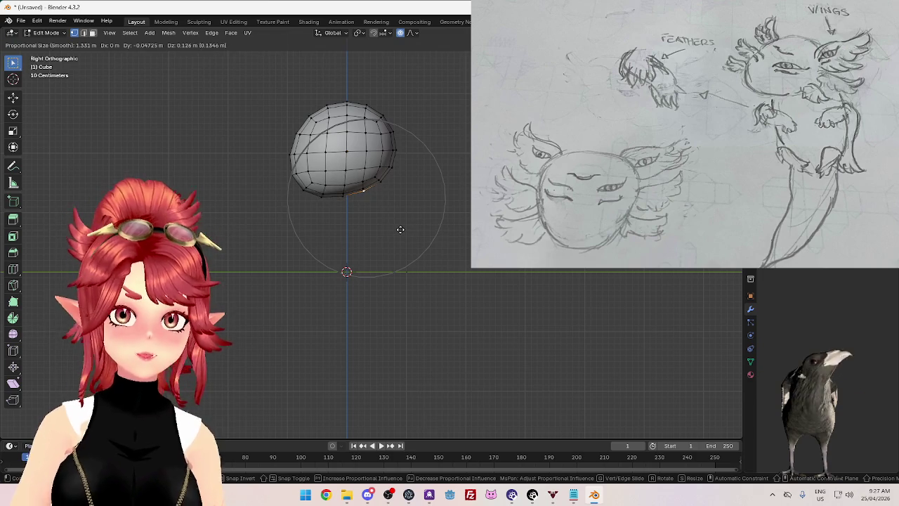
key(Escape)
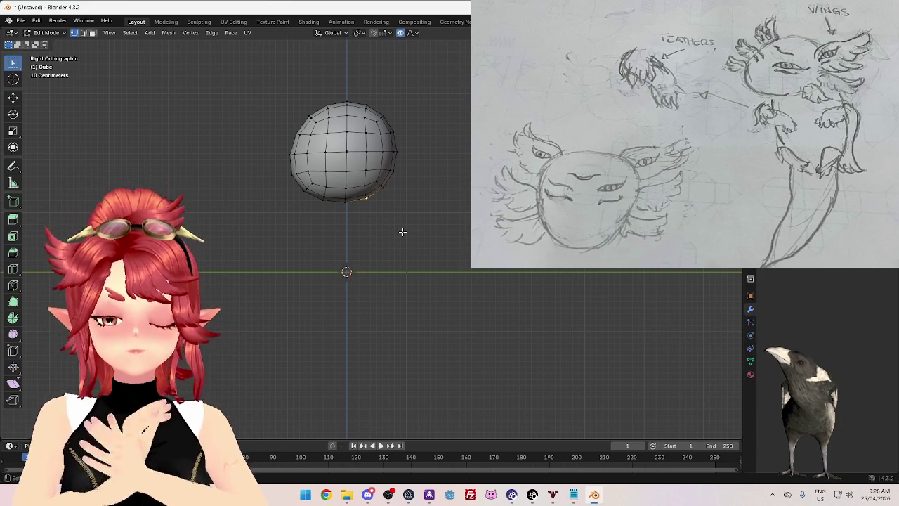
middle_drag(419, 176, 419, 183)
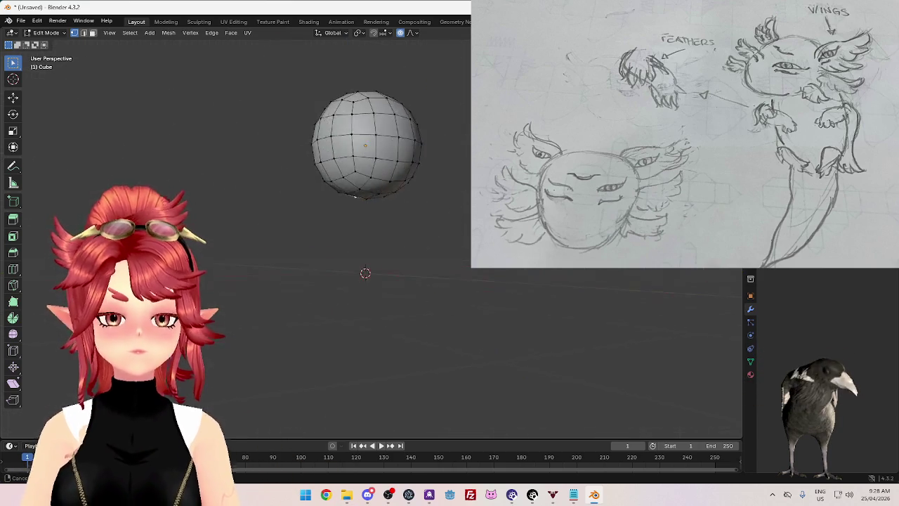
key(KP_3)
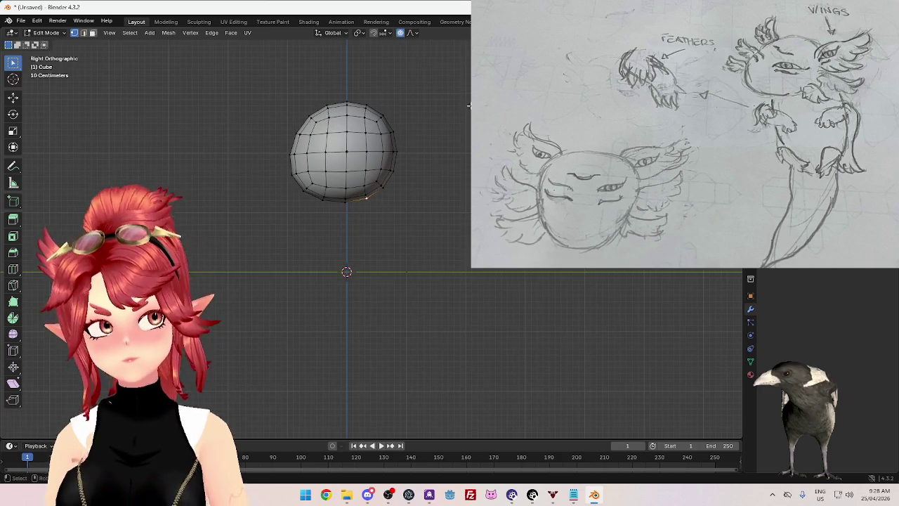
Step: Pull the sphere's underside down with proportional editing and return to Object Mode
key(g)
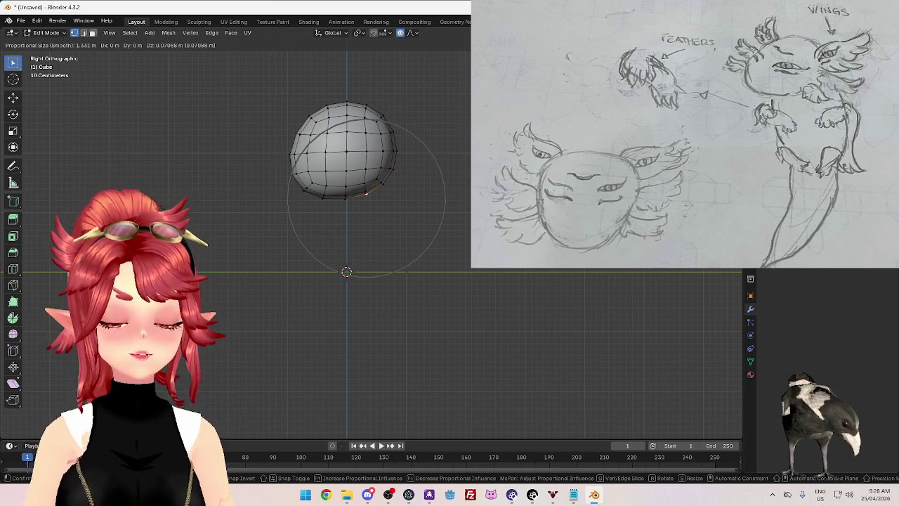
click(481, 276)
mouse_move(432, 248)
middle_down()
mouse_move(502, 281)
mouse_move(399, 281)
middle_up()
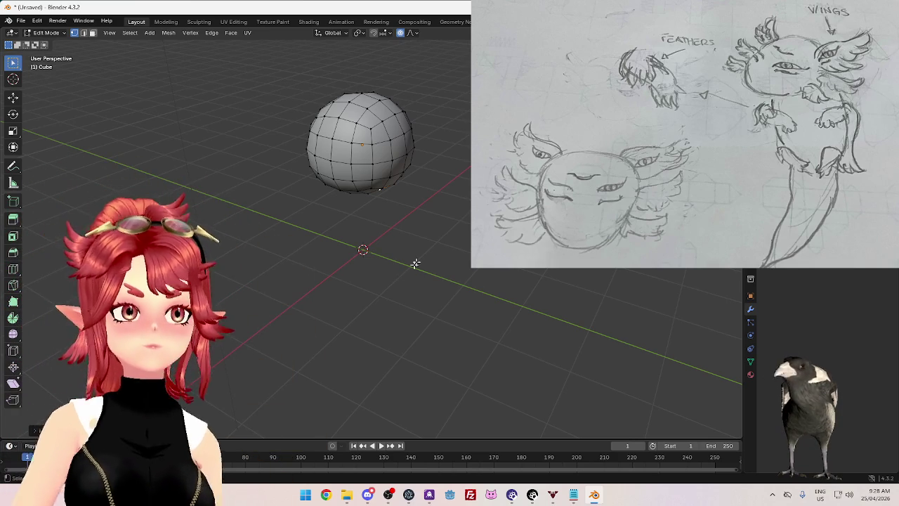
mouse_move(379, 188)
middle_down()
mouse_move(398, 217)
mouse_move(468, 227)
mouse_move(373, 261)
middle_up()
key(Tab)
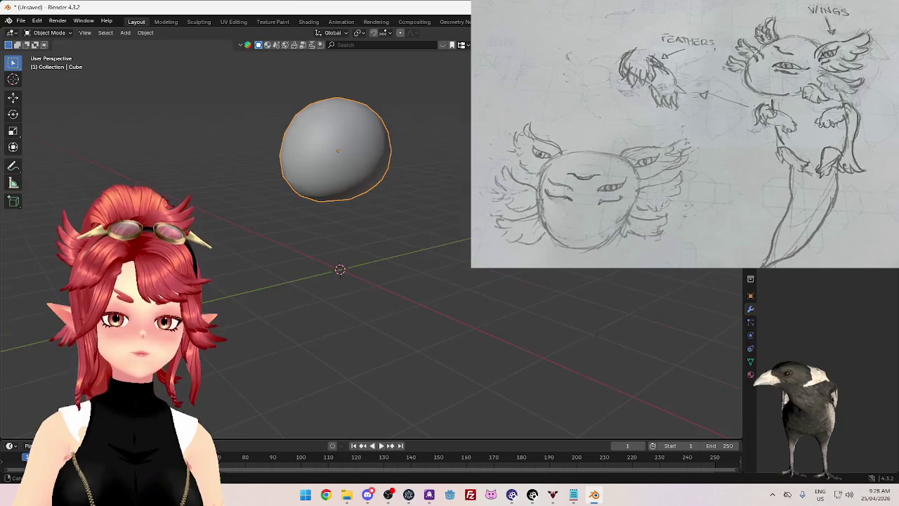
Step: Rename the sphere object from Cube to Head, then bring up the Shift+A add menu
key(KP_3)
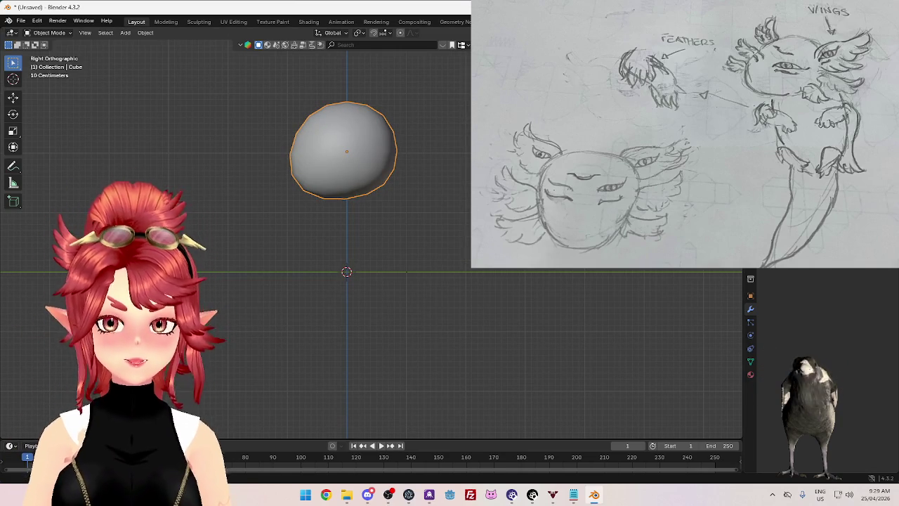
text(Head)
key(Return)
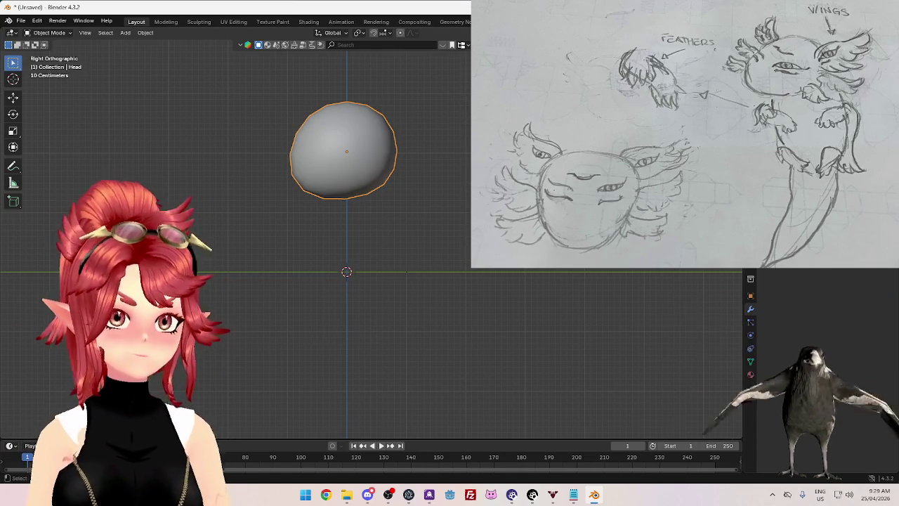
key(shift+a)
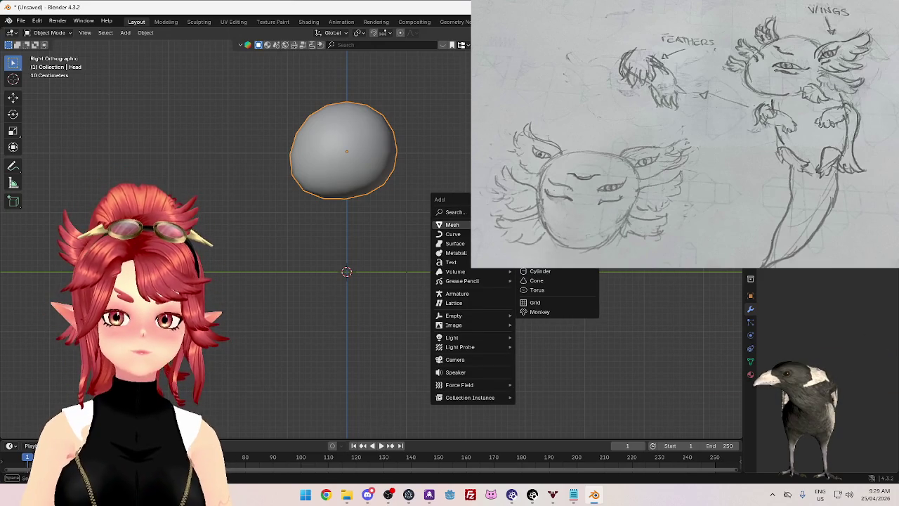
Step: Add a cube named Body, subdivide it, move it under the Head, and shade it smooth
click(538, 234)
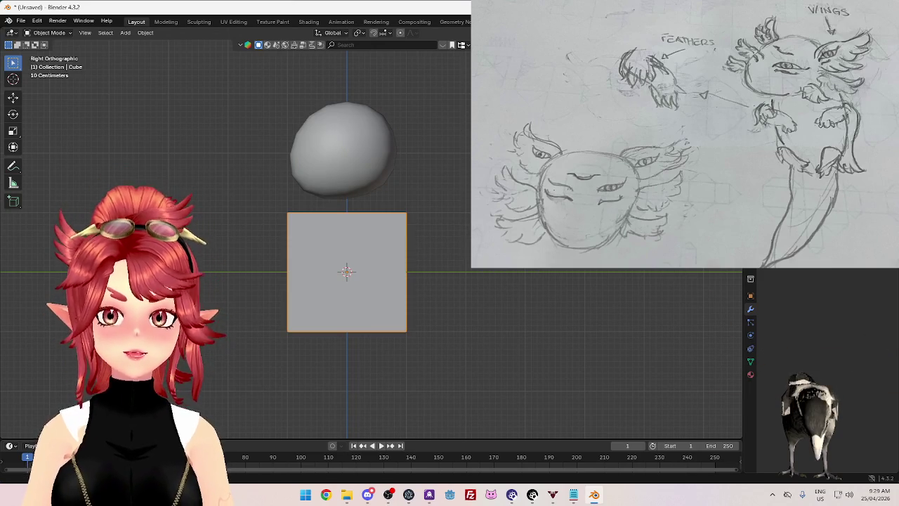
key(F2)
text(Body)
key(Return)
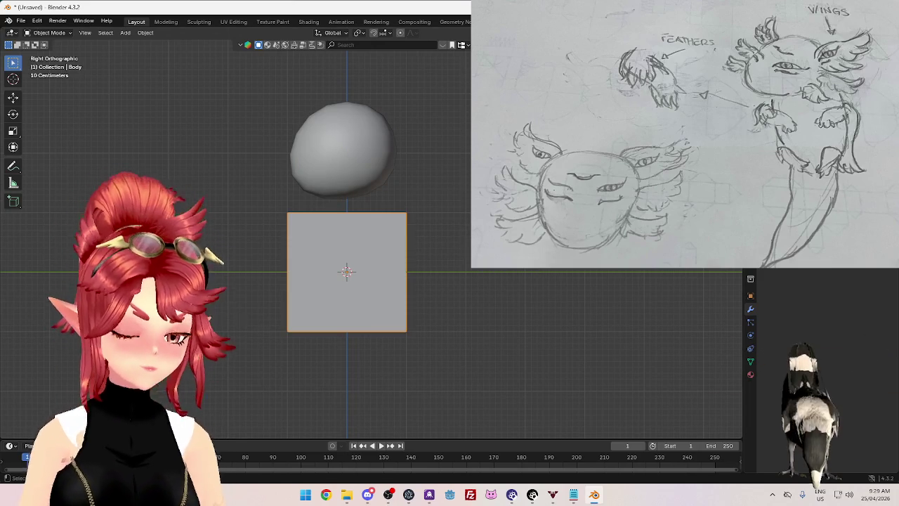
key(ctrl+1)
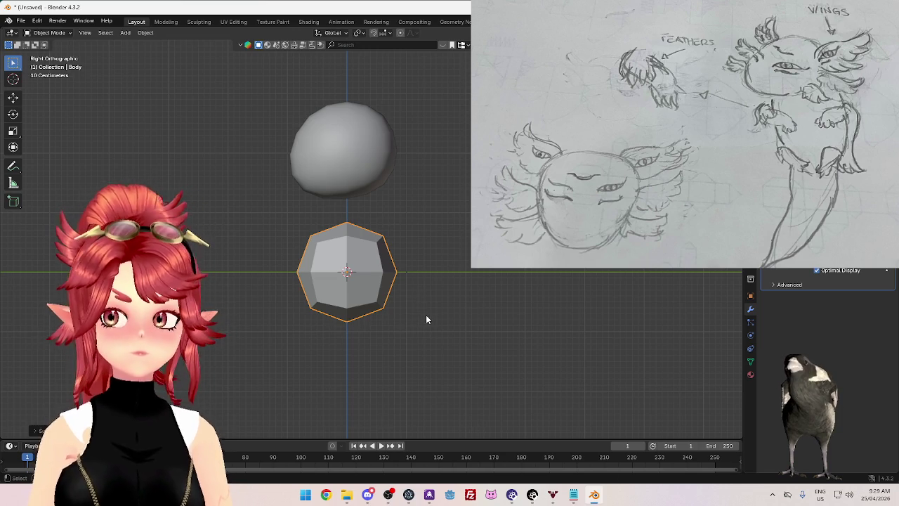
key(g)
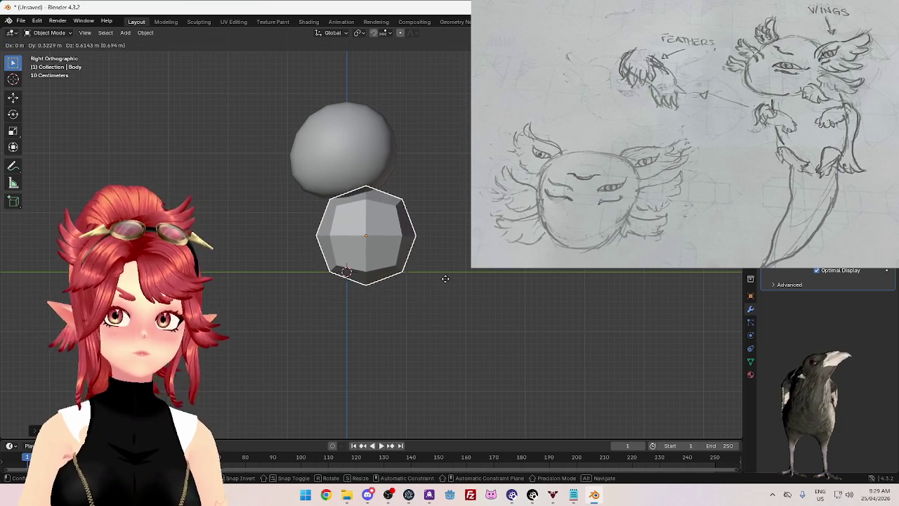
click(461, 278)
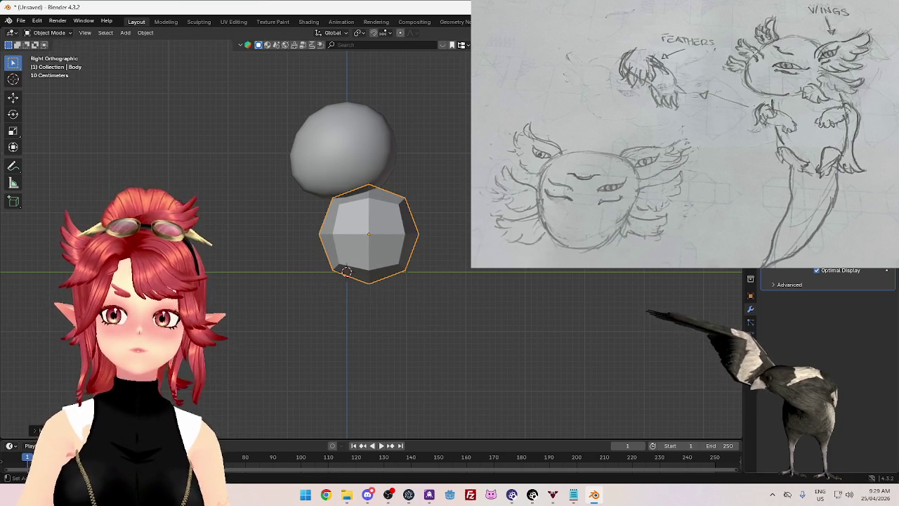
right_click(538, 273)
click(435, 208)
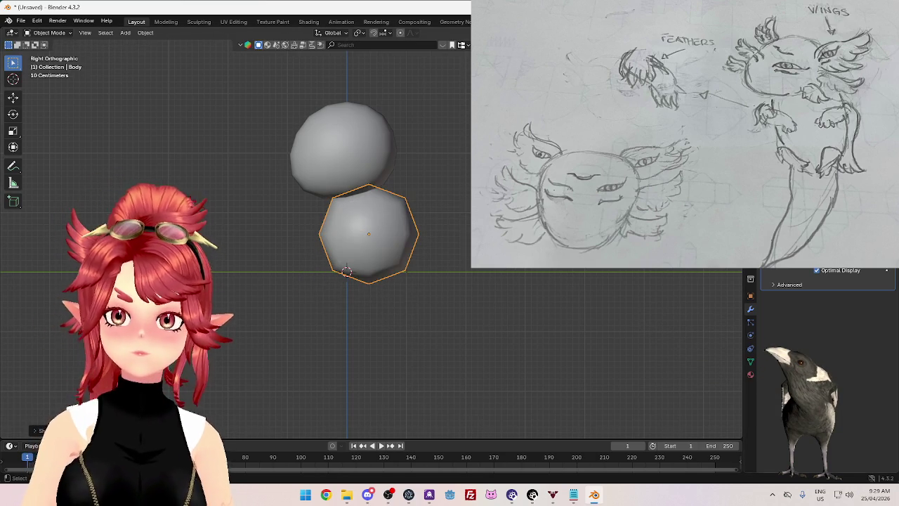
Step: Apply the subdivision twice for extra roundness, then box-select the body's lower-half vertices in Edit Mode
key(ctrl+a)
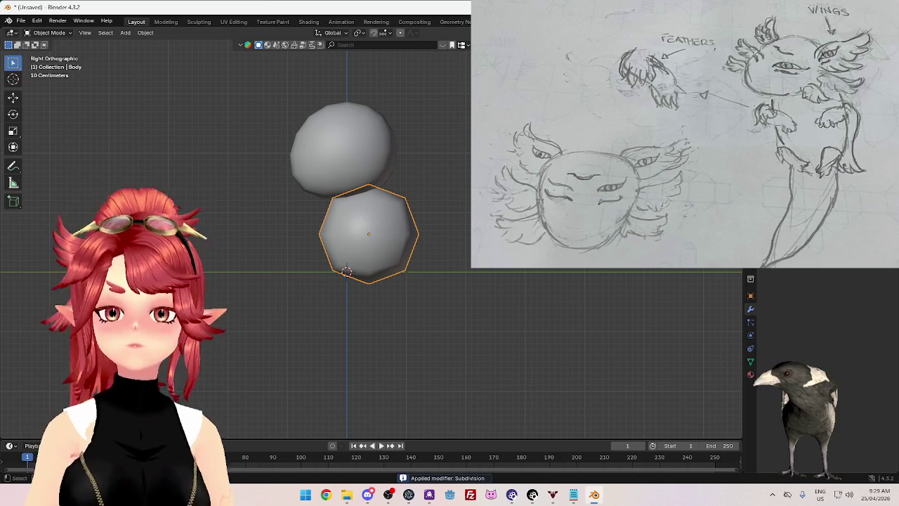
click(429, 232)
click(390, 231)
key(ctrl+1)
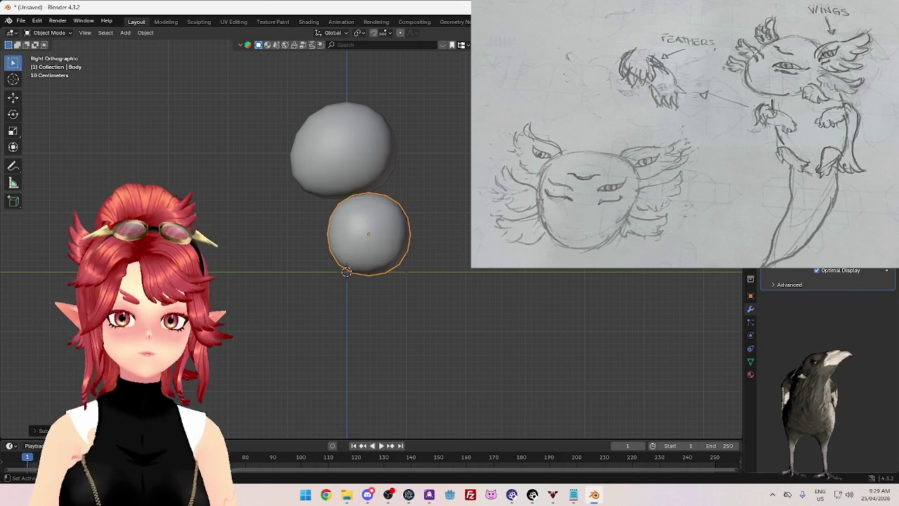
key(ctrl+a)
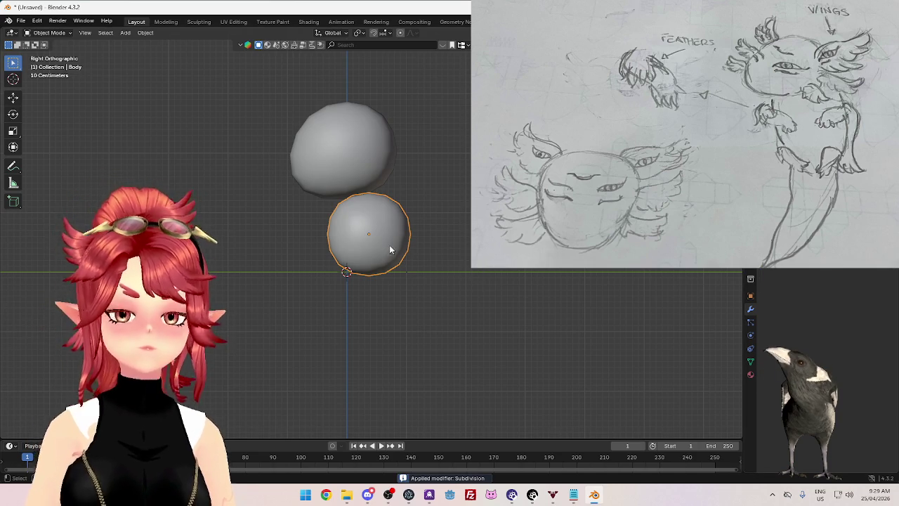
key(Tab)
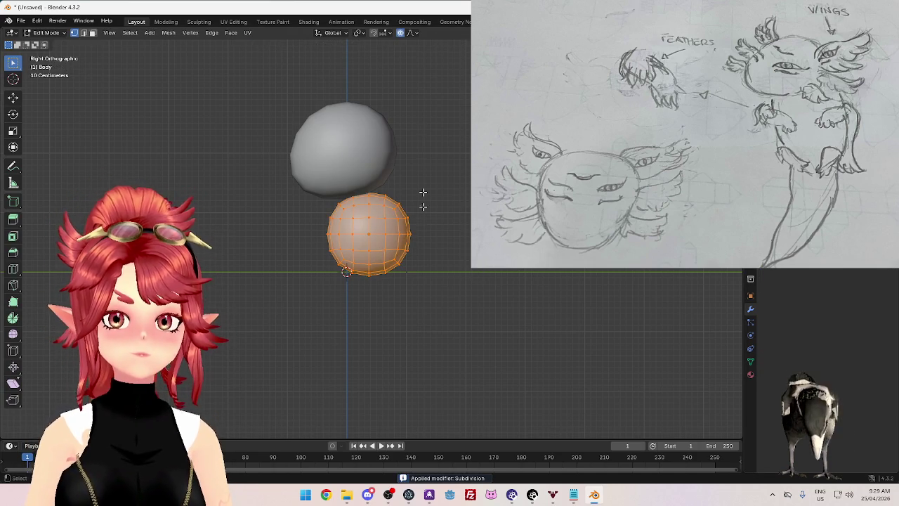
drag(318, 230, 446, 313)
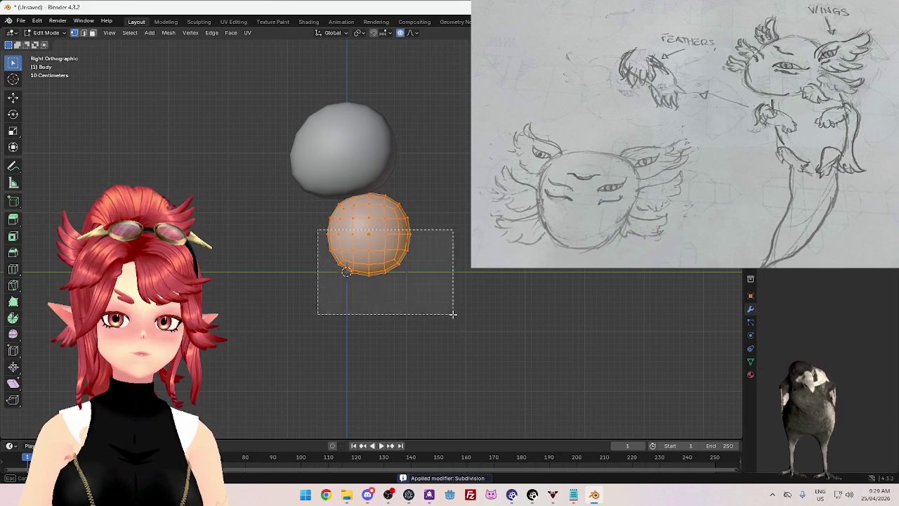
Step: Extrude the body's lower half downward, then move and tilt the body under the head
key(e)
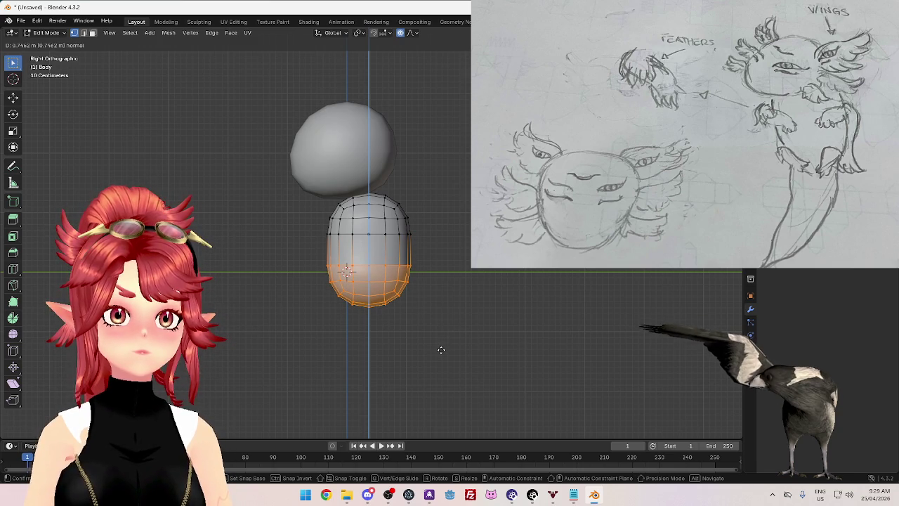
click(441, 350)
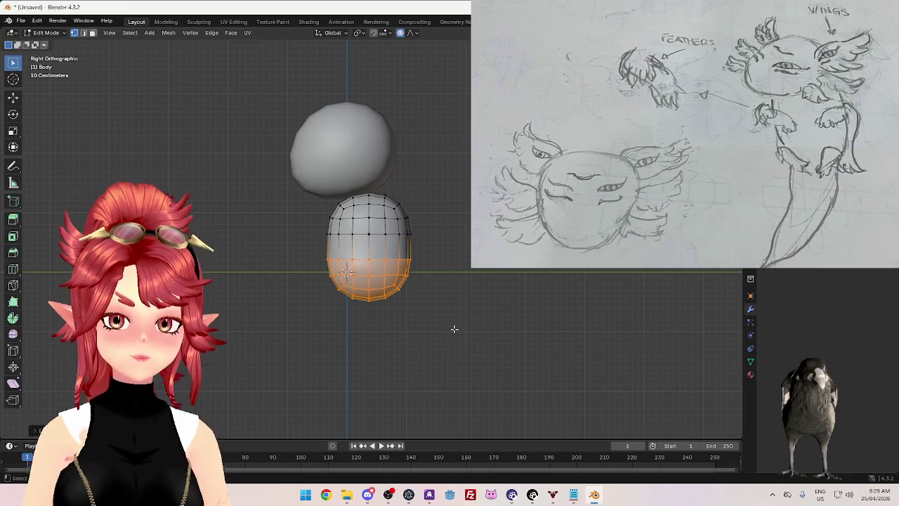
key(Tab)
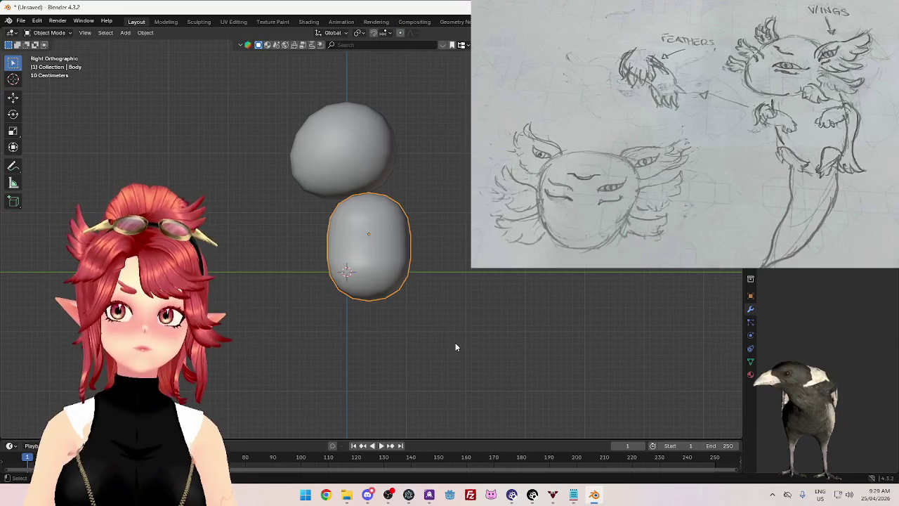
key(g)
click(437, 355)
key(r)
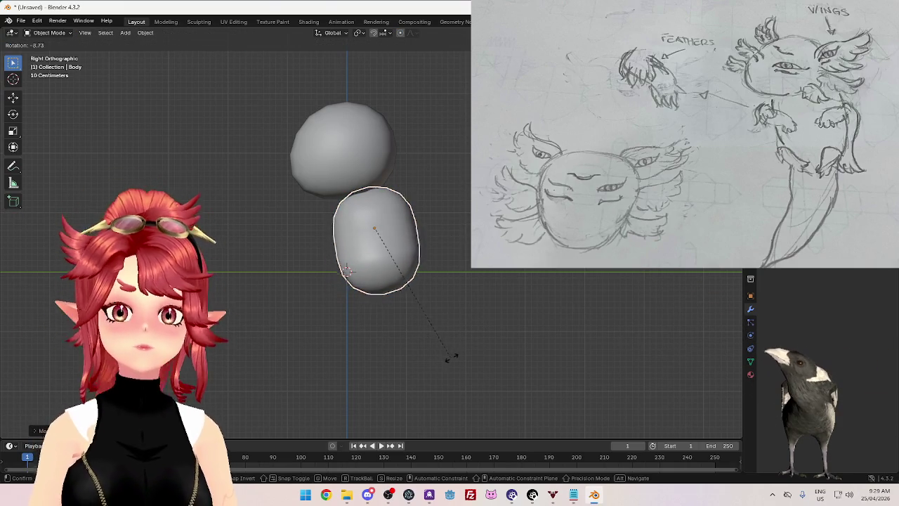
click(430, 364)
key(g)
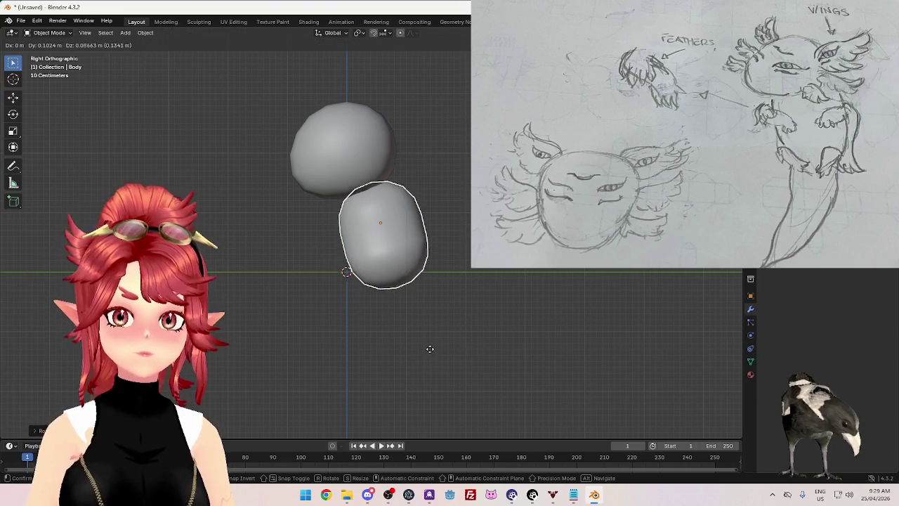
click(433, 352)
Step: Pull the body's lower vertices down with proportional editing and reposition the whole body
key(Tab)
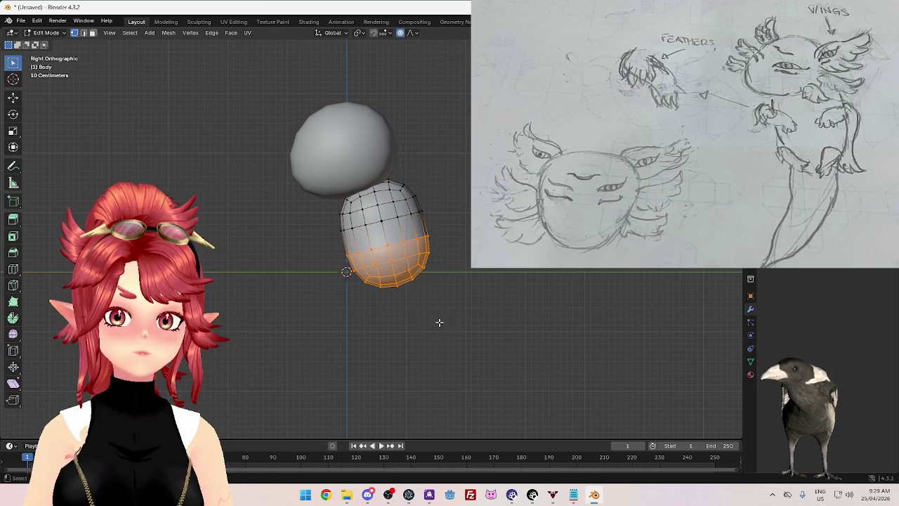
key(g)
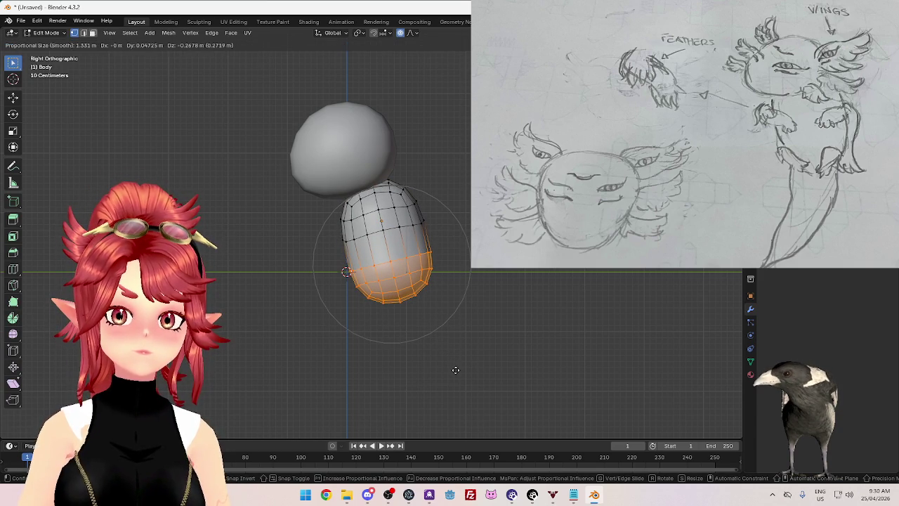
click(458, 369)
key(Tab)
key(g)
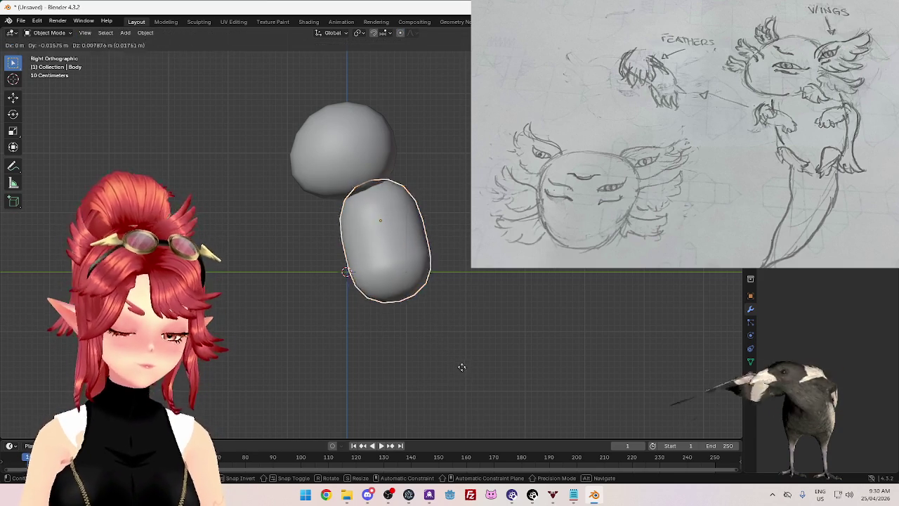
click(464, 366)
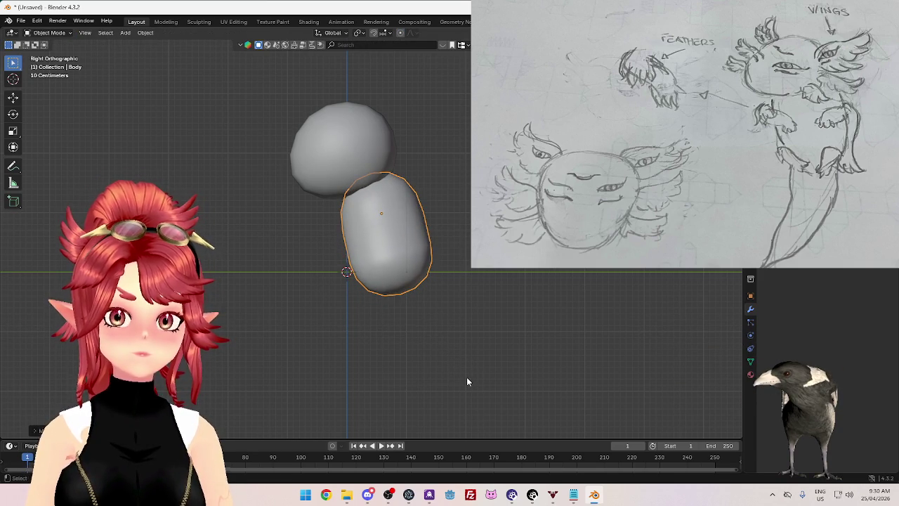
Step: Stretch the body's bottom vertex downward with smooth falloff into a tapering torso
key(Tab)
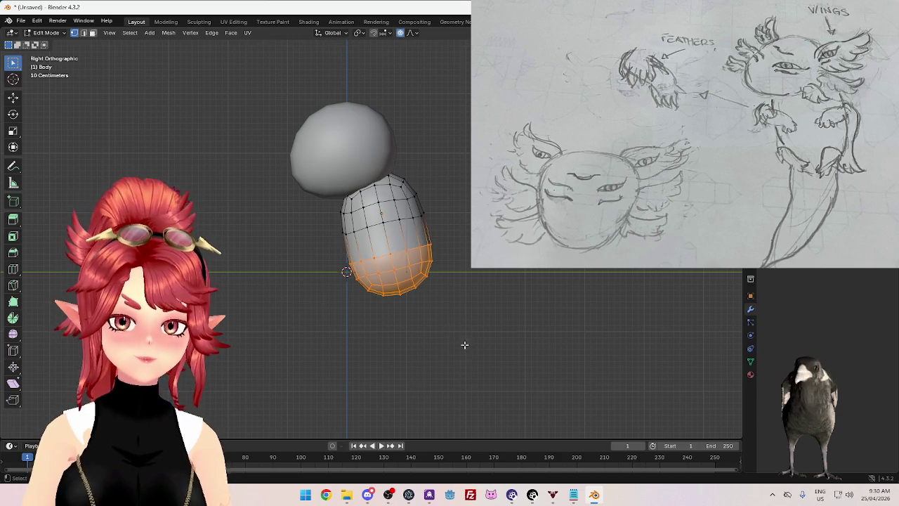
click(410, 295)
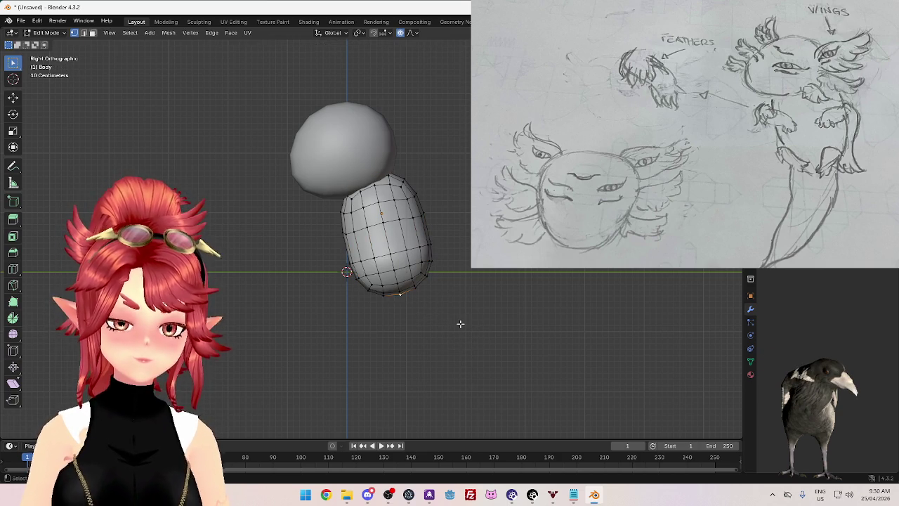
key(g)
scroll(469, 328, down, 1)
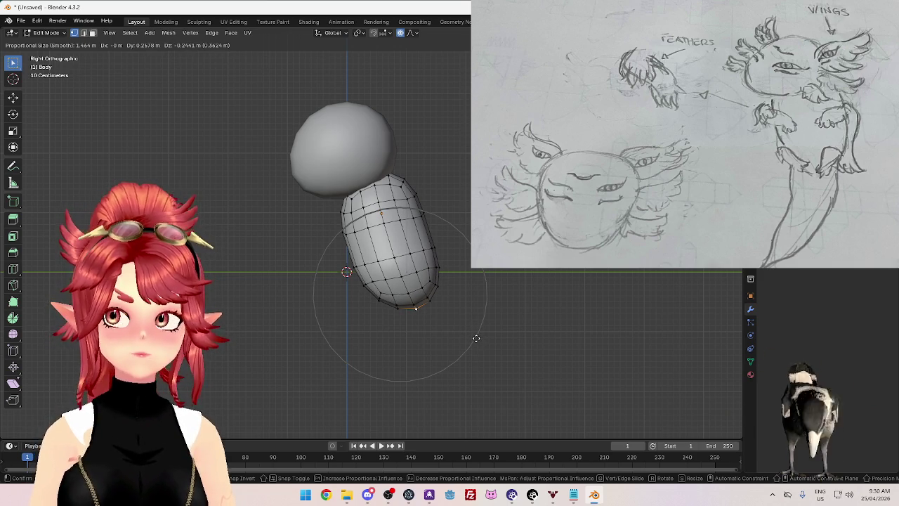
click(477, 338)
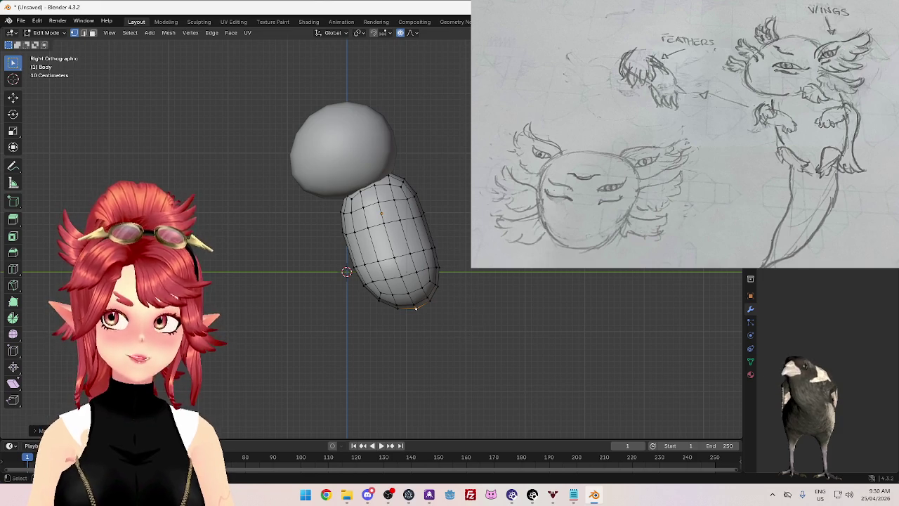
middle_drag(458, 260, 491, 300)
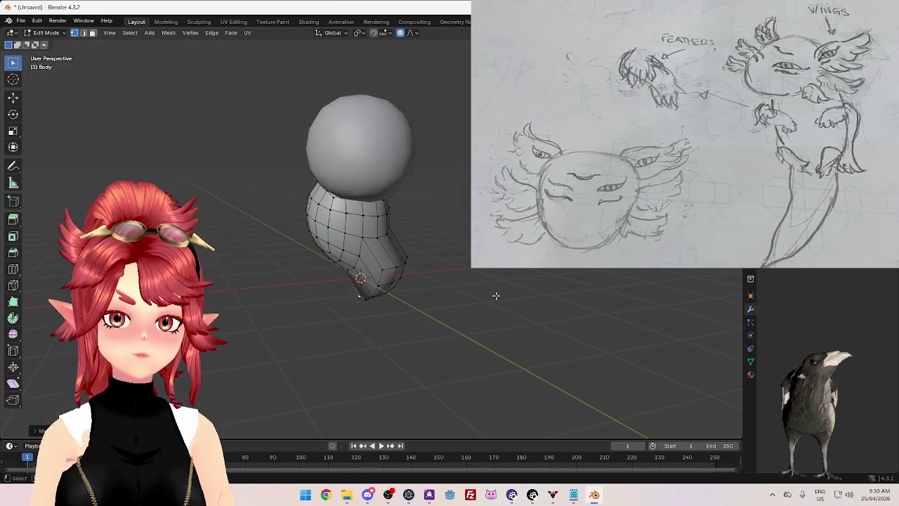
Step: Undo the extrusion and stretching with three Ctrl+Z presses, leaving Body a round ball again
key(Tab)
key(Tab)
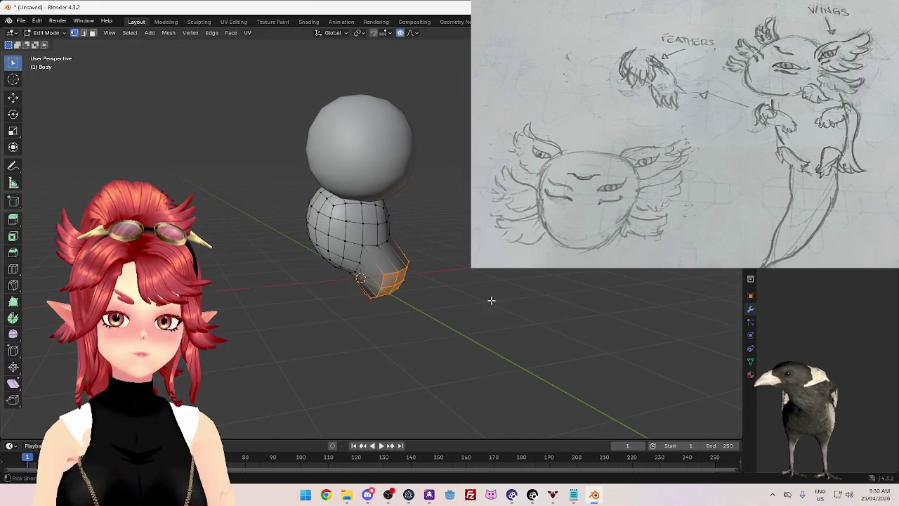
key(ctrl+z)
key(ctrl+z)
key(ctrl+z)
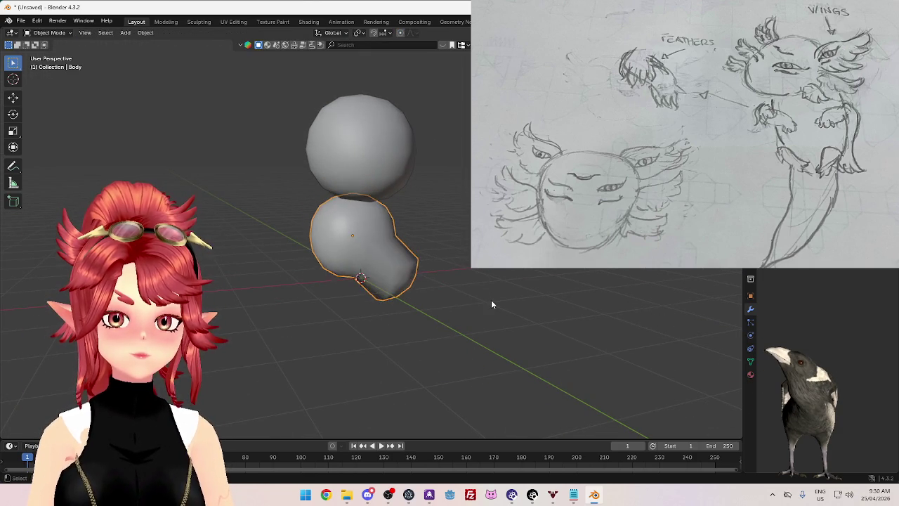
key(ctrl+z)
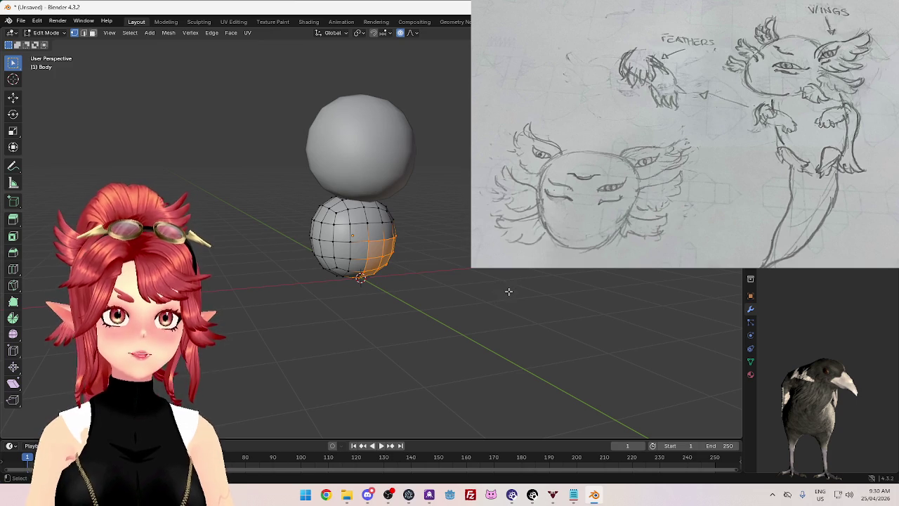
key(ctrl+z)
key(ctrl+z)
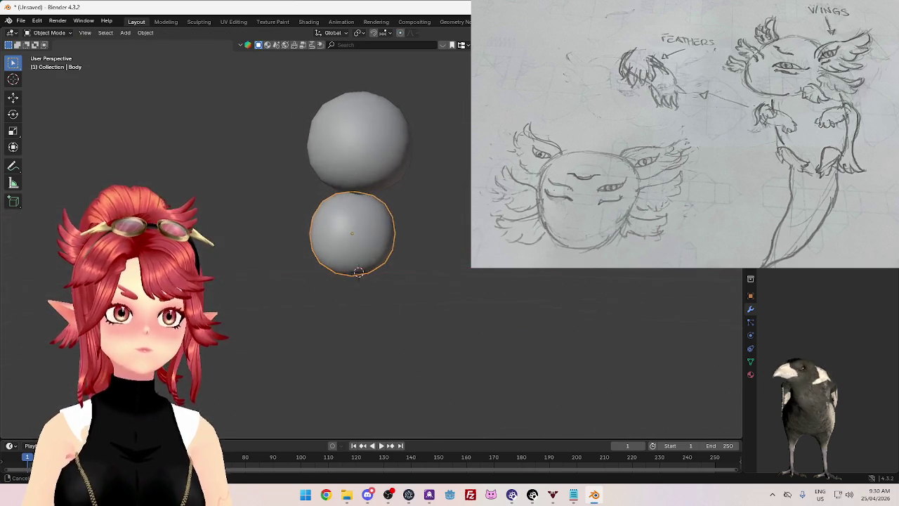
middle_drag(528, 272, 536, 275)
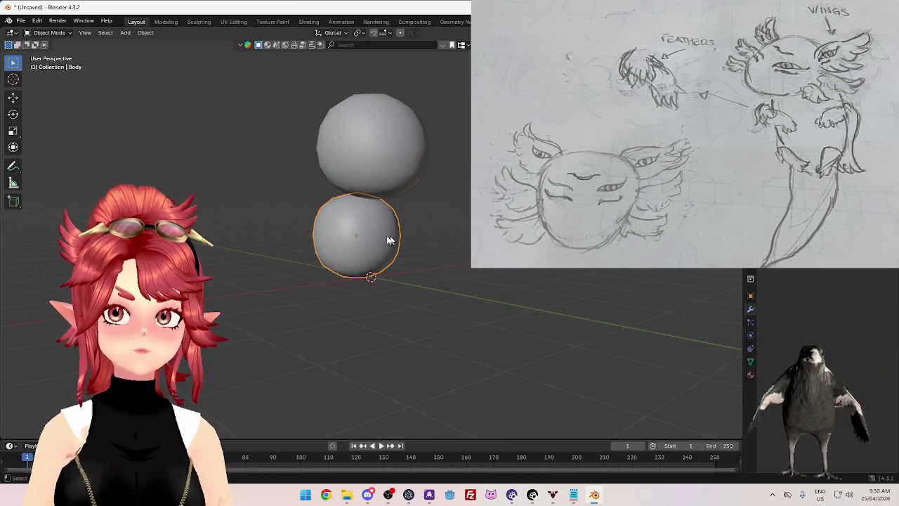
mouse_move(294, 237)
middle_down()
mouse_move(453, 290)
mouse_move(309, 288)
middle_up()
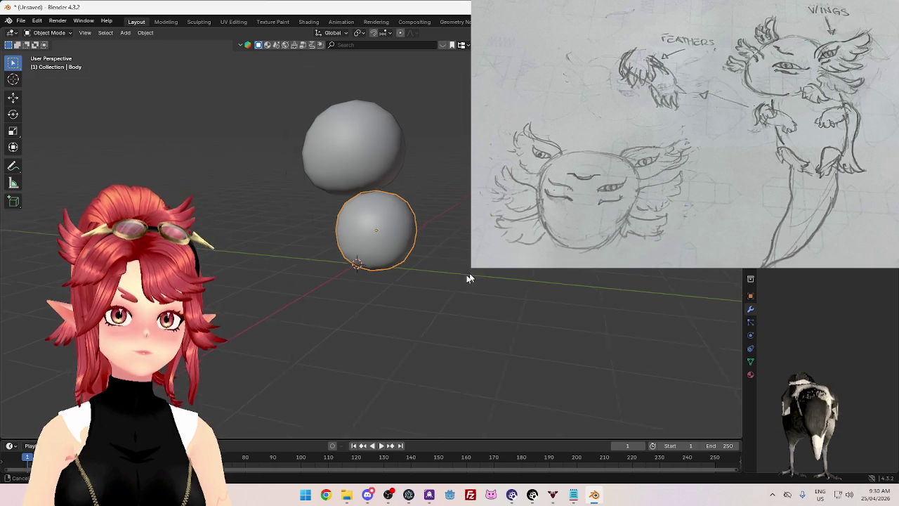
middle_drag(468, 274, 417, 291)
key(Tab)
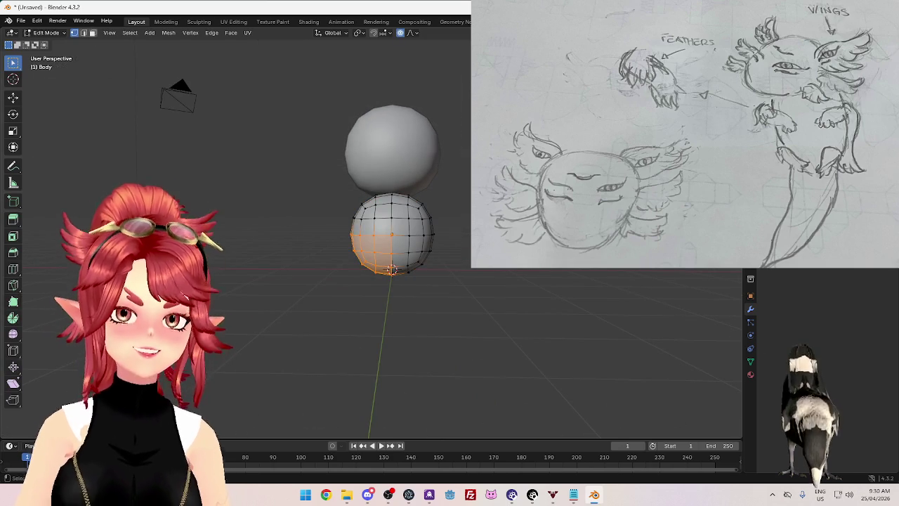
Step: In X-ray, select the body's lower half and move it down along Z into a capsule
key(alt+z)
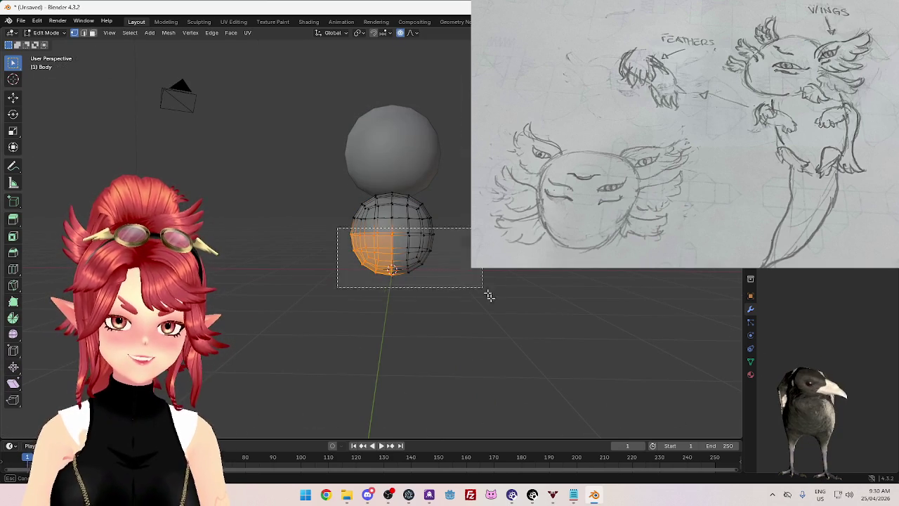
drag(338, 227, 496, 305)
mouse_move(446, 300)
middle_down()
mouse_move(455, 312)
mouse_move(499, 318)
middle_up()
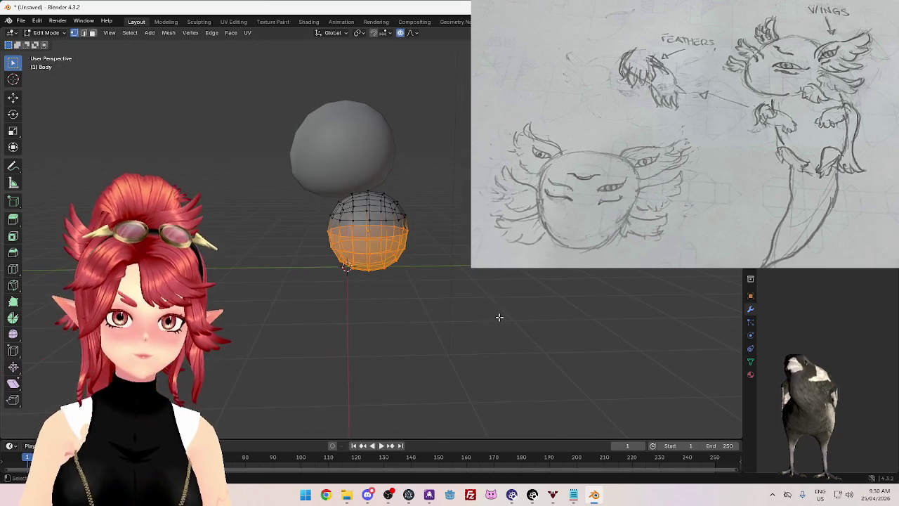
key(KP_3)
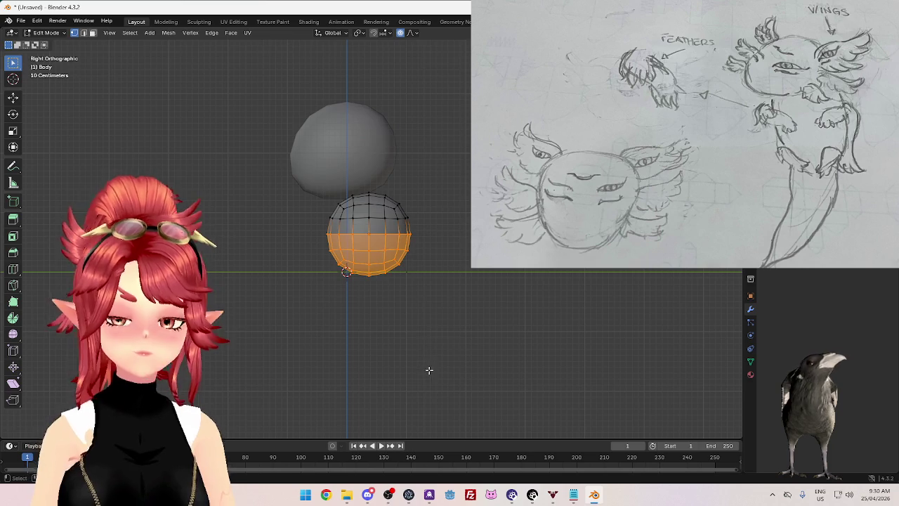
key(g)
key(z)
key(z)
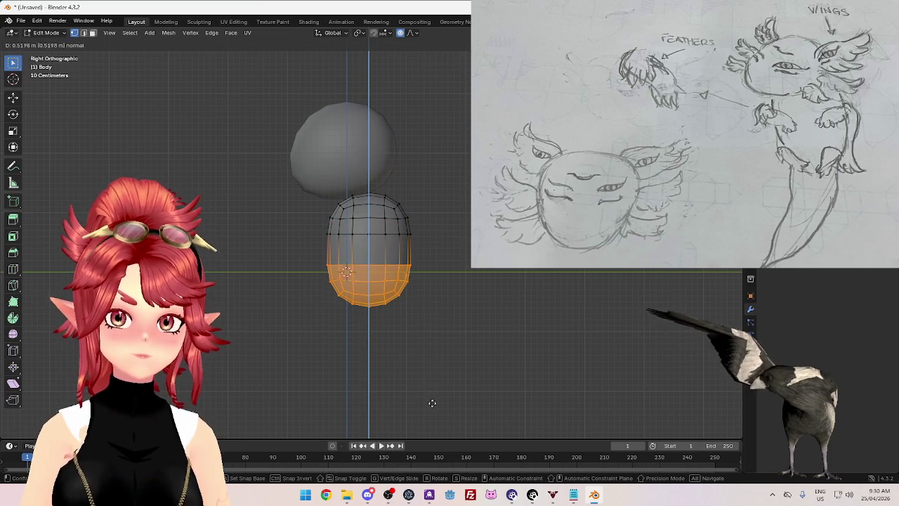
click(433, 408)
Step: Tilt the body slightly and reposition it under the head
key(Tab)
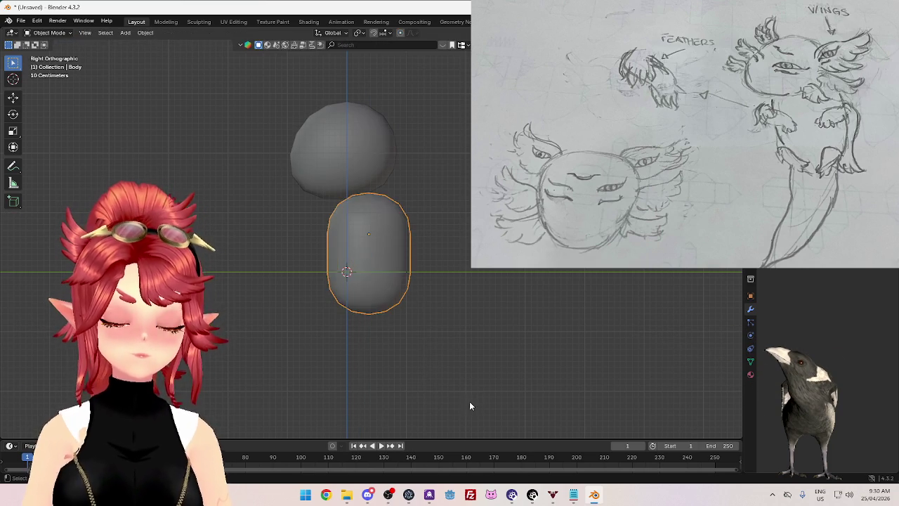
key(r)
key(g)
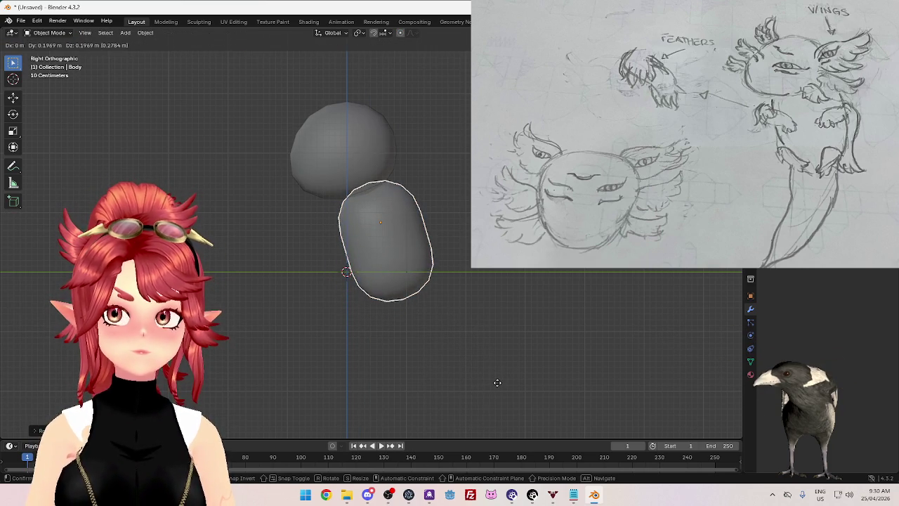
click(498, 382)
mouse_move(427, 345)
middle_down()
mouse_move(361, 356)
mouse_move(457, 342)
mouse_move(442, 361)
mouse_move(466, 358)
mouse_move(389, 288)
mouse_move(488, 274)
mouse_move(422, 296)
mouse_move(442, 281)
middle_up()
key(Tab)
key(Tab)
key(Tab)
middle_drag(400, 261, 405, 253)
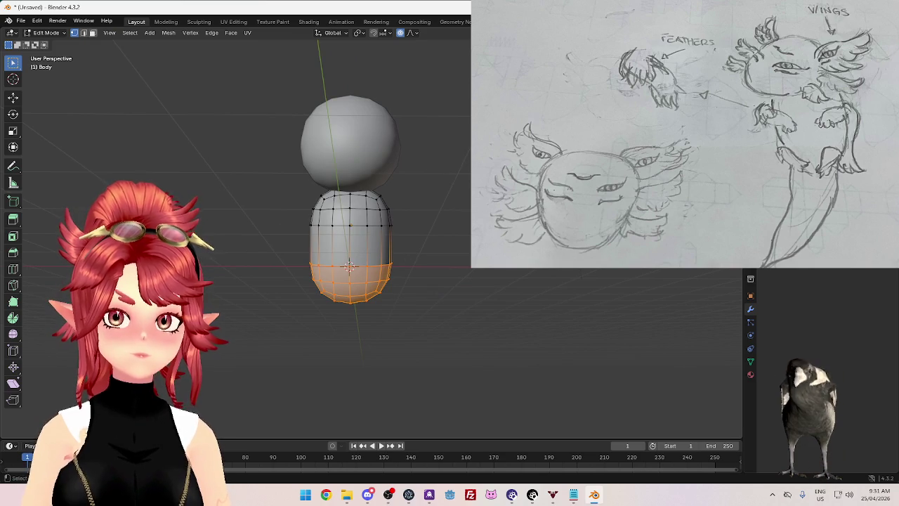
Step: Widen the body's middle band of faces using proportional falloff in X-ray
key(alt+z)
drag(294, 222, 431, 271)
key(s)
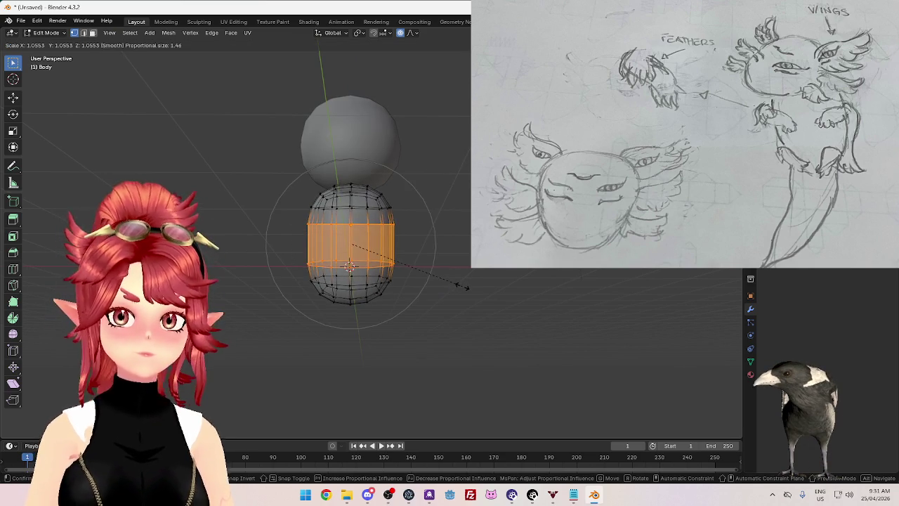
scroll(467, 288, up, 2)
scroll(464, 286, up, 2)
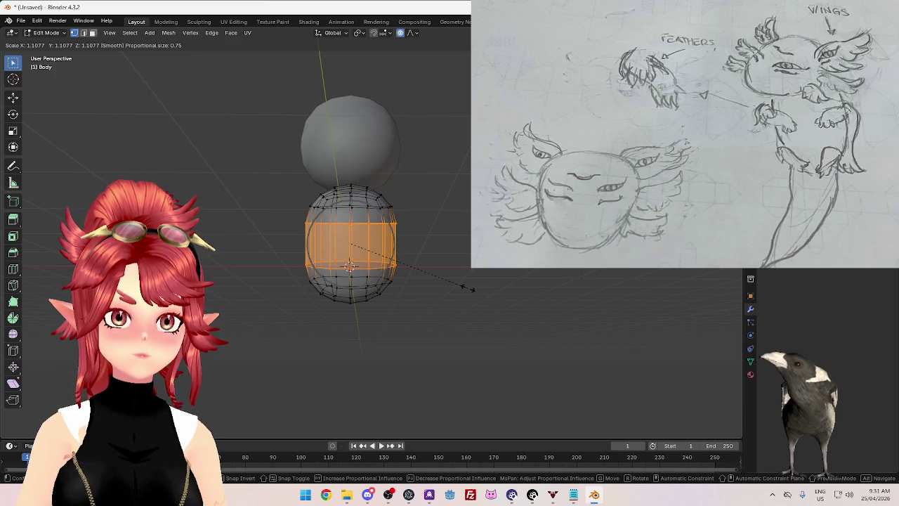
click(468, 288)
key(Tab)
Step: Scale the body's top cap down to about 0.90 so it tapers toward the head
mouse_move(484, 301)
middle_down()
mouse_move(373, 345)
mouse_move(465, 317)
middle_up()
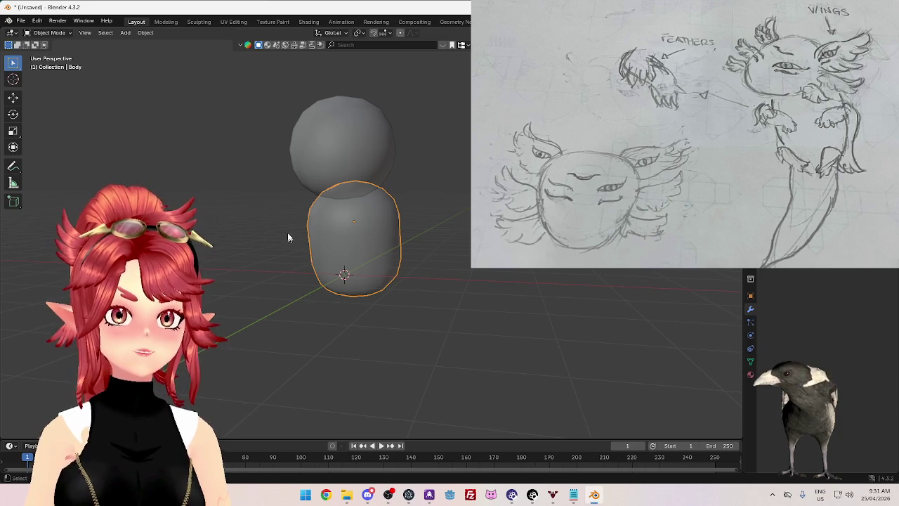
mouse_move(268, 226)
middle_down()
mouse_move(400, 243)
mouse_move(494, 283)
mouse_move(415, 297)
mouse_move(518, 275)
mouse_move(526, 299)
mouse_move(492, 274)
mouse_move(418, 253)
mouse_move(387, 261)
middle_up()
key(Tab)
key(Tab)
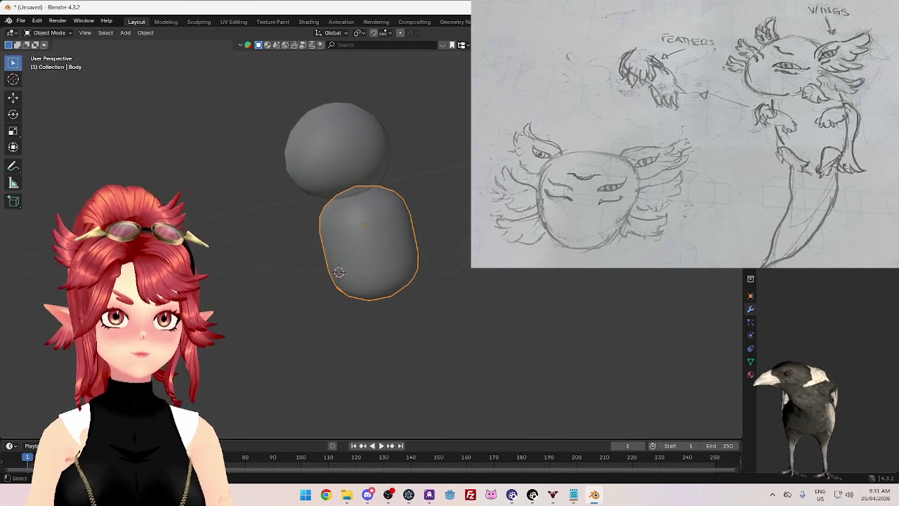
mouse_move(467, 276)
middle_down()
mouse_move(538, 321)
mouse_move(381, 305)
mouse_move(452, 279)
mouse_move(422, 281)
middle_up()
key(Tab)
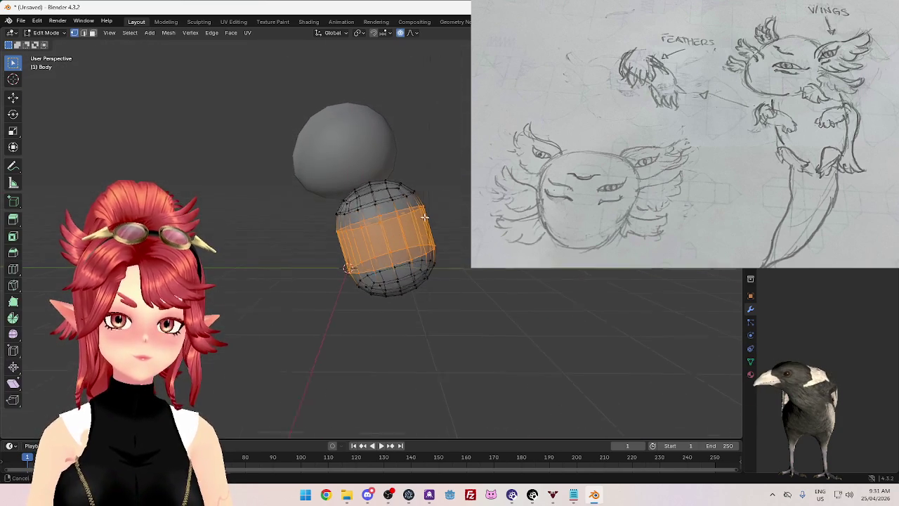
drag(295, 167, 417, 203)
drag(451, 234, 454, 238)
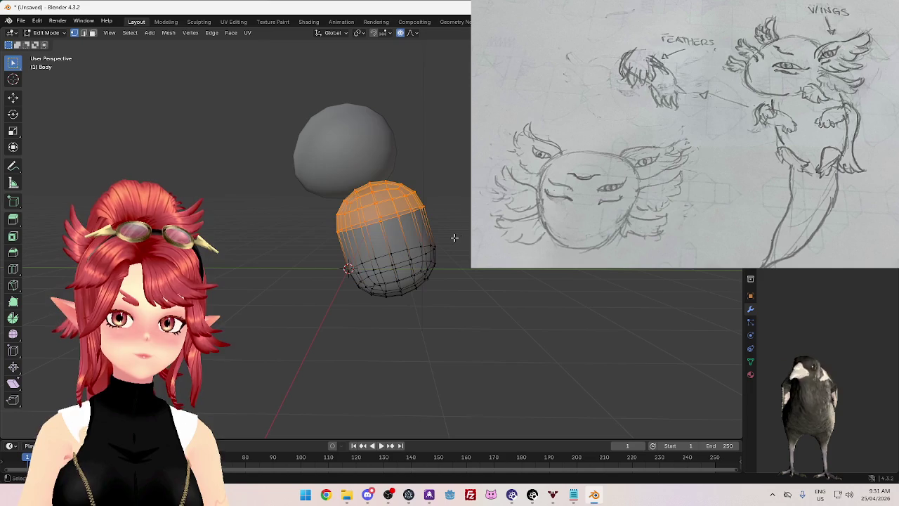
key(s)
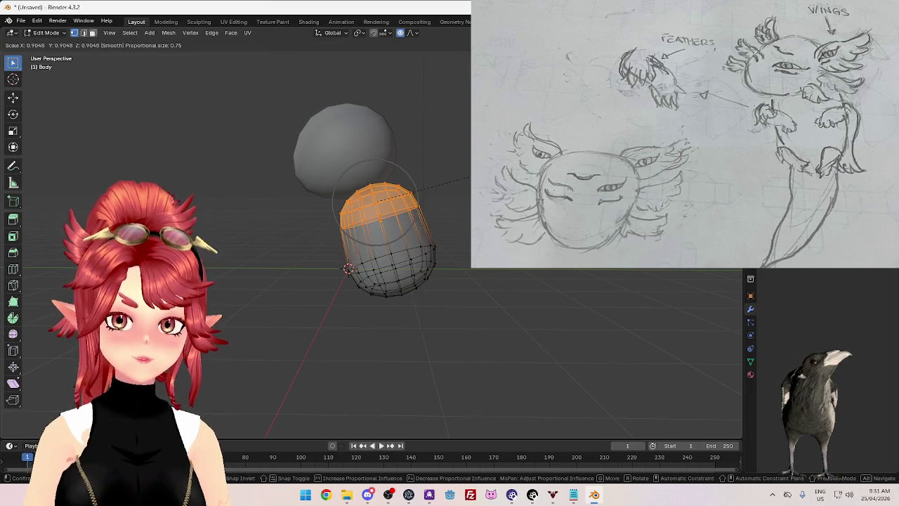
key(Return)
key(Tab)
key(KP_3)
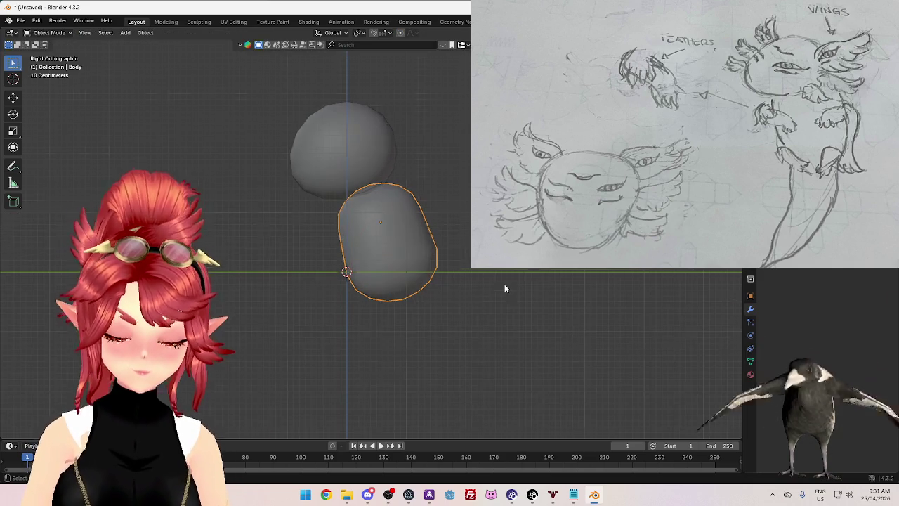
Step: Slide a mid-body edge loop upward and scale it out slightly to about 1.01
mouse_move(490, 316)
middle_down()
mouse_move(436, 346)
mouse_move(584, 357)
mouse_move(510, 355)
mouse_move(475, 326)
middle_up()
key(Tab)
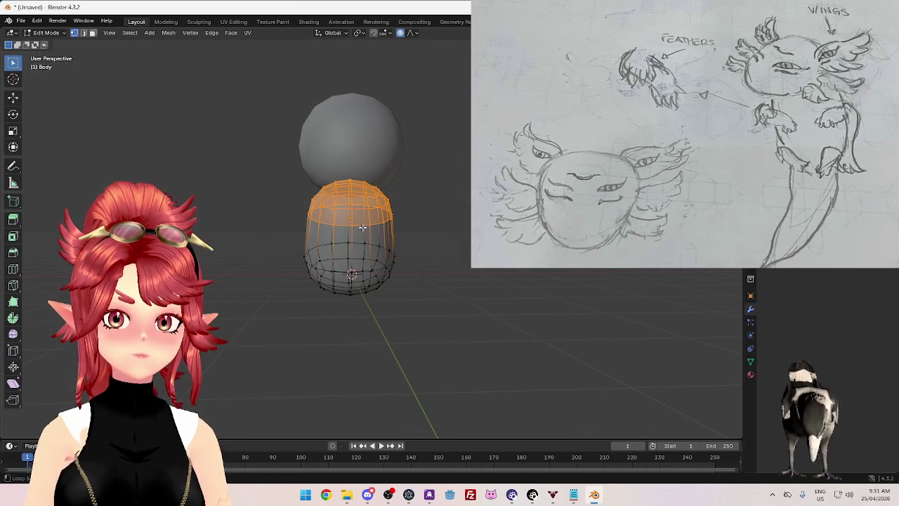
alt+click(362, 226)
key(g)
key(g)
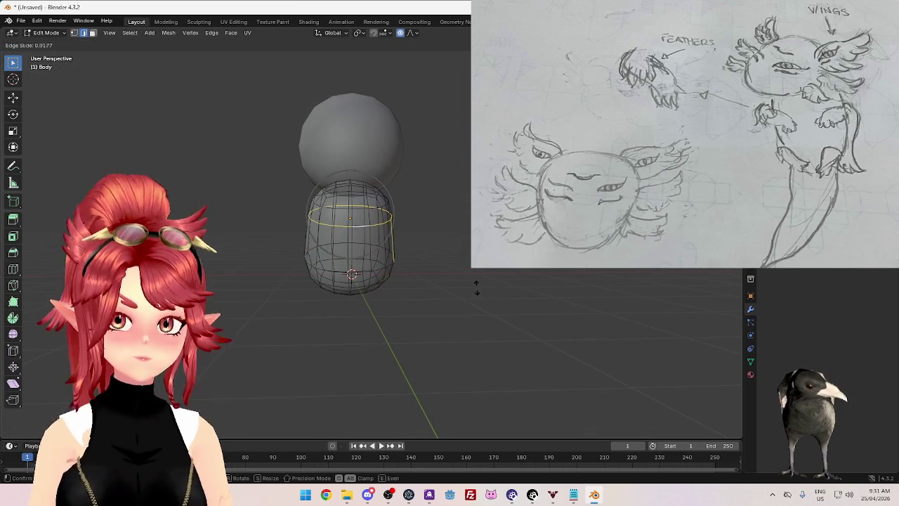
click(477, 292)
key(s)
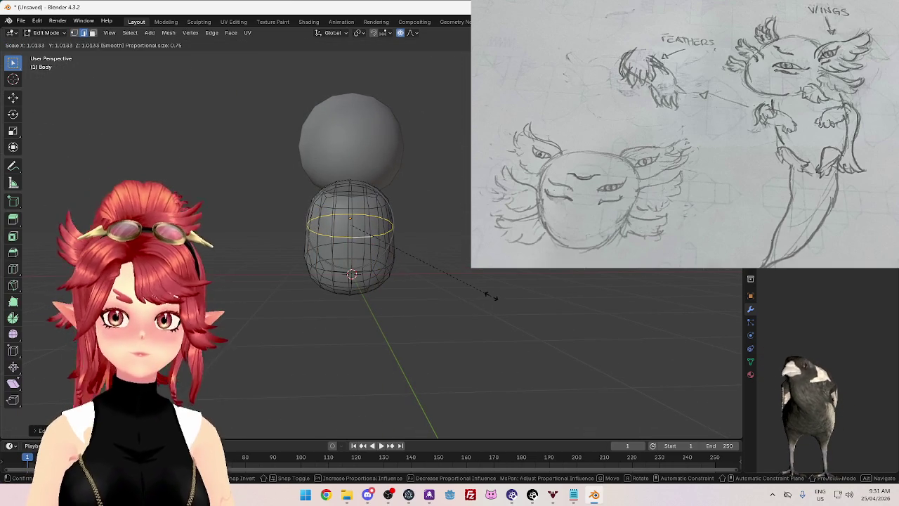
click(492, 298)
key(Tab)
Step: Preview a loop cut on the body, then leave Edit Mode without adding it
mouse_move(503, 321)
middle_down()
mouse_move(415, 342)
mouse_move(536, 321)
mouse_move(506, 335)
mouse_move(513, 339)
mouse_move(562, 323)
middle_up()
mouse_move(422, 309)
middle_down()
mouse_move(373, 303)
mouse_move(501, 288)
middle_up()
key(Tab)
key(ctrl+r)
mouse_move(421, 276)
middle_down()
mouse_move(496, 281)
mouse_move(470, 280)
mouse_move(497, 313)
mouse_move(406, 316)
mouse_move(413, 307)
middle_up()
key(Tab)
key(shift+a)
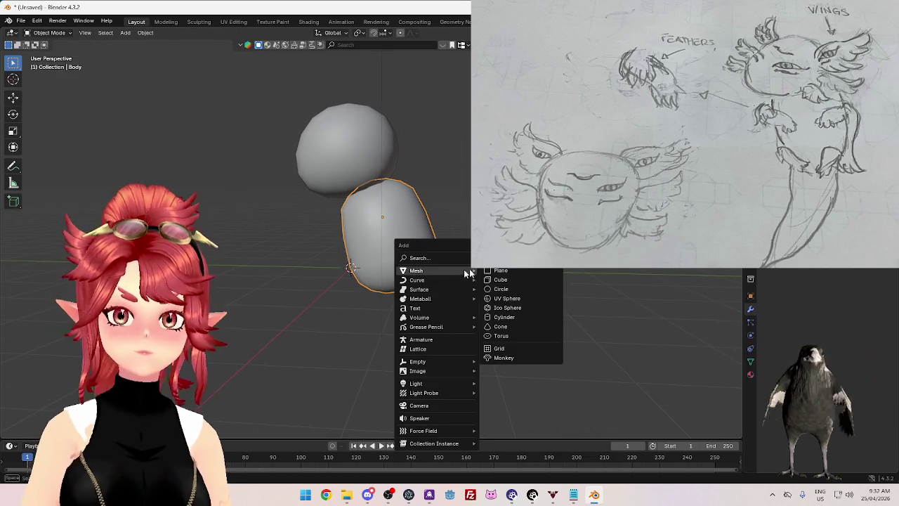
Step: Add a small cube behind the body, subdivided into a sphere with Ctrl+2 and applied
click(509, 282)
key(KP_3)
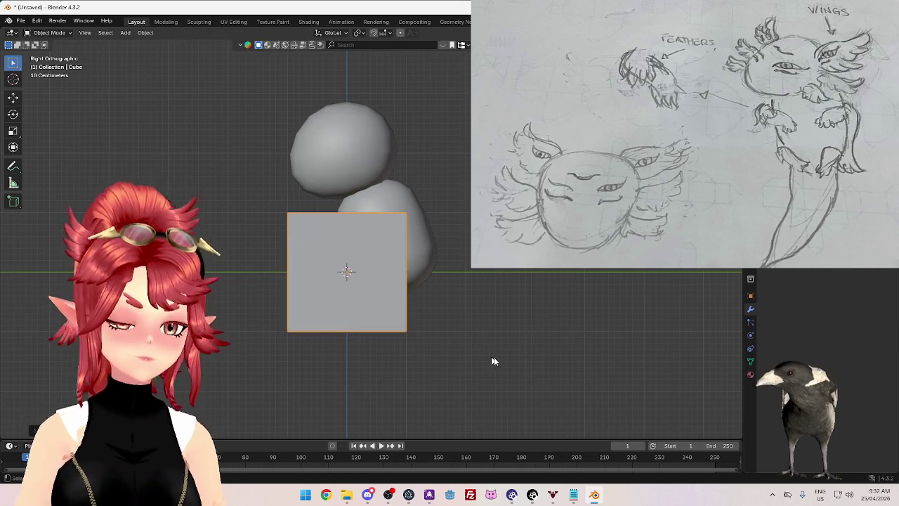
key(s)
click(415, 317)
key(g)
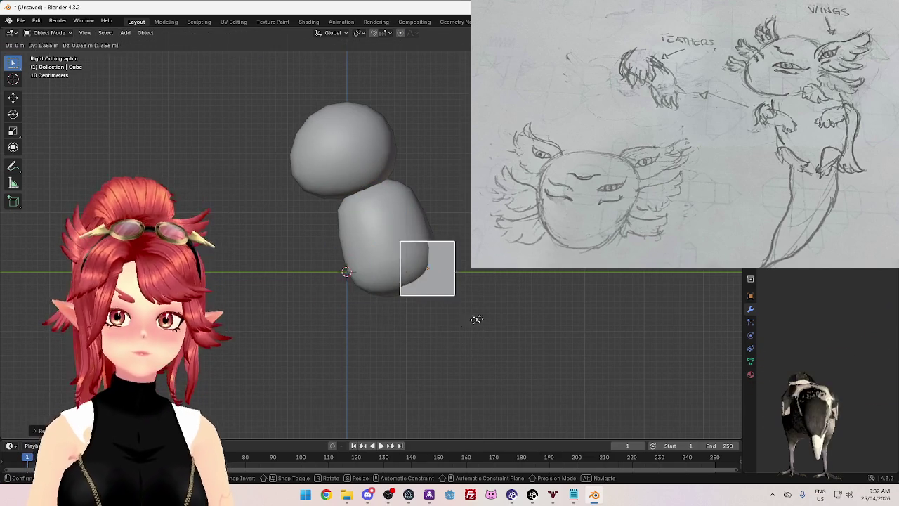
click(490, 314)
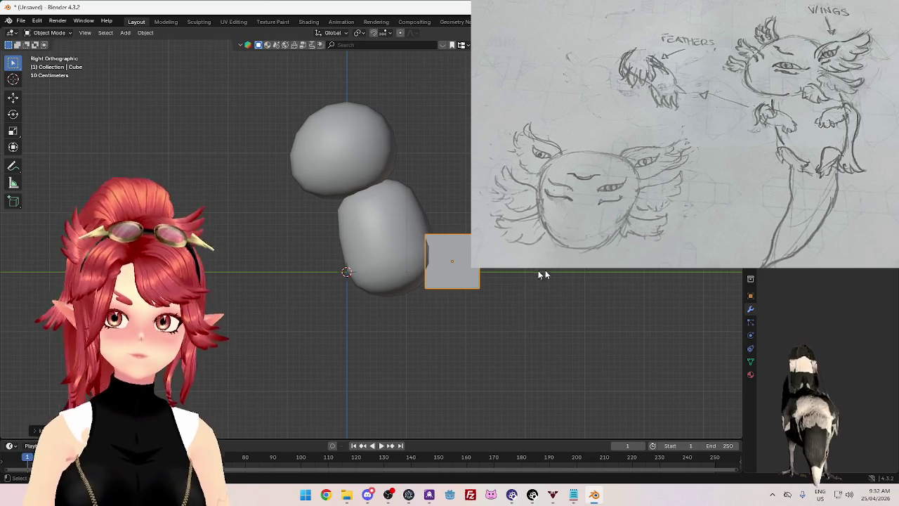
key(ctrl+2)
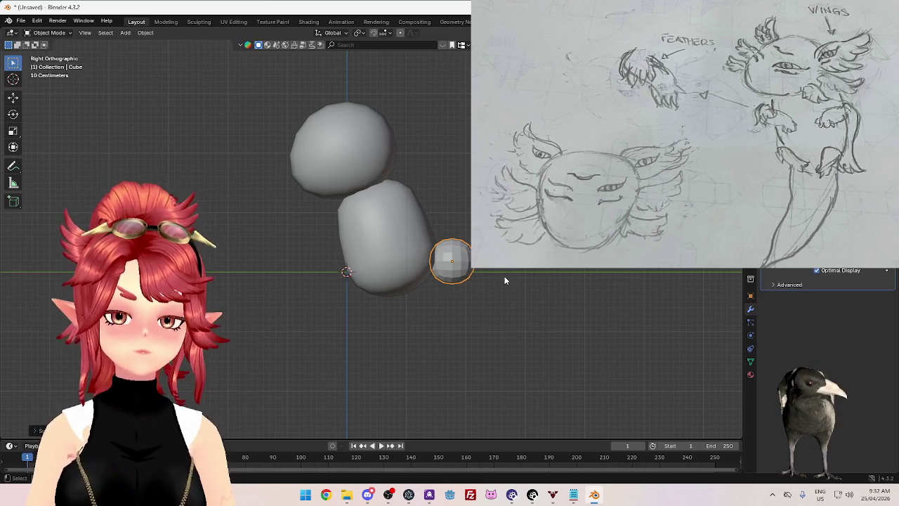
scroll(523, 291, up, 2)
scroll(527, 290, down, 2)
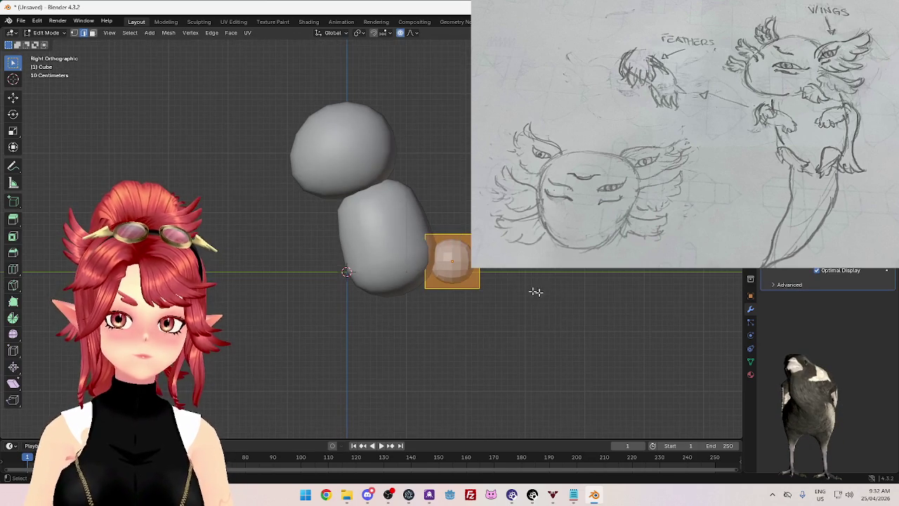
key(ctrl+a)
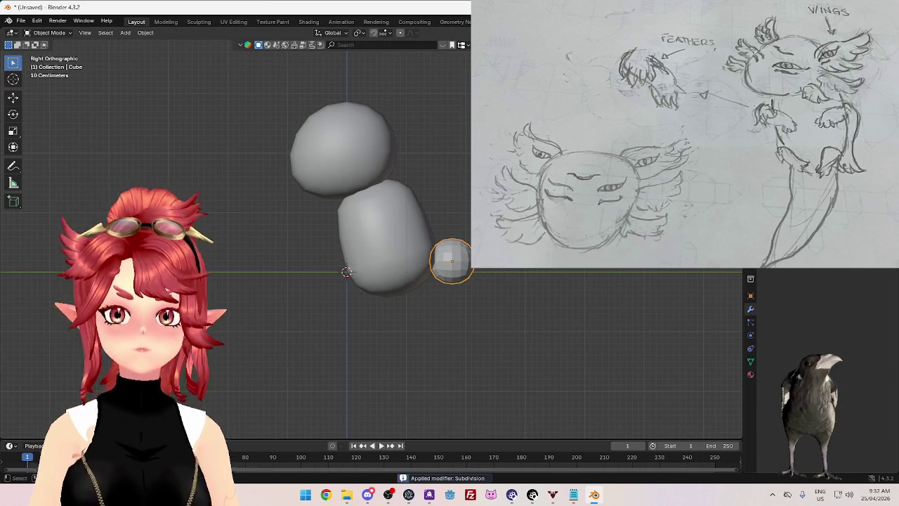
Step: Extrude the small sphere's top half upward into a tall capsule
key(Tab)
drag(399, 226, 475, 264)
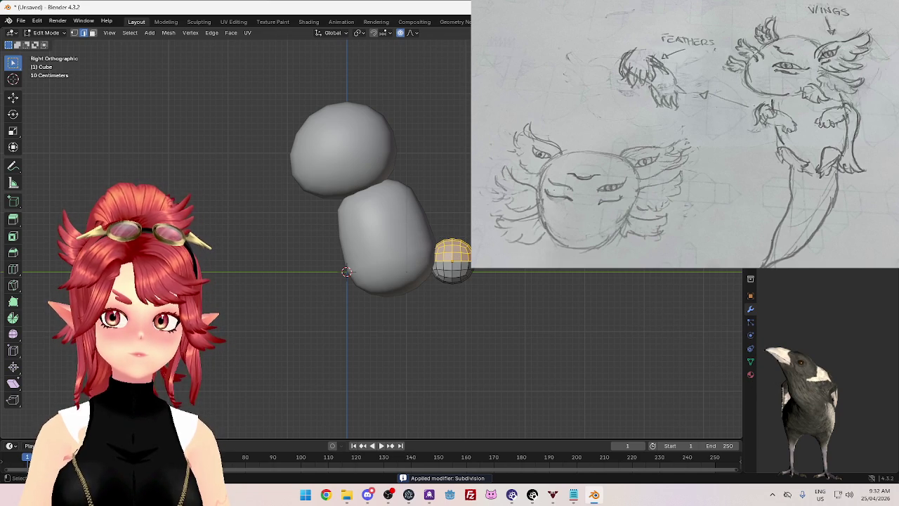
key(alt+z)
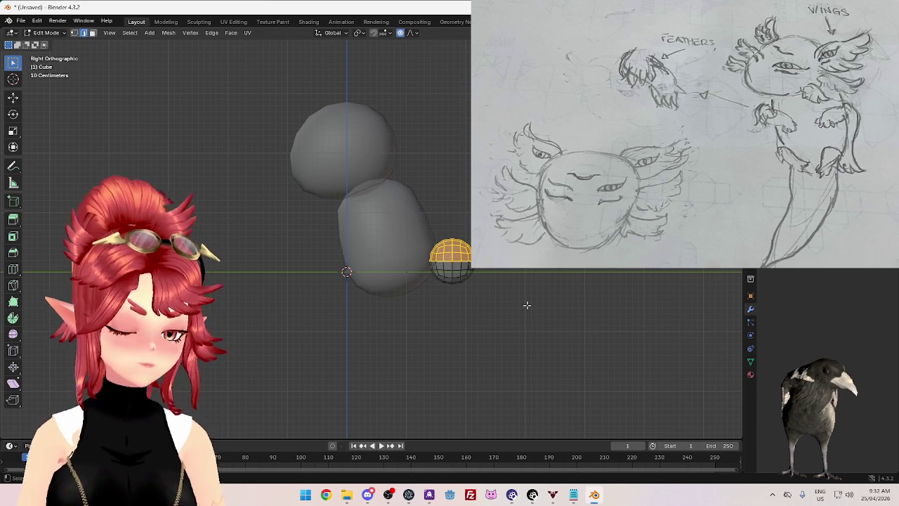
key(e)
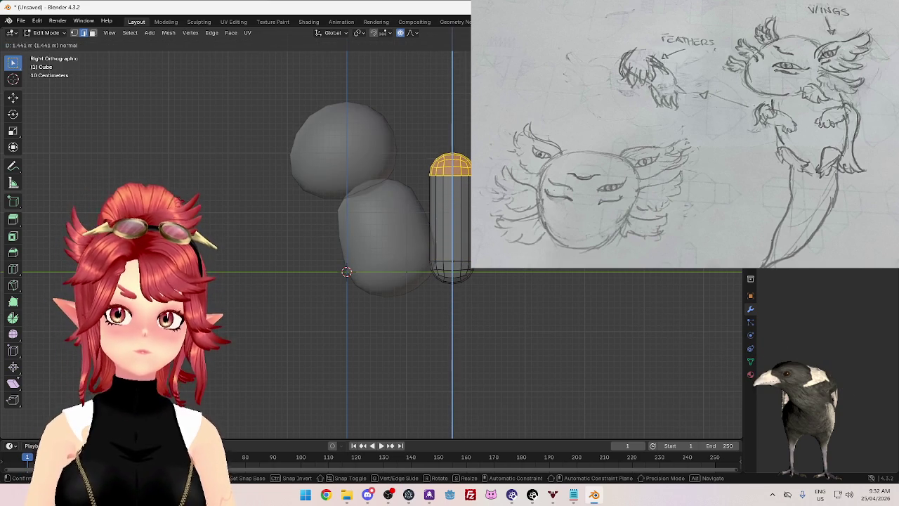
click(530, 280)
key(Tab)
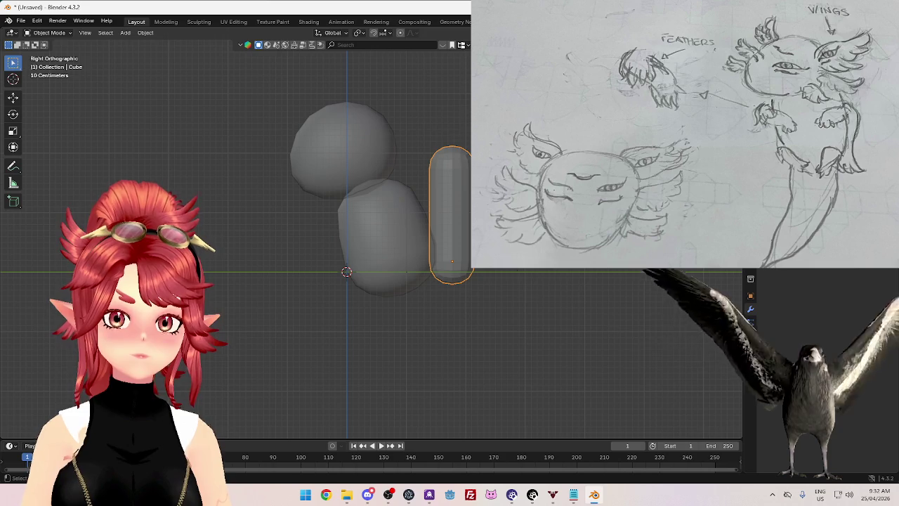
right_click(467, 274)
mouse_move(464, 274)
middle_down()
mouse_move(435, 247)
mouse_move(460, 251)
mouse_move(443, 171)
middle_up()
Step: Slide two edge loops down along the capsule
key(Tab)
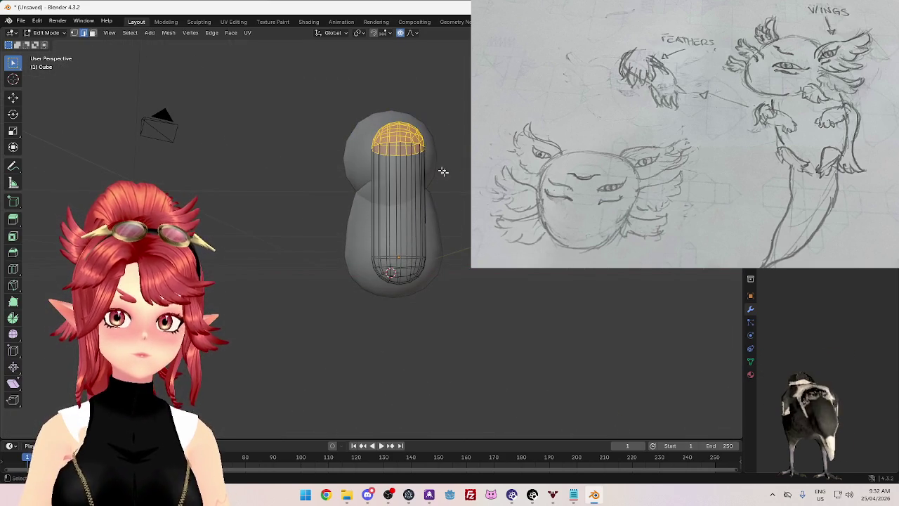
key(alt+a)
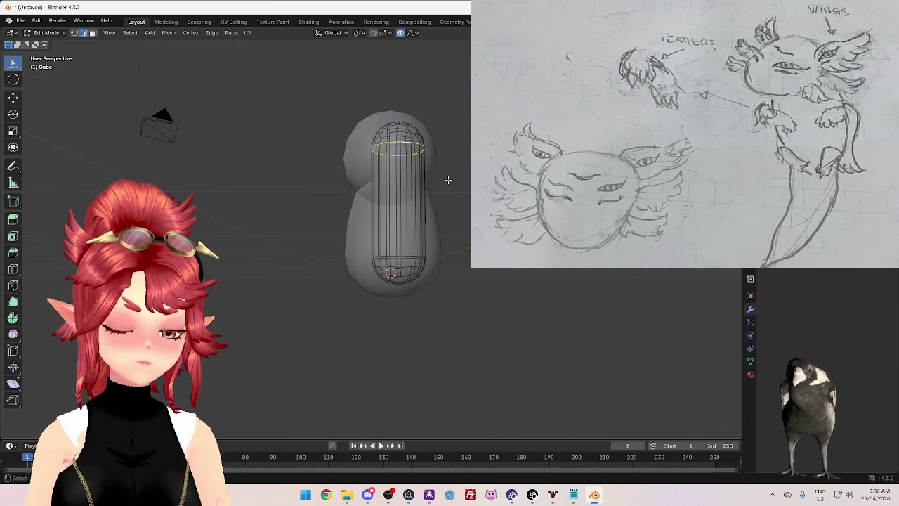
key(g)
key(g)
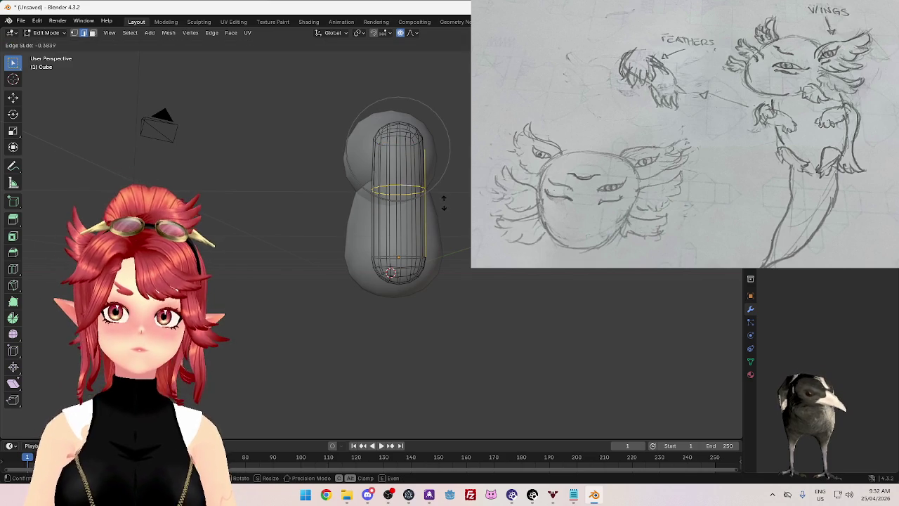
click(444, 203)
middle_drag(407, 137, 399, 155)
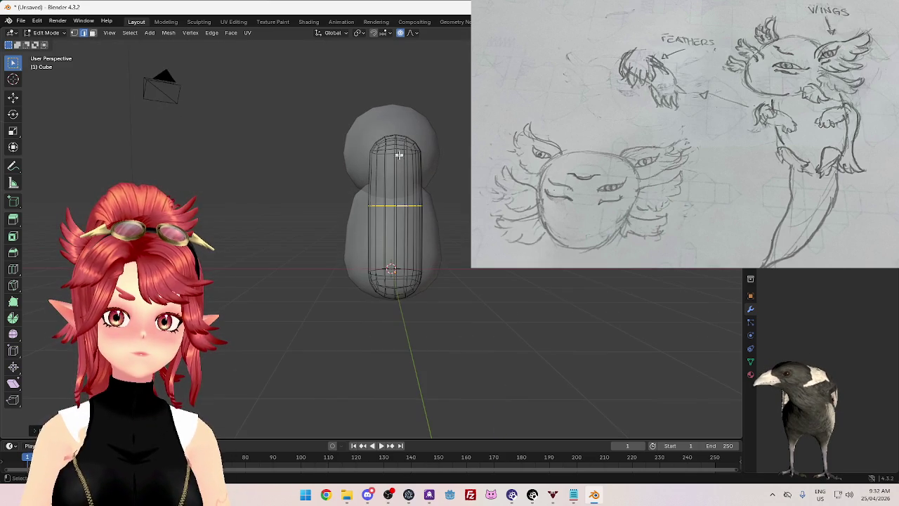
key(g)
key(g)
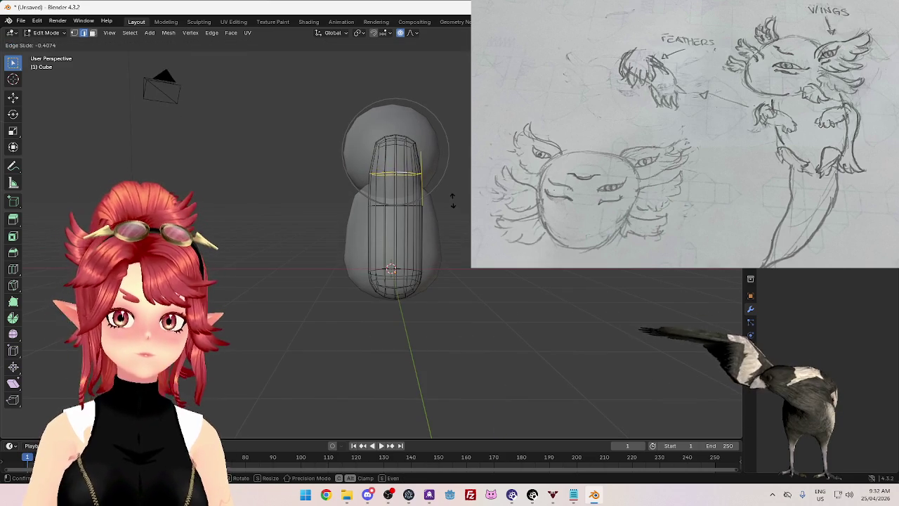
click(450, 195)
Step: Check the capsule in wireframe, then switch to face select in the right side view
mouse_move(444, 184)
middle_down()
mouse_move(421, 150)
mouse_move(421, 200)
middle_up()
scroll(421, 200, up, 3)
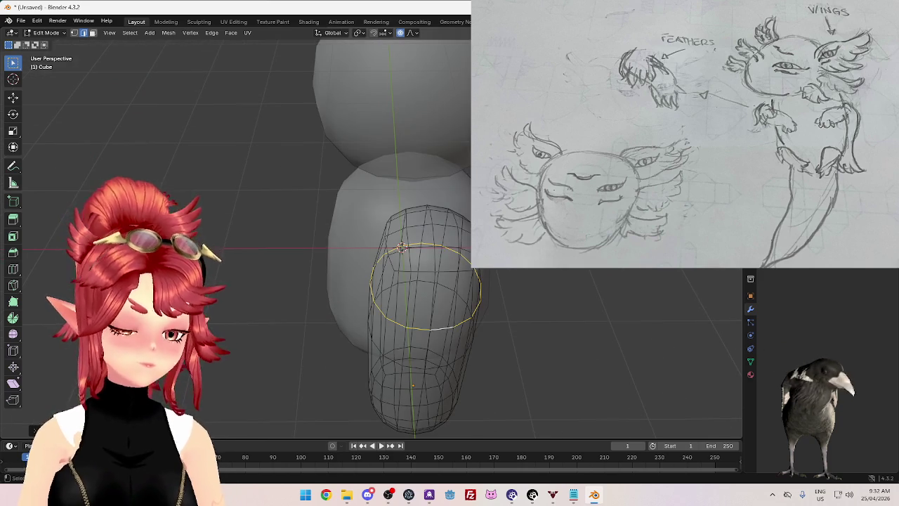
key(shift+z)
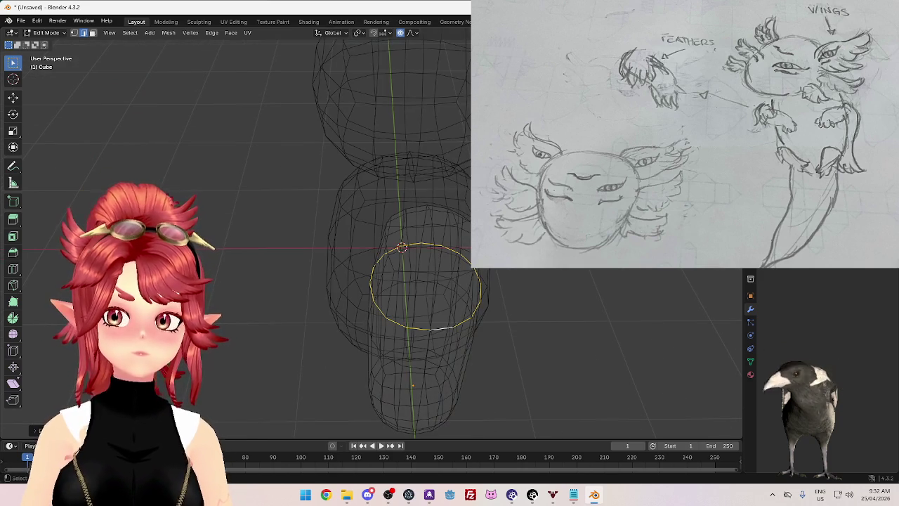
key(shift+z)
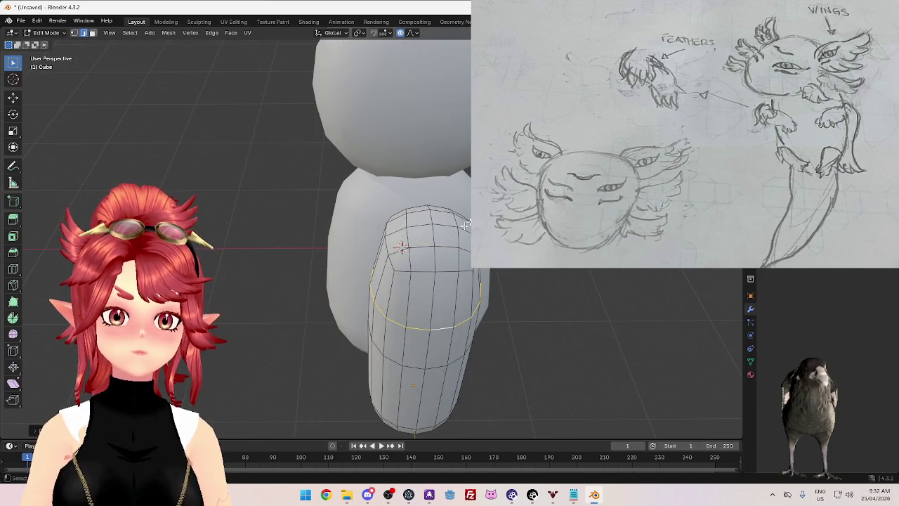
key(3)
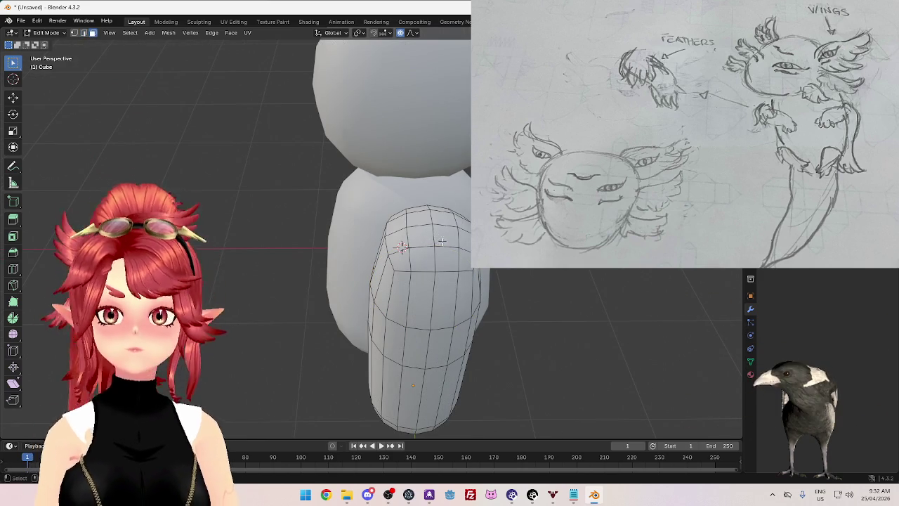
key(KP_3)
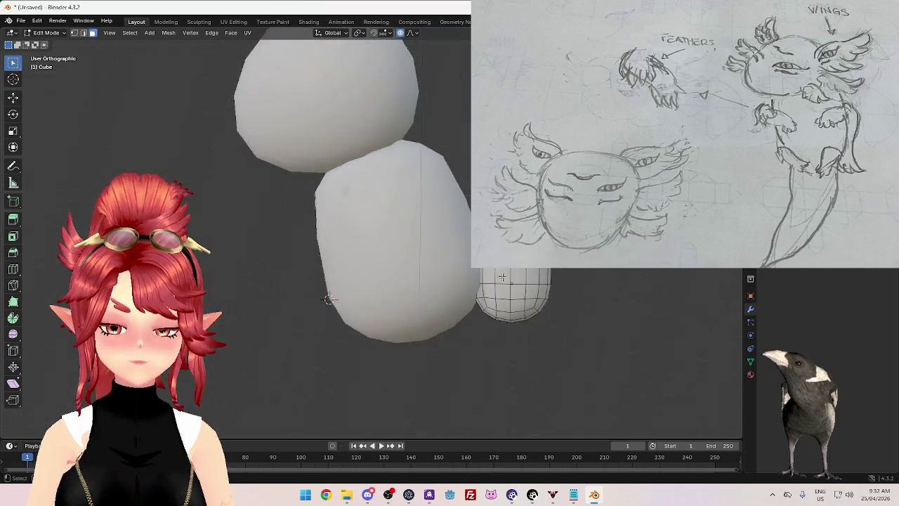
scroll(502, 277, down, 4)
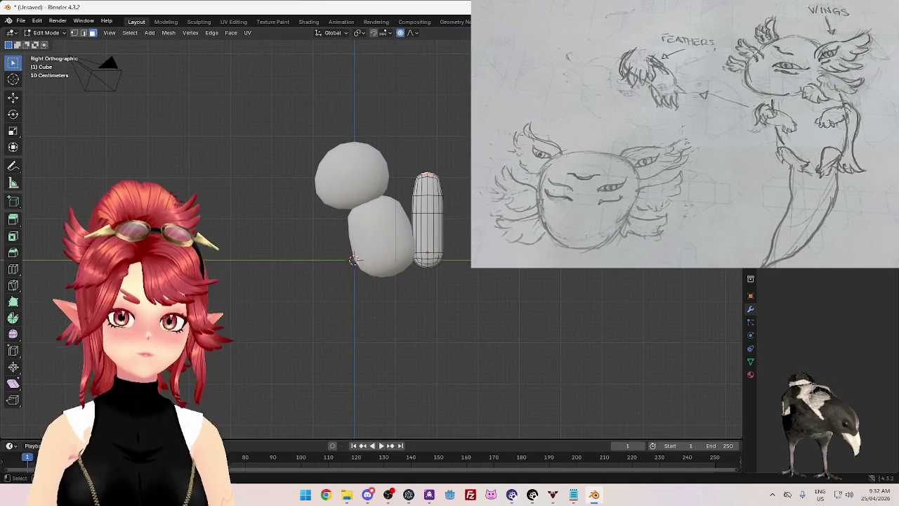
Step: Pull the capsule's top up along Z with proportional falloff into a sharp pointed tip
key(g)
key(z)
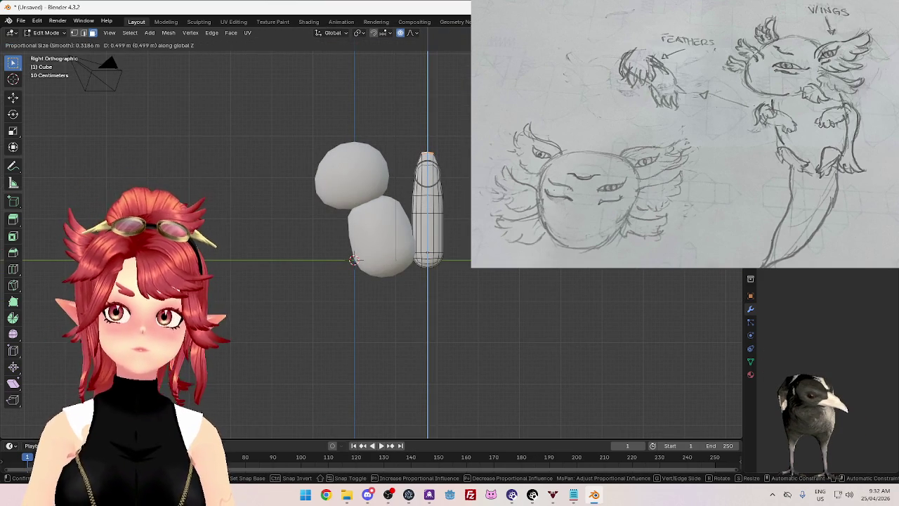
key(Return)
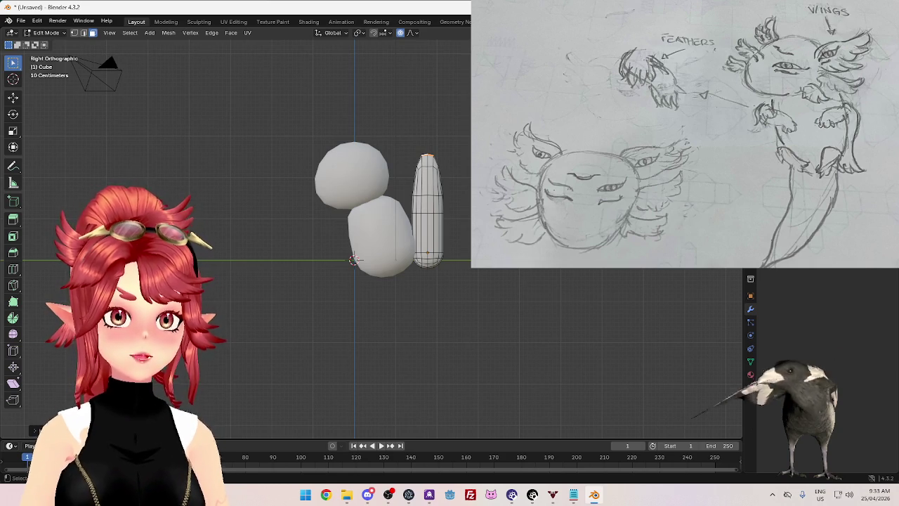
mouse_move(396, 130)
ctrl+middle_down()
mouse_move(397, 113)
mouse_move(449, 184)
ctrl+middle_up()
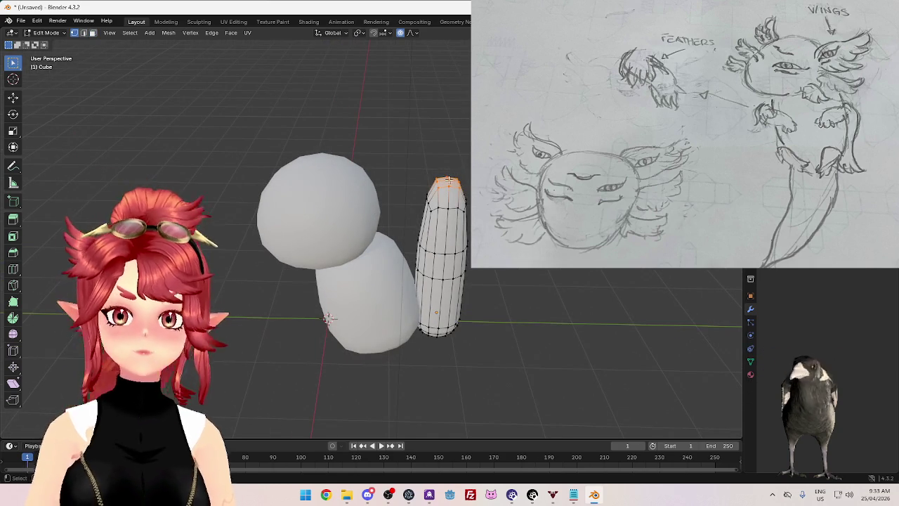
key(KP_3)
key(g)
key(z)
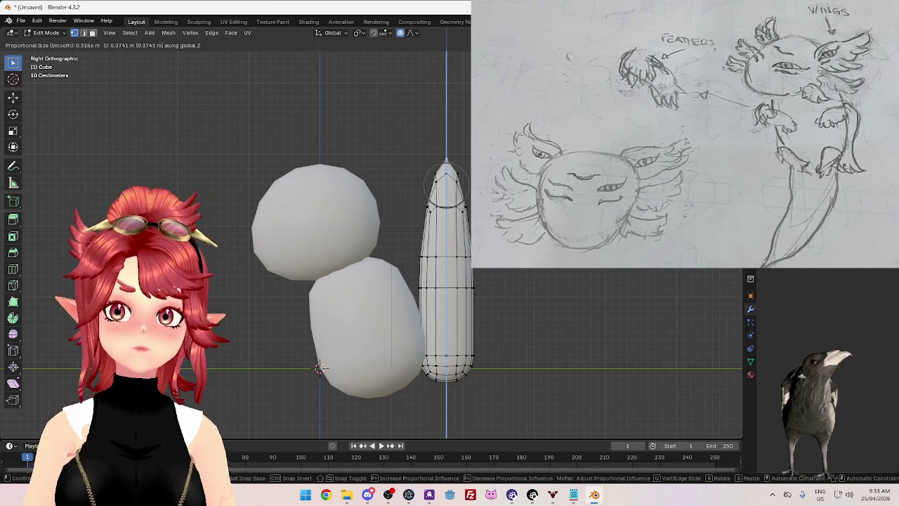
scroll(447, 151, up, 5)
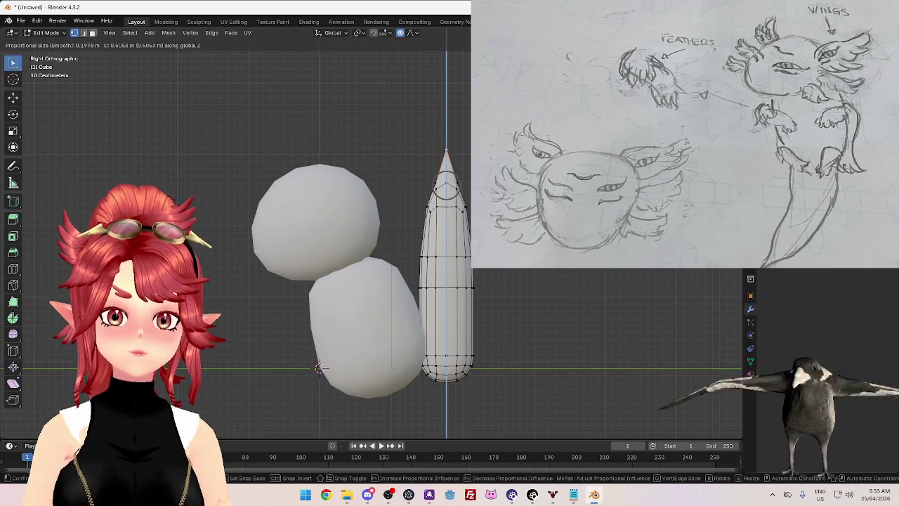
click(446, 154)
mouse_move(446, 154)
middle_down()
mouse_move(359, 261)
mouse_move(406, 243)
mouse_move(372, 222)
middle_up()
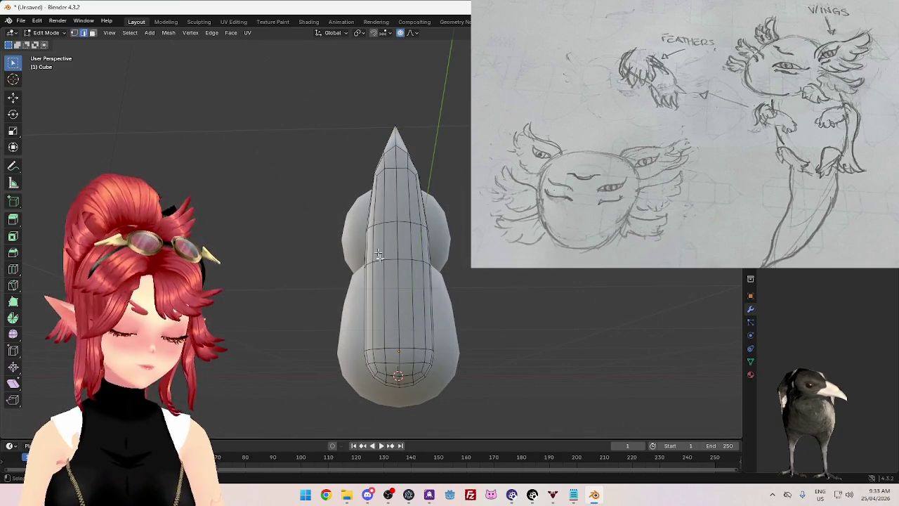
mouse_move(397, 347)
middle_down()
mouse_move(379, 365)
mouse_move(363, 420)
mouse_move(330, 407)
mouse_move(379, 176)
mouse_move(428, 189)
mouse_move(445, 178)
mouse_move(396, 146)
middle_up()
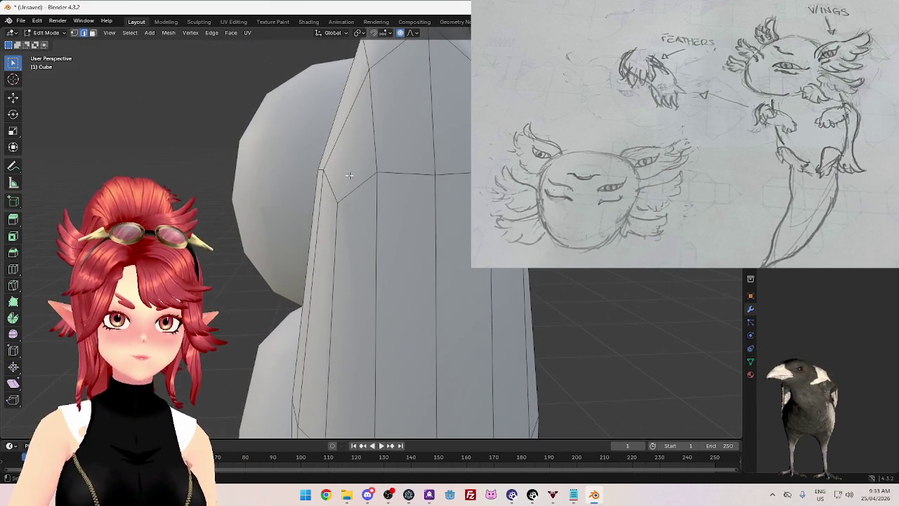
Step: Slide an edge loop up the tail and widen it with proportional falloff for a smoother taper
scroll(349, 174, down, 3)
scroll(349, 175, down, 4)
mouse_move(349, 175)
middle_down()
mouse_move(432, 180)
mouse_move(419, 222)
middle_up()
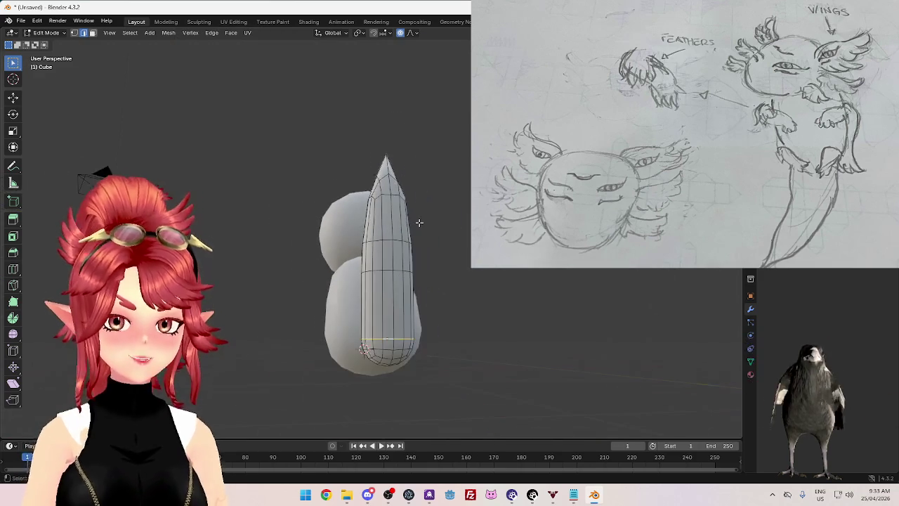
key(g)
key(g)
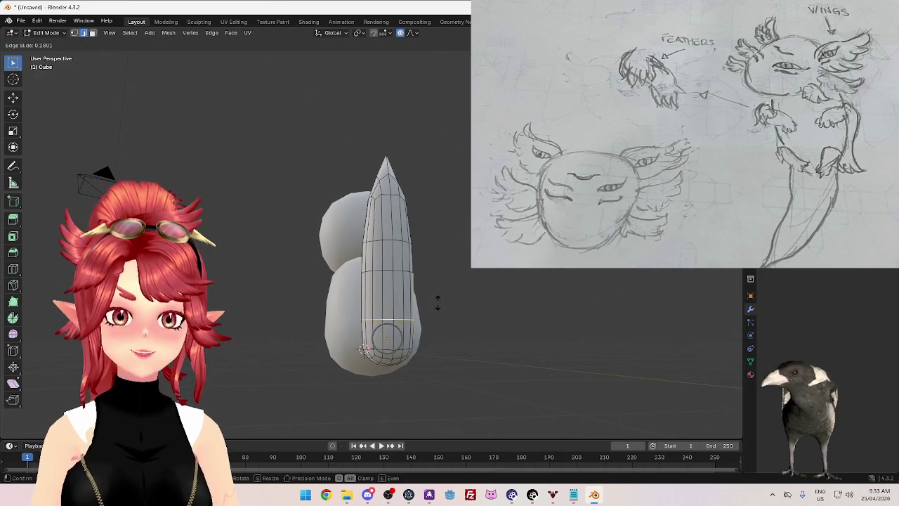
click(437, 302)
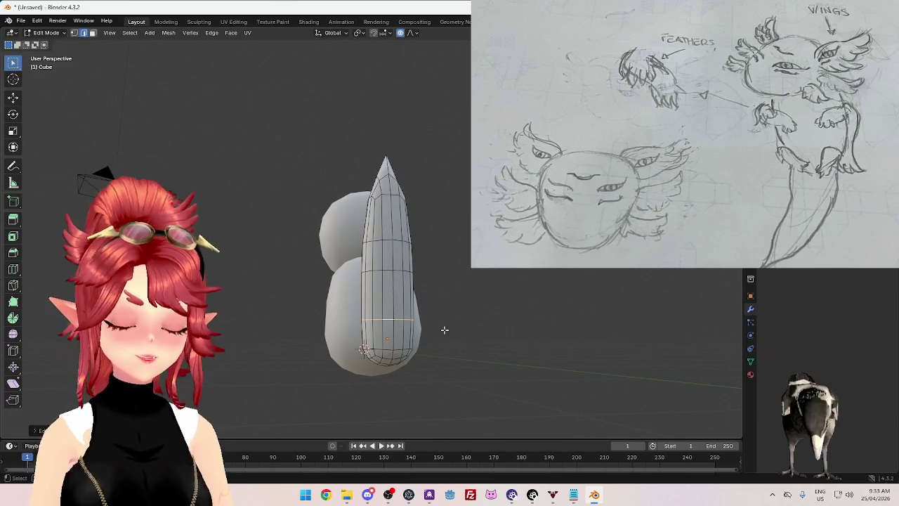
key(s)
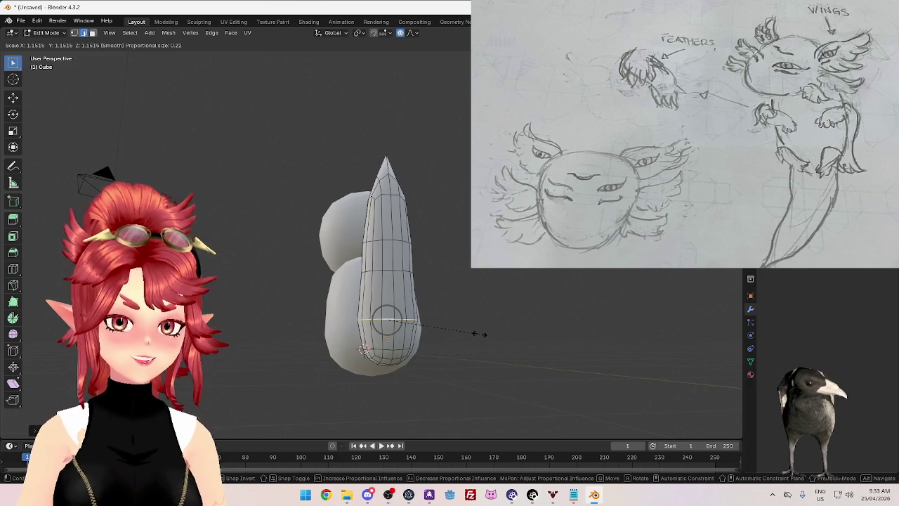
click(482, 338)
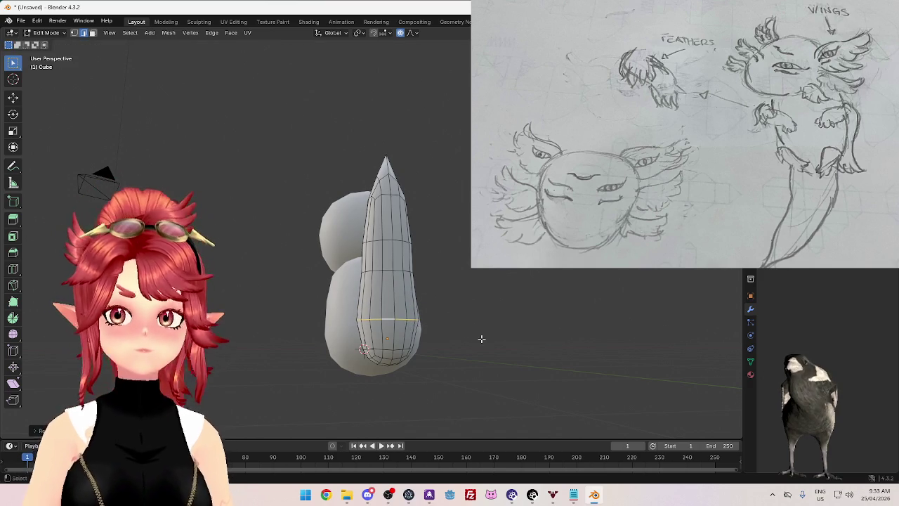
key(Tab)
mouse_move(396, 255)
middle_down()
mouse_move(527, 287)
mouse_move(490, 291)
mouse_move(529, 267)
mouse_move(488, 278)
mouse_move(451, 265)
mouse_move(496, 292)
mouse_move(364, 284)
mouse_move(394, 281)
mouse_move(380, 288)
mouse_move(365, 267)
middle_up()
key(KP_1)
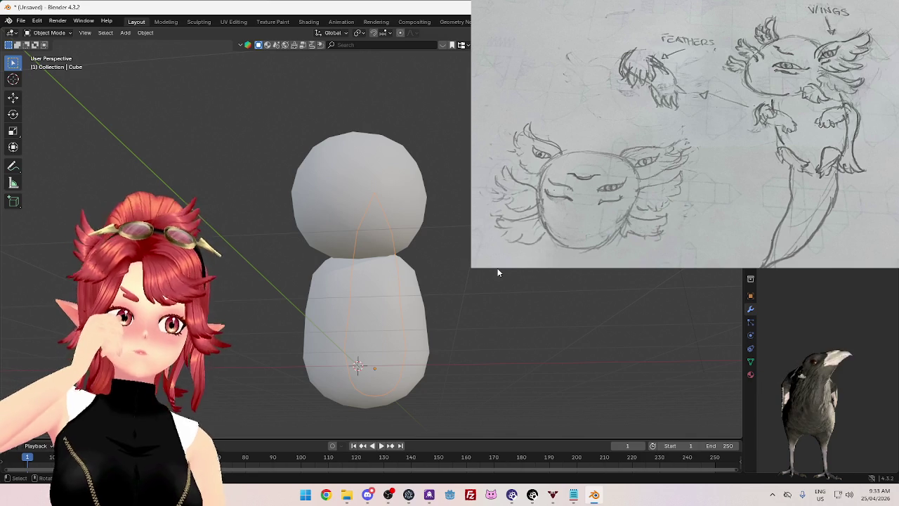
Step: Orbit around the model to view the head, body and tail together
mouse_move(498, 273)
middle_down()
mouse_move(392, 310)
mouse_move(491, 286)
mouse_move(431, 311)
mouse_move(361, 311)
mouse_move(457, 277)
mouse_move(418, 280)
mouse_move(422, 303)
mouse_move(510, 293)
mouse_move(405, 306)
mouse_move(470, 288)
mouse_move(492, 295)
mouse_move(480, 276)
middle_up()
mouse_move(435, 276)
middle_down()
mouse_move(402, 283)
mouse_move(431, 284)
mouse_move(408, 295)
mouse_move(461, 277)
mouse_move(428, 294)
mouse_move(411, 323)
mouse_move(382, 240)
mouse_move(337, 235)
mouse_move(327, 219)
mouse_move(365, 302)
mouse_move(364, 261)
mouse_move(347, 268)
middle_up()
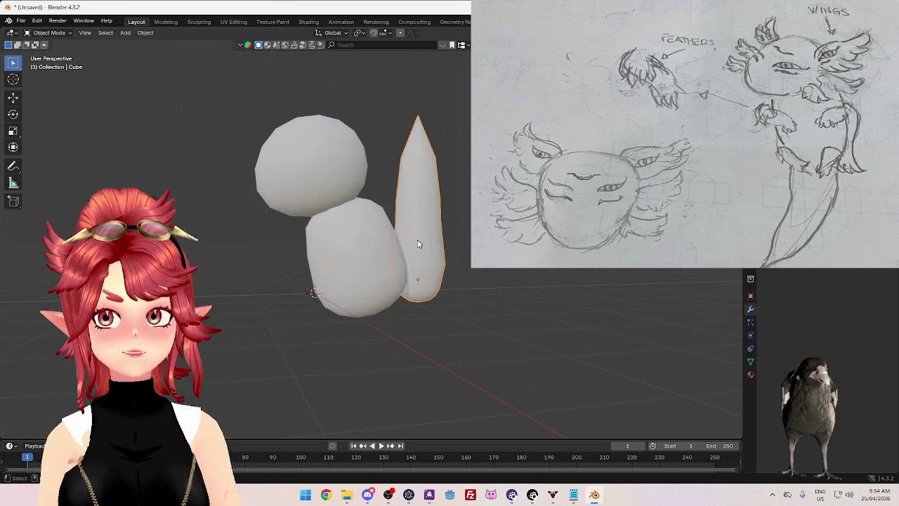
middle_drag(417, 253, 463, 264)
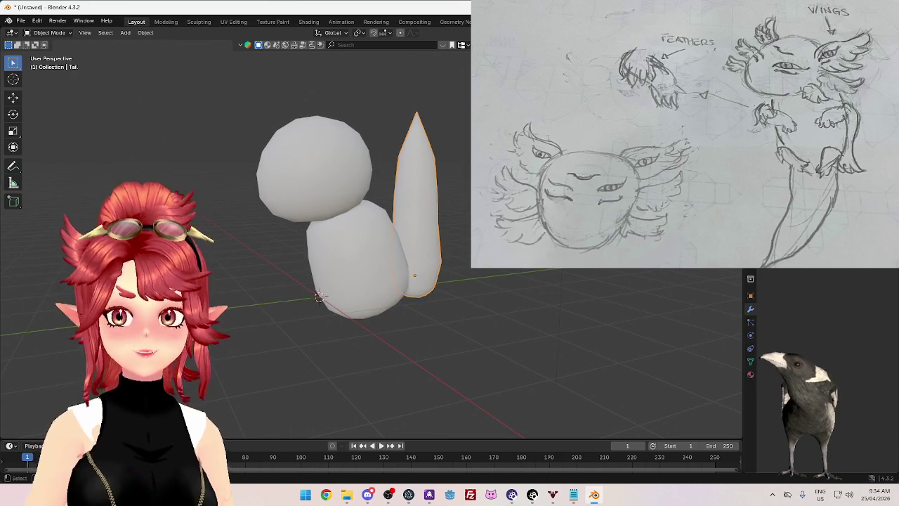
key(shift+a)
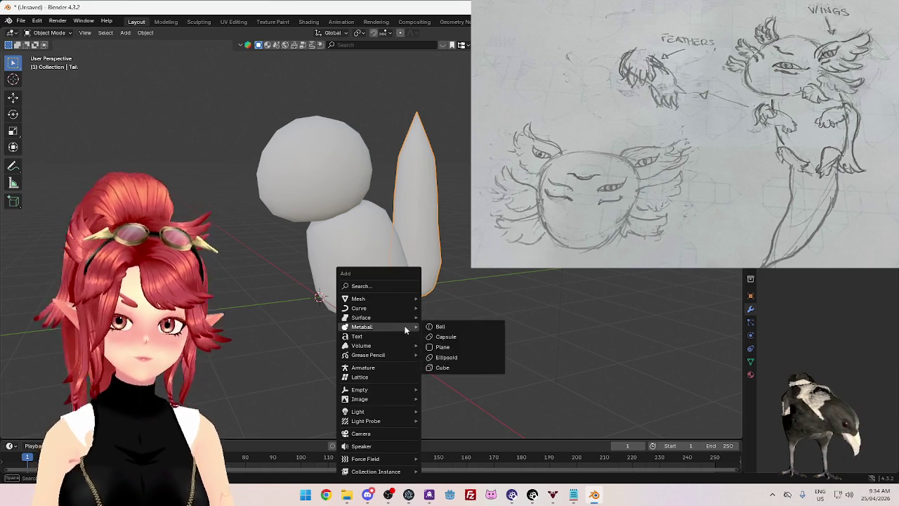
Step: Add a small cube and move its geometry beside the body's upper right
click(430, 310)
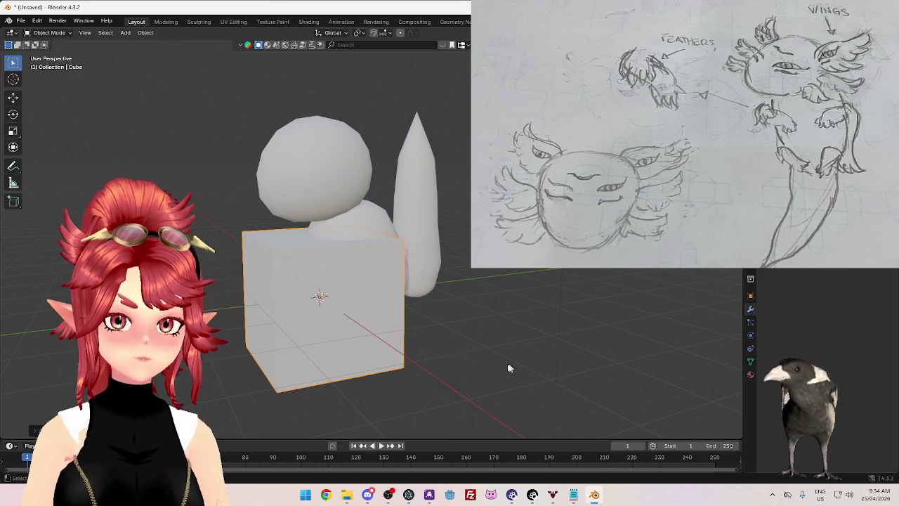
key(s)
click(384, 336)
key(KP_1)
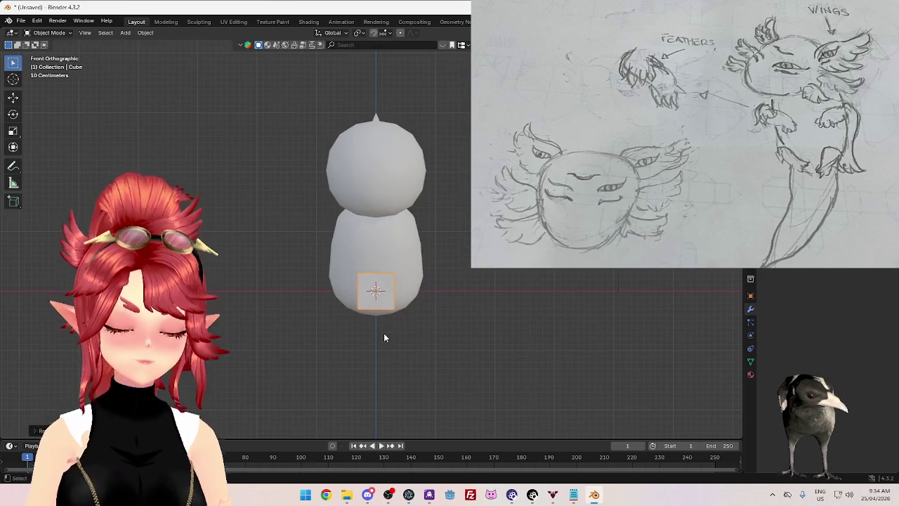
key(g)
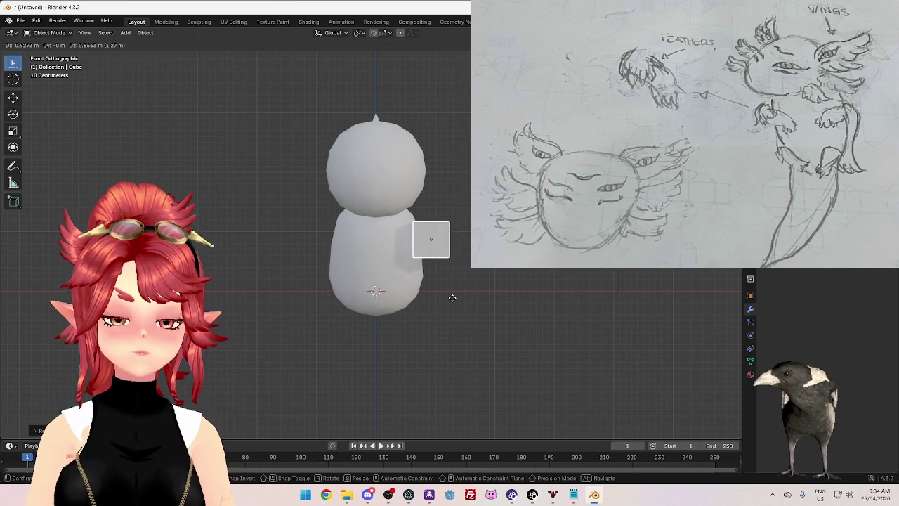
right_click(453, 298)
key(Tab)
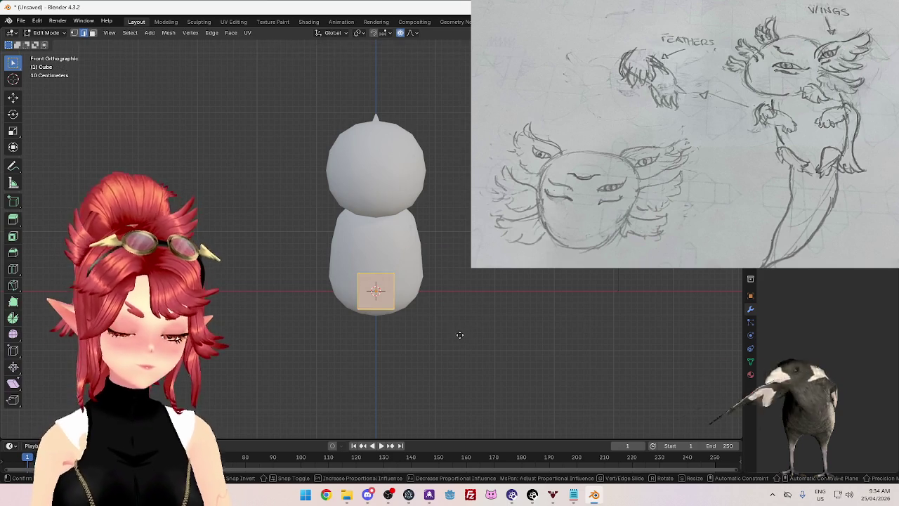
key(g)
click(514, 277)
key(Tab)
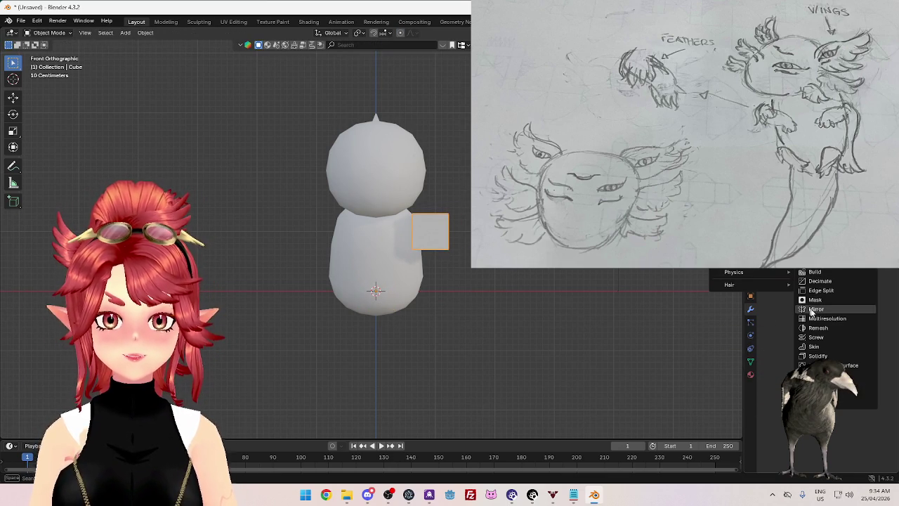
Step: Add a Mirror modifier so the cube repeats on the body's other side
click(815, 309)
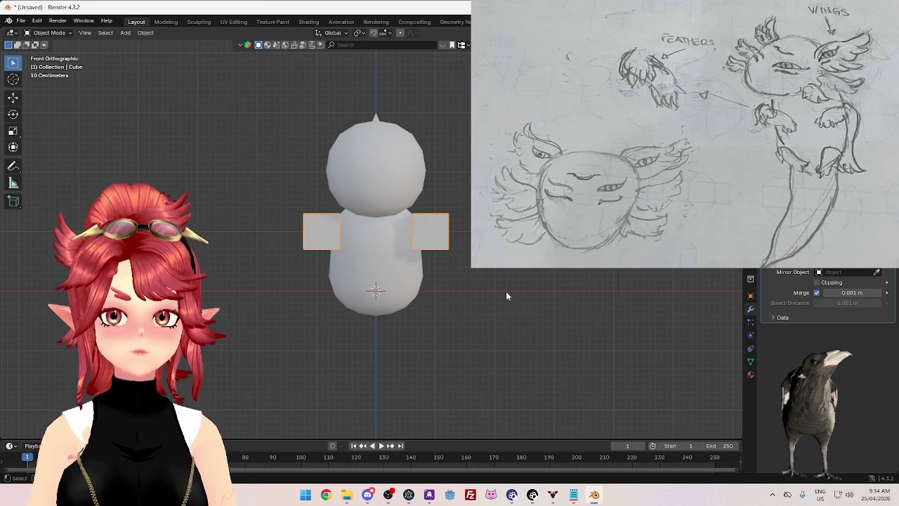
scroll(506, 290, up, 4)
middle_drag(506, 291, 508, 312)
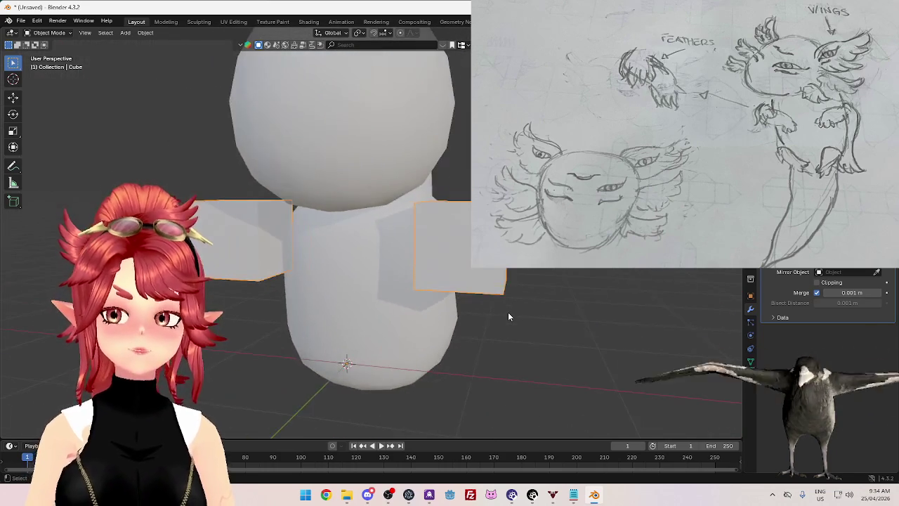
scroll(509, 314, down, 3)
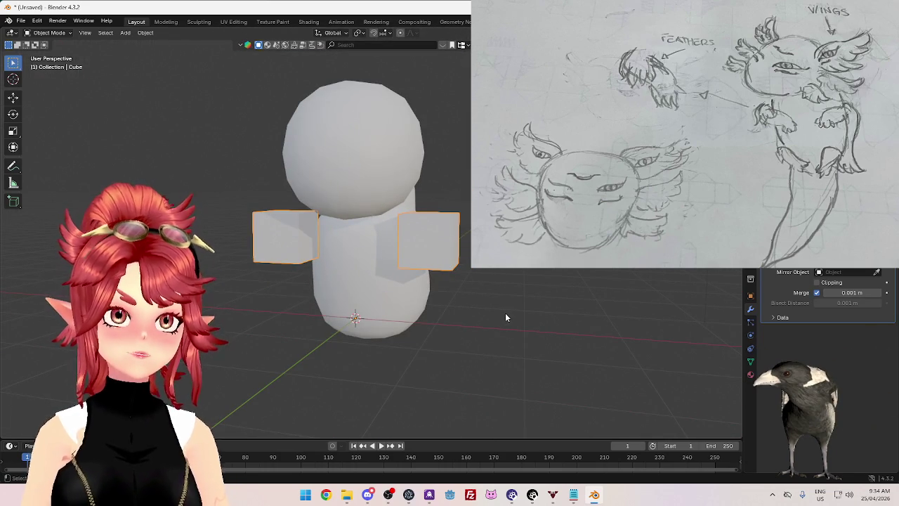
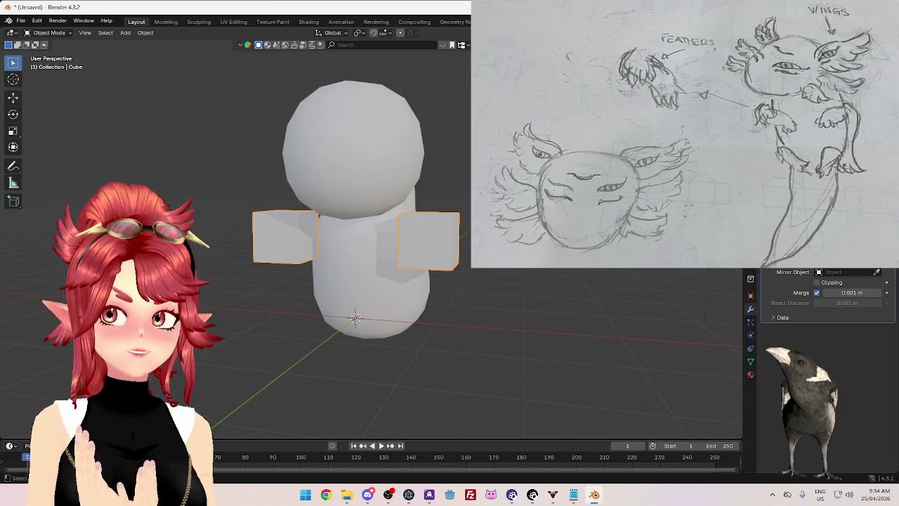
Step: Shrink the two side cubes and lower them into place beside the body
mouse_move(534, 293)
middle_down()
mouse_move(385, 295)
mouse_move(555, 287)
middle_up()
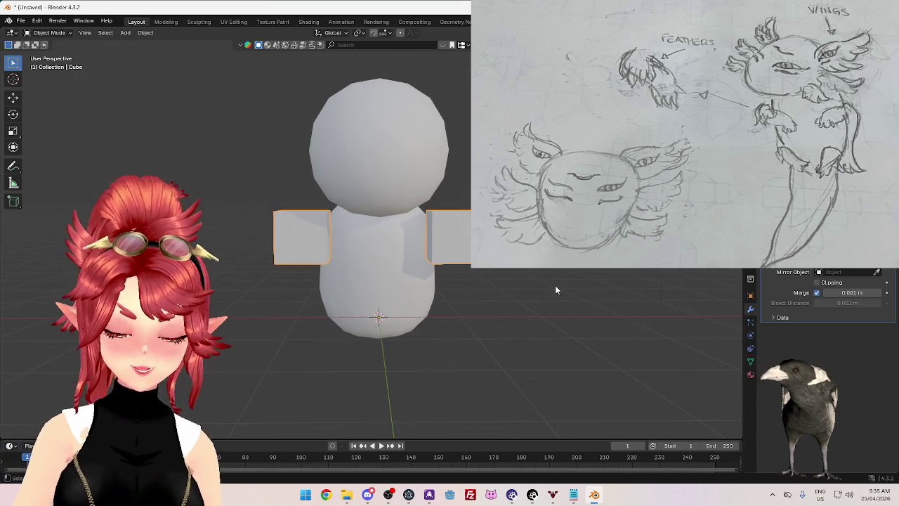
key(KP_3)
key(KP_1)
key(s)
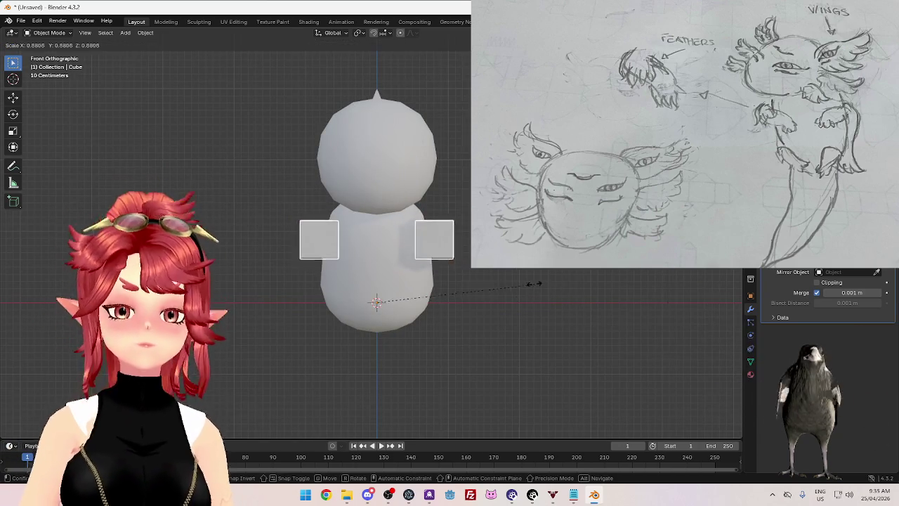
click(483, 292)
key(g)
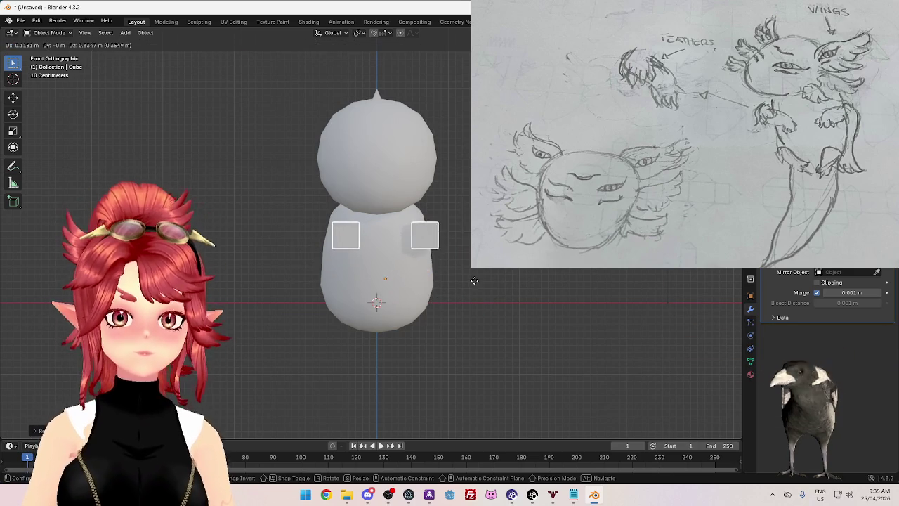
click(477, 307)
Step: In Edit Mode, reshape a face of the cubes with proportional falloff from the side view
key(Tab)
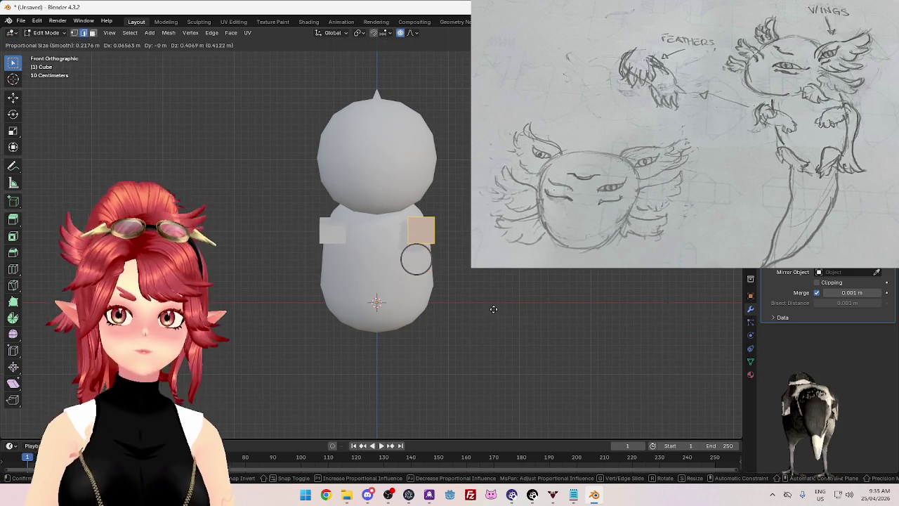
key(KP_3)
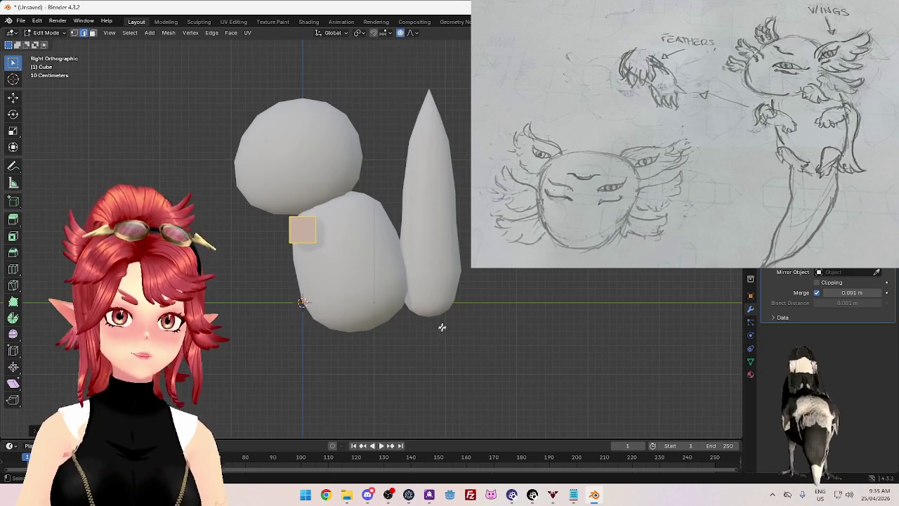
key(g)
click(444, 333)
mouse_move(389, 325)
middle_down()
mouse_move(437, 307)
mouse_move(425, 311)
mouse_move(530, 333)
mouse_move(541, 345)
mouse_move(441, 328)
mouse_move(438, 338)
mouse_move(451, 342)
middle_up()
Step: Back in Object Mode, add a level-1 Subdivision (Ctrl+1) to round the cubes into nubs
key(Tab)
scroll(442, 328, up, 4)
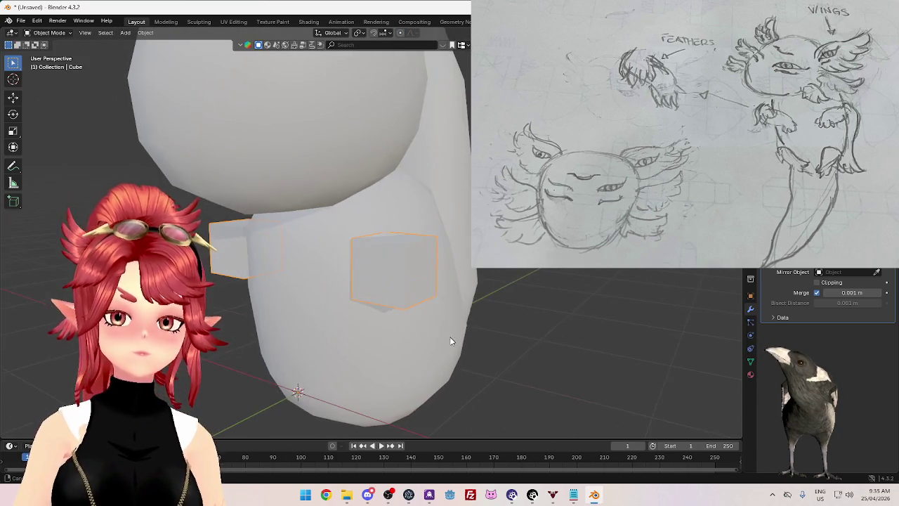
key(ctrl+1)
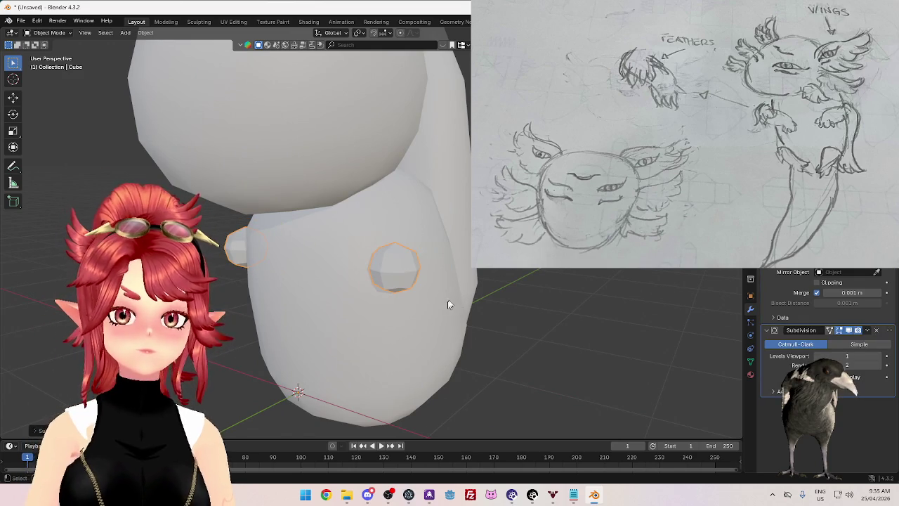
Step: Shade the rounded side pieces smooth and shift them into position from the side view
right_click(460, 302)
click(474, 255)
scroll(520, 273, down, 4)
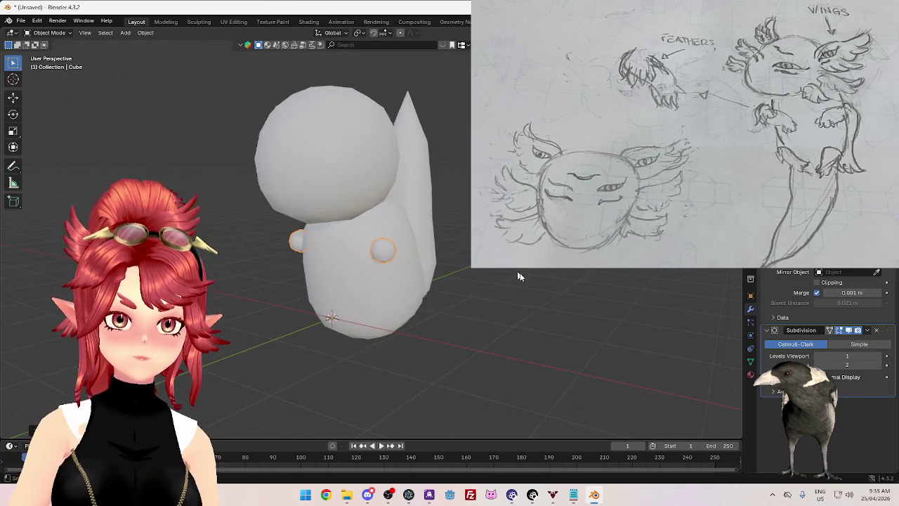
key(1)
scroll(562, 291, up, 3)
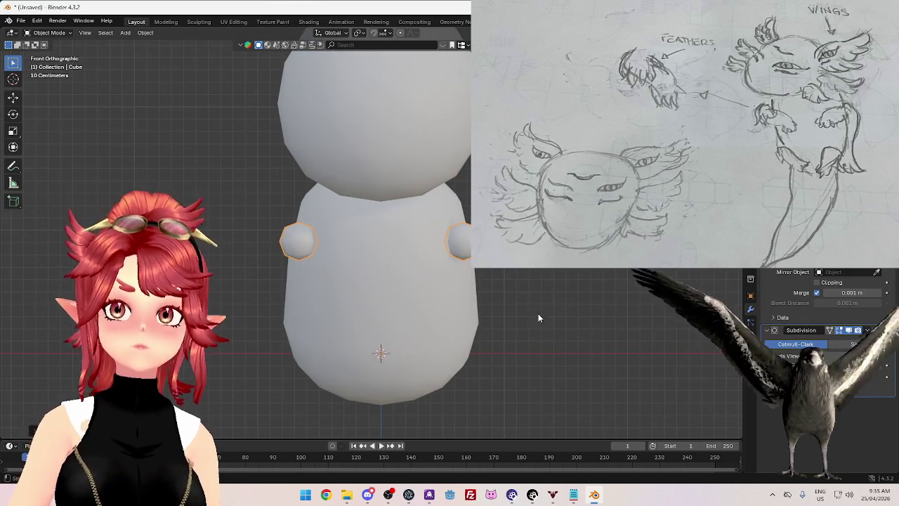
key(3)
key(g)
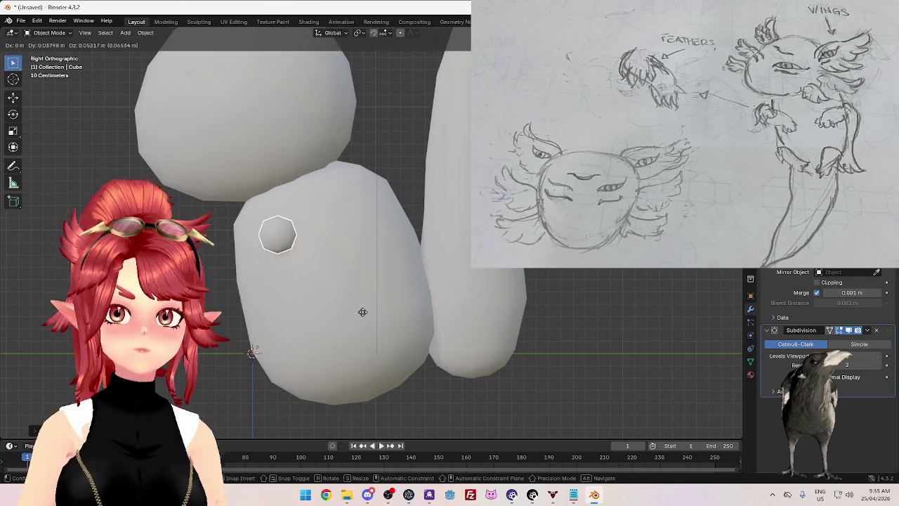
click(392, 312)
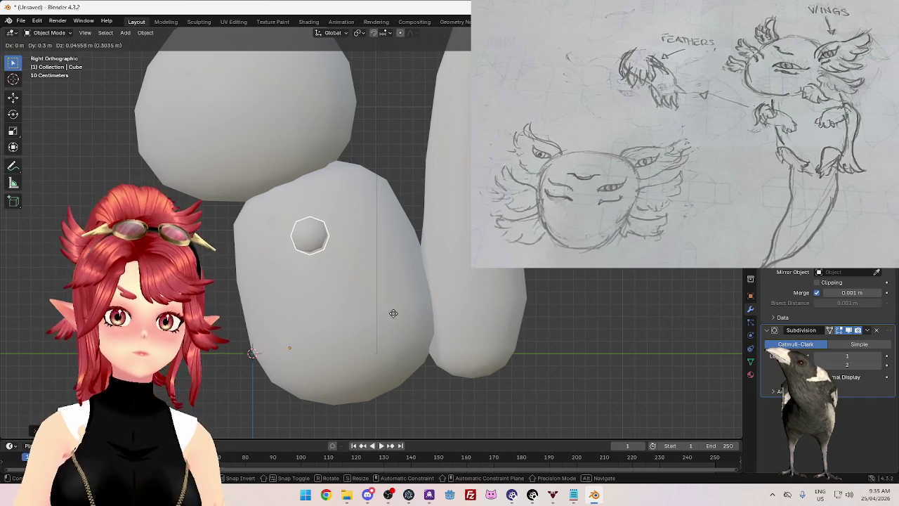
Step: Apply the subdivision and extrude the piece's back half to lengthen it
key(Tab)
key(Tab)
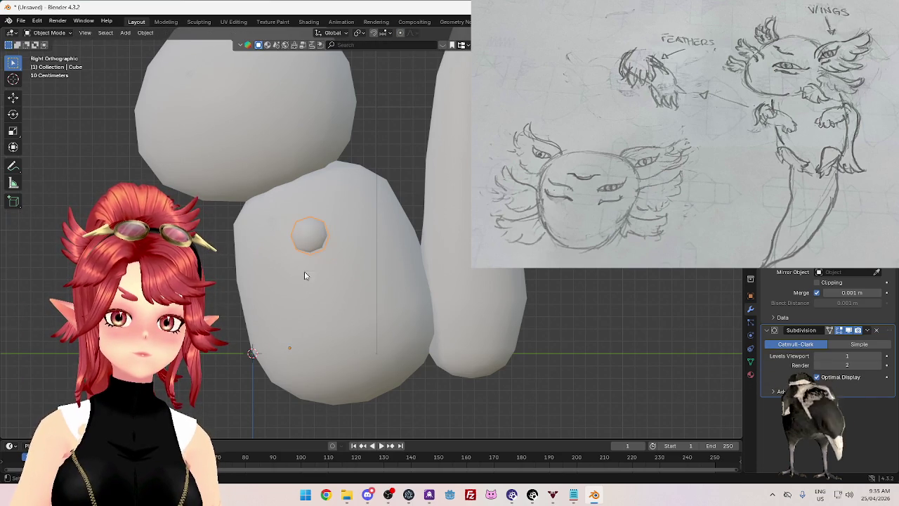
key(ctrl+a)
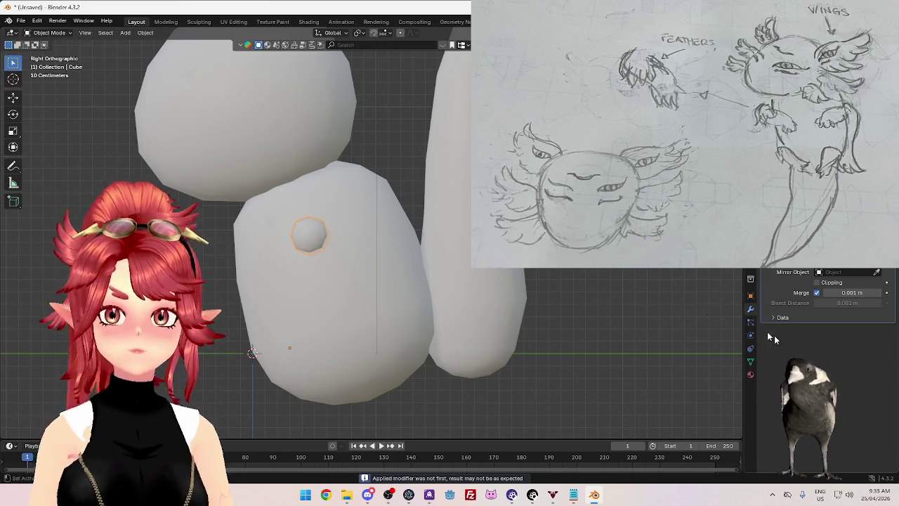
key(Tab)
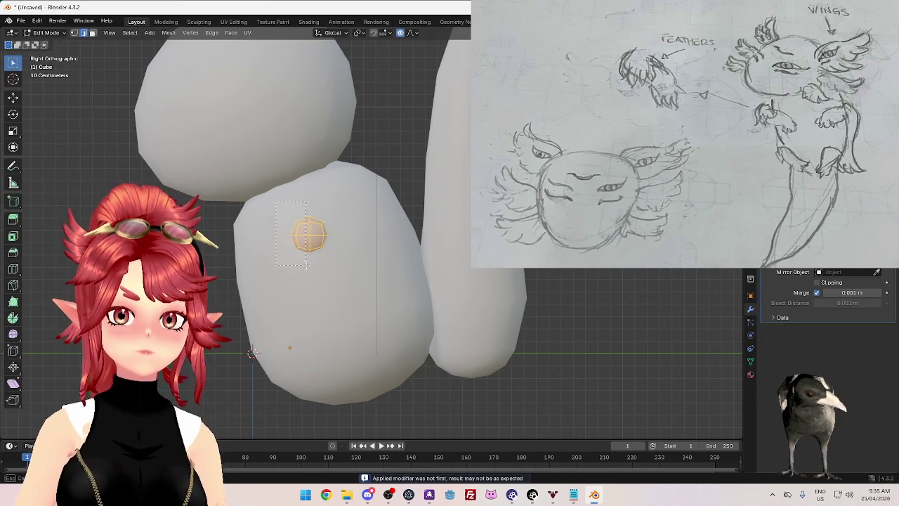
drag(305, 265, 306, 265)
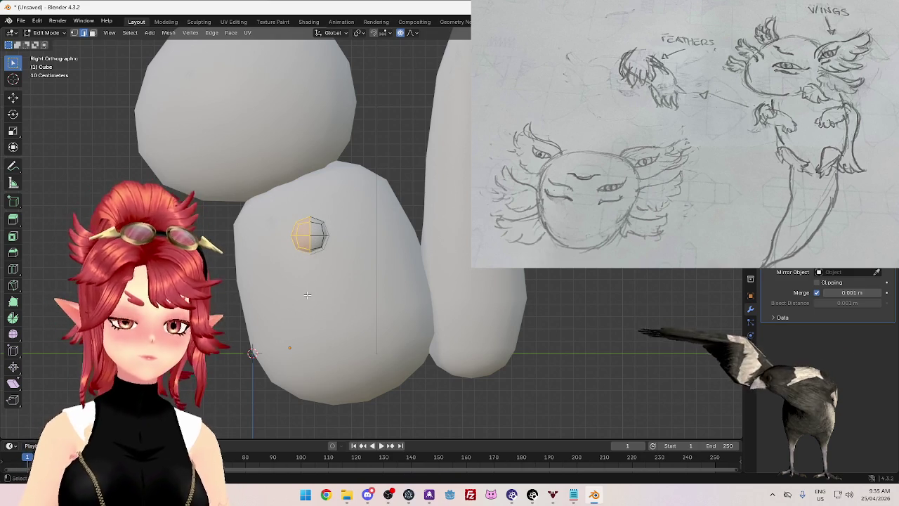
key(e)
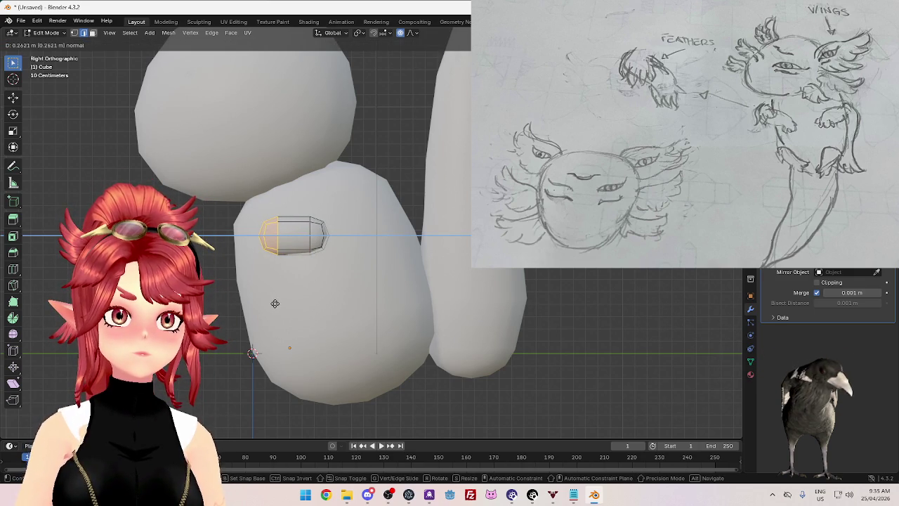
click(274, 303)
Step: Tilt the whole lengthened piece using a rotation with proportional falloff
key(Tab)
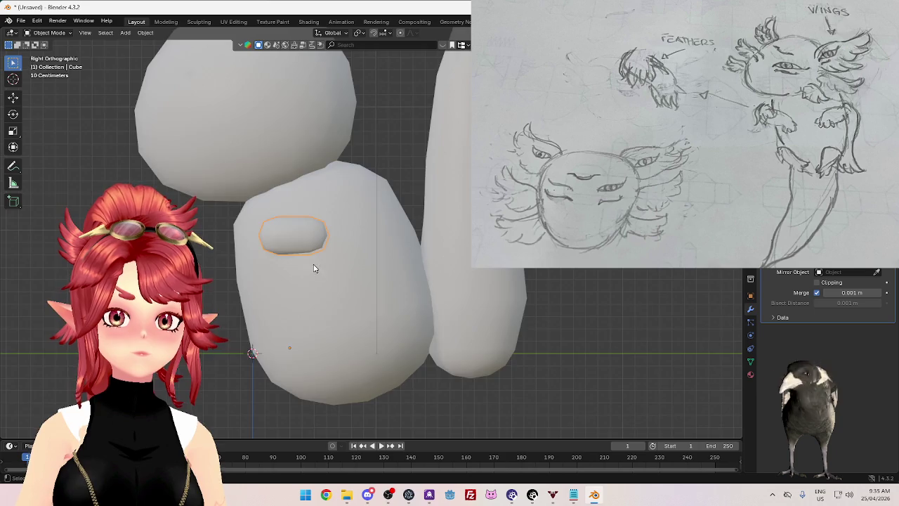
middle_drag(328, 275, 407, 269)
key(KP_3)
key(Tab)
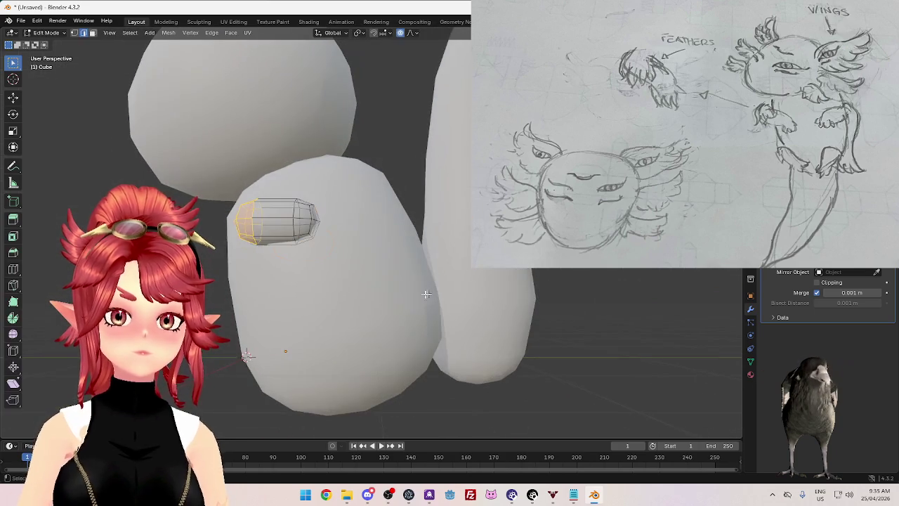
key(a)
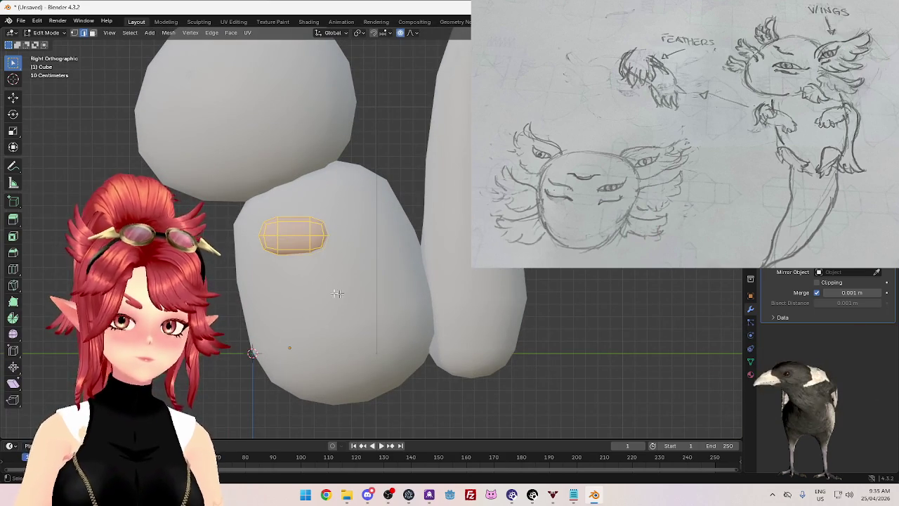
key(r)
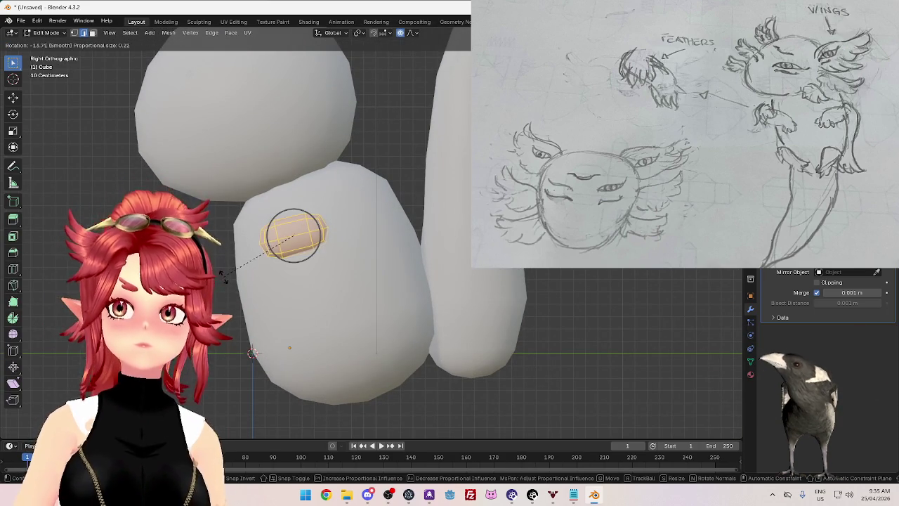
click(223, 281)
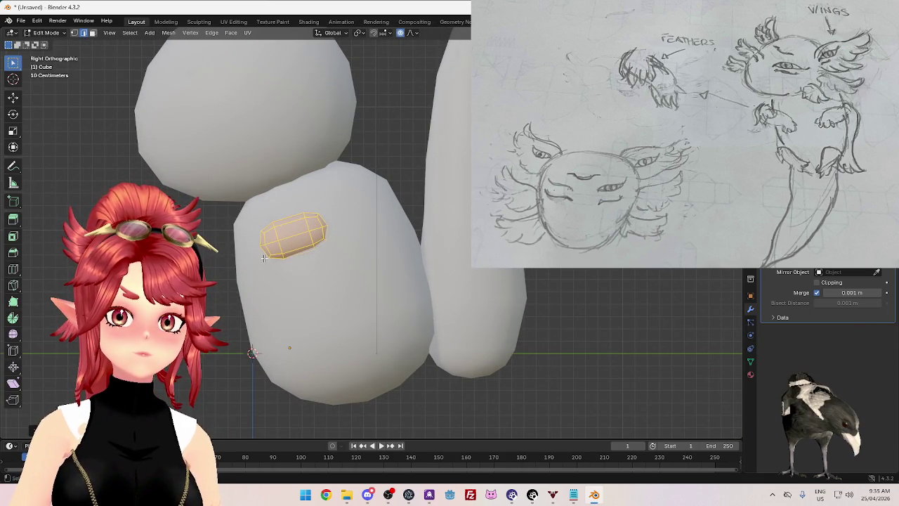
middle_drag(264, 258, 280, 269)
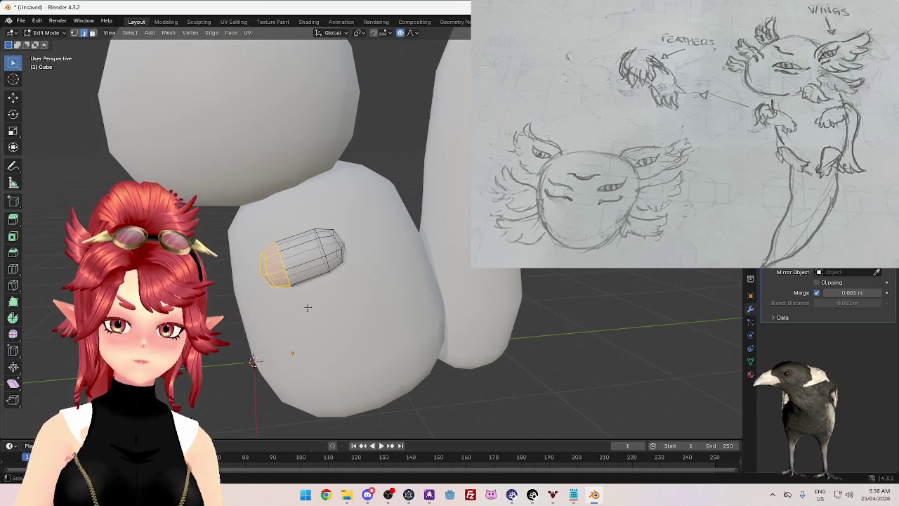
middle_drag(308, 307, 322, 311)
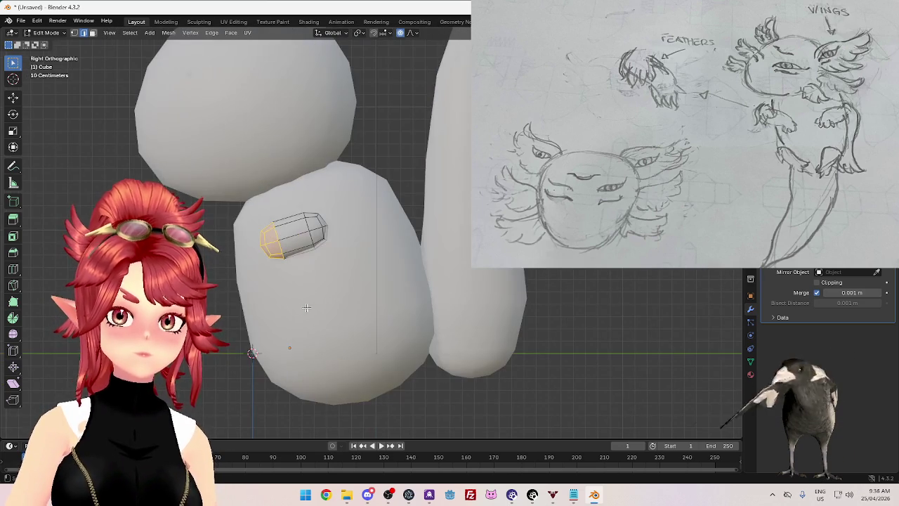
Step: Push the end out along Z, sweep it back with a Z rotation, and nudge it slightly
key(g)
key(z)
key(z)
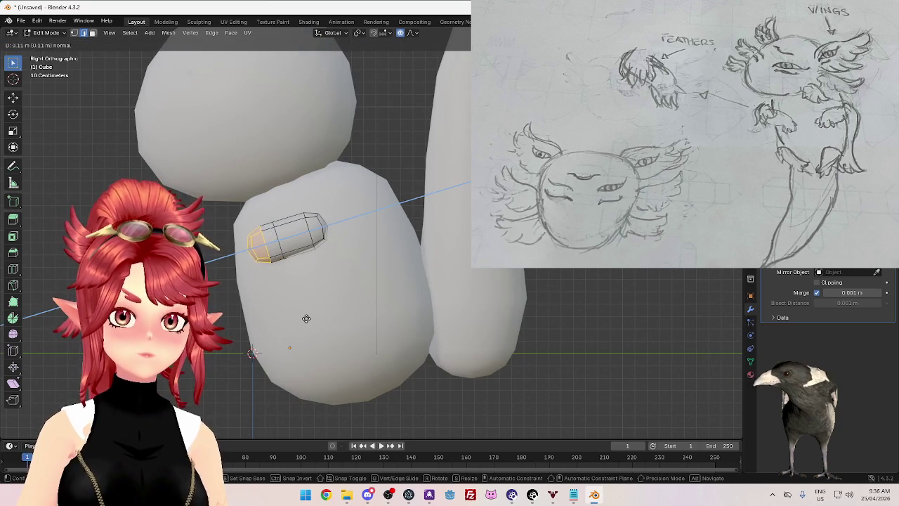
click(302, 321)
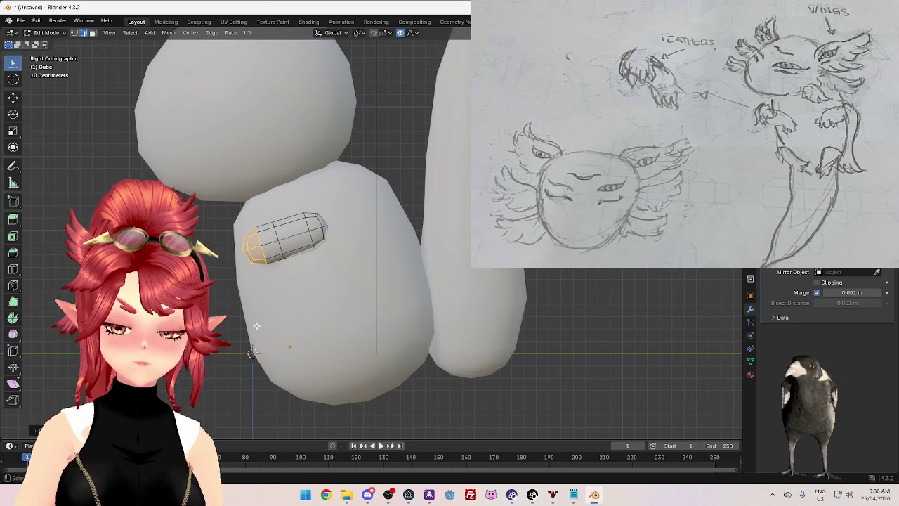
middle_drag(257, 326, 440, 349)
key(r)
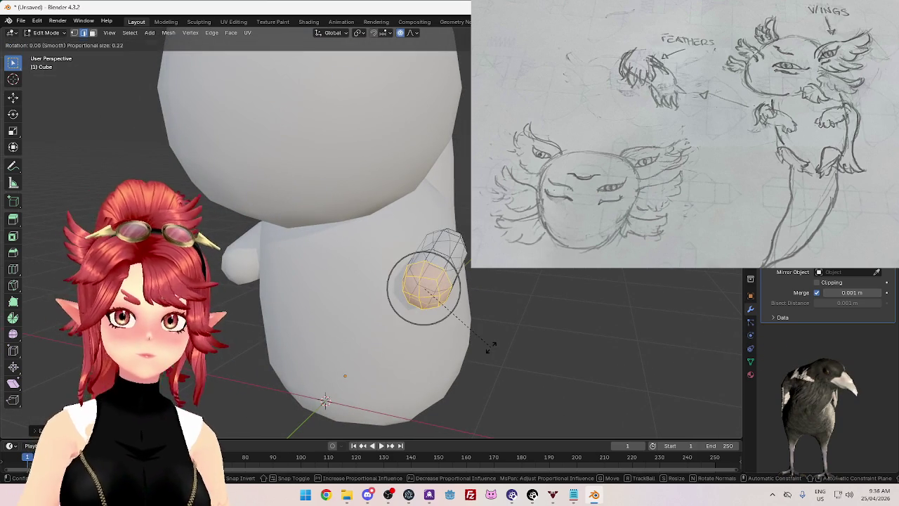
key(z)
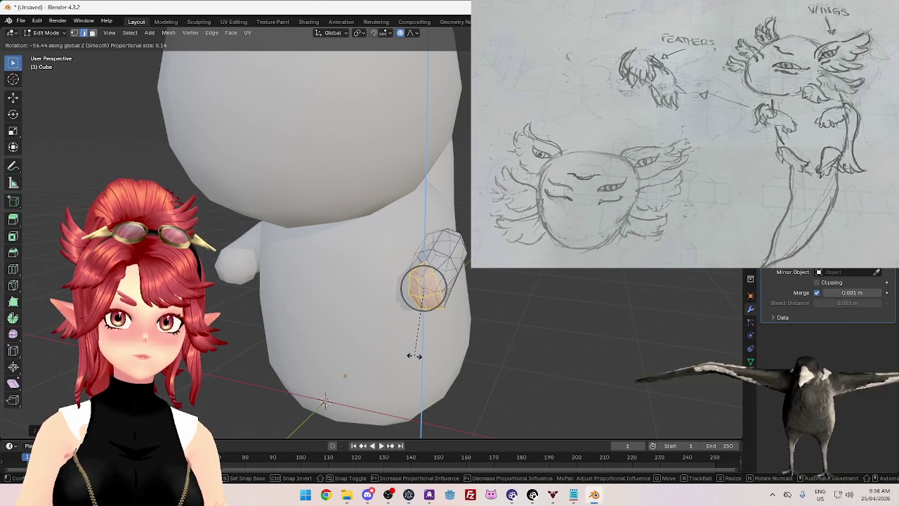
click(414, 356)
key(KP_1)
key(g)
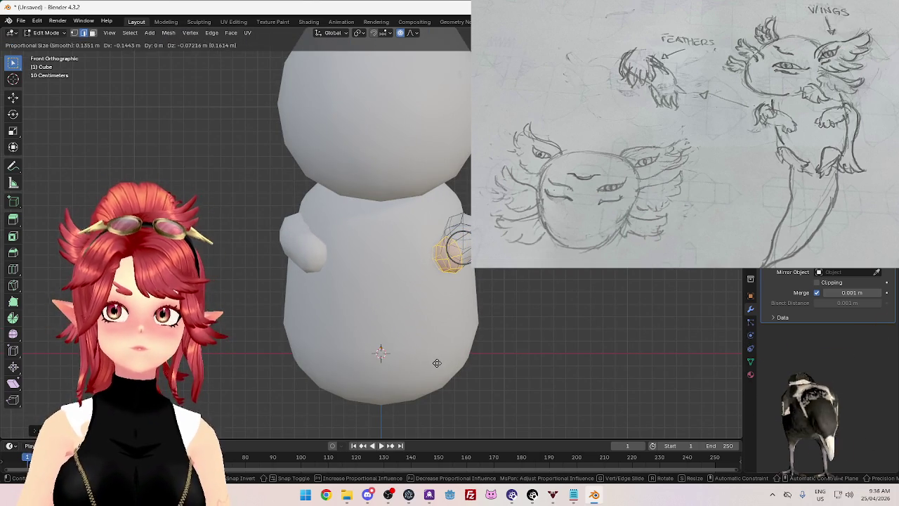
click(469, 366)
mouse_move(469, 366)
middle_down()
mouse_move(418, 386)
mouse_move(393, 351)
middle_up()
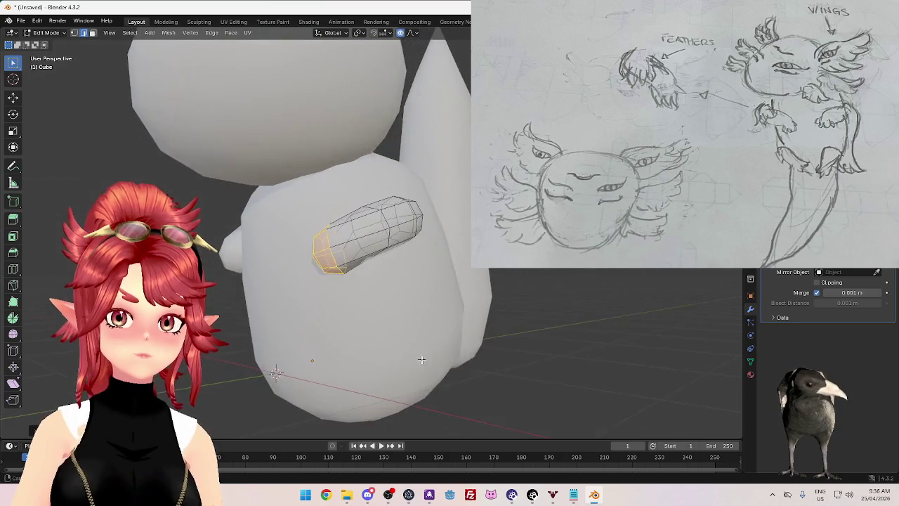
Step: Extrude the arm's end face, then rotate the tip and reposition it with soft falloff
key(e)
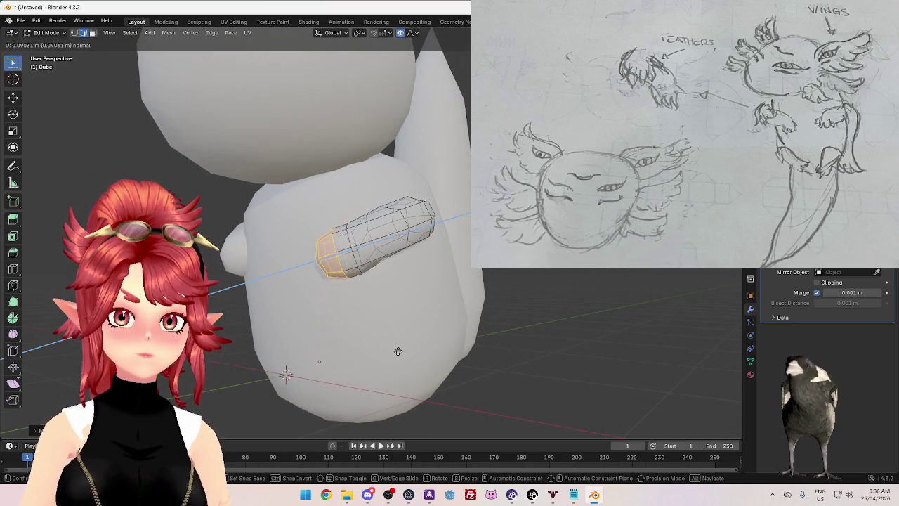
click(412, 352)
middle_drag(434, 357, 449, 327)
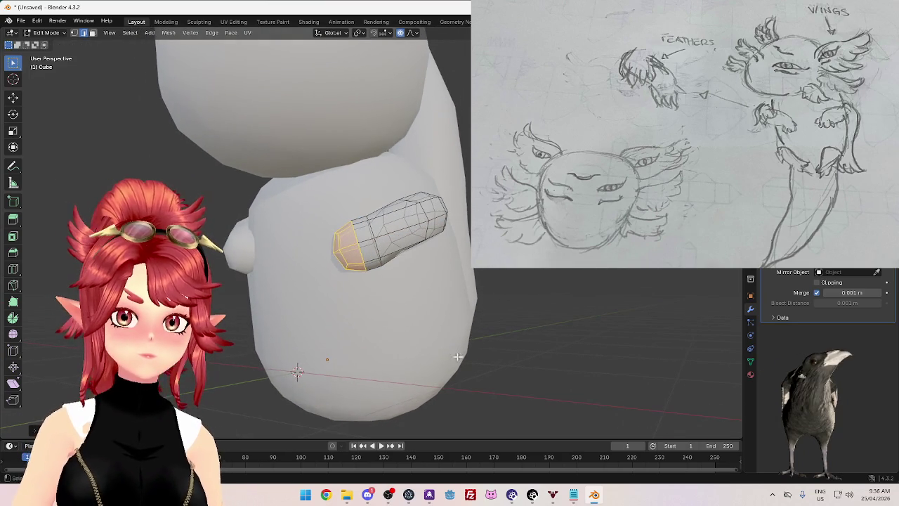
key(r)
click(474, 280)
key(g)
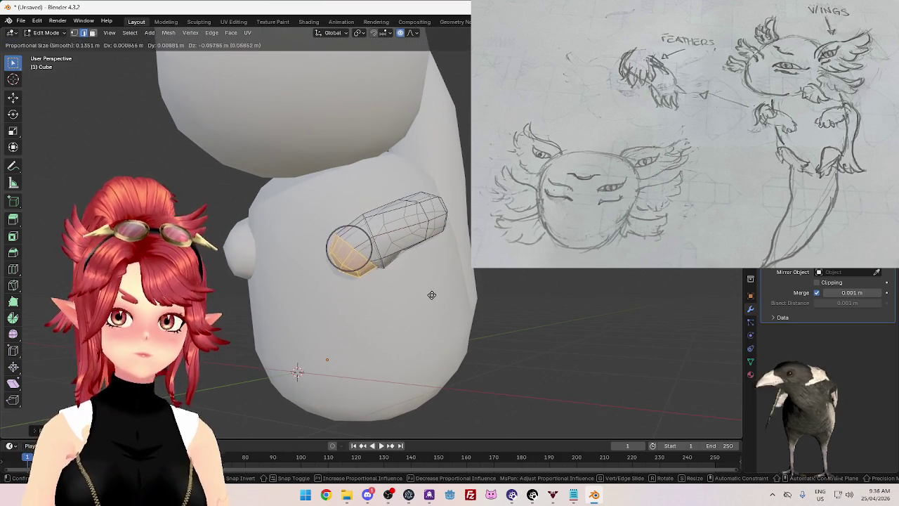
click(433, 296)
middle_drag(434, 297, 438, 315)
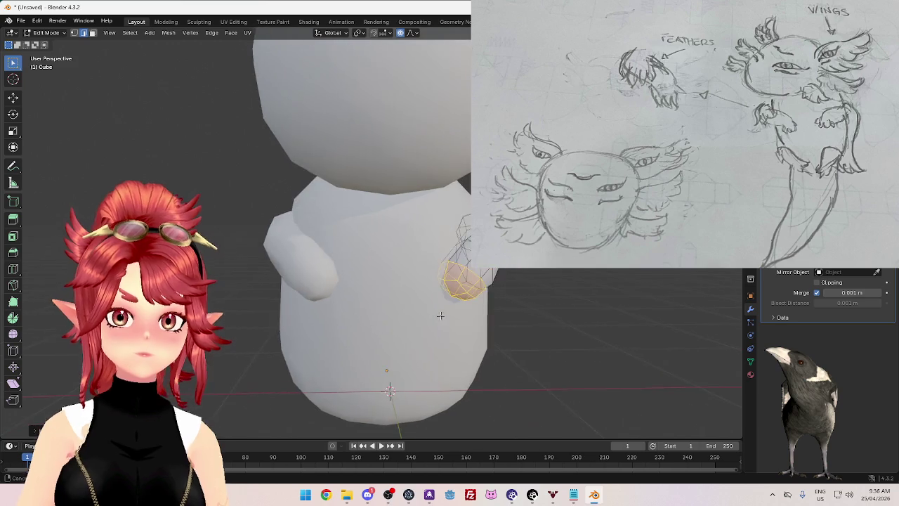
key(Tab)
scroll(449, 318, down, 3)
scroll(455, 313, down, 2)
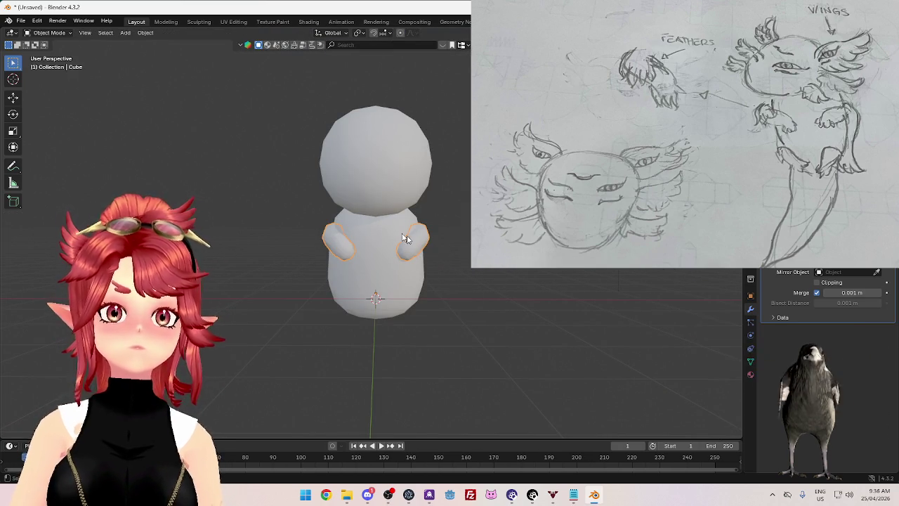
Step: In Edit Mode, clear the selection and pick the single end face of the arm
scroll(458, 301, up, 3)
shift+middle_drag(457, 301, 419, 233)
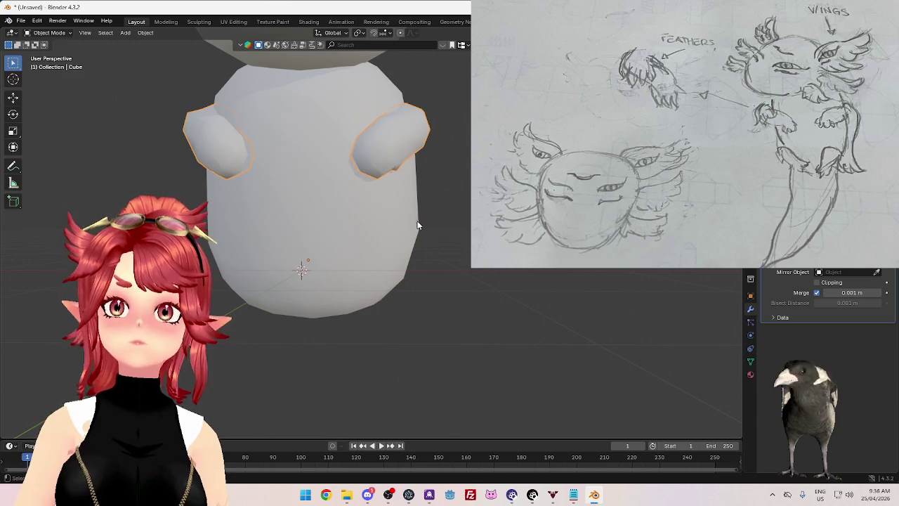
scroll(404, 225, up, 2)
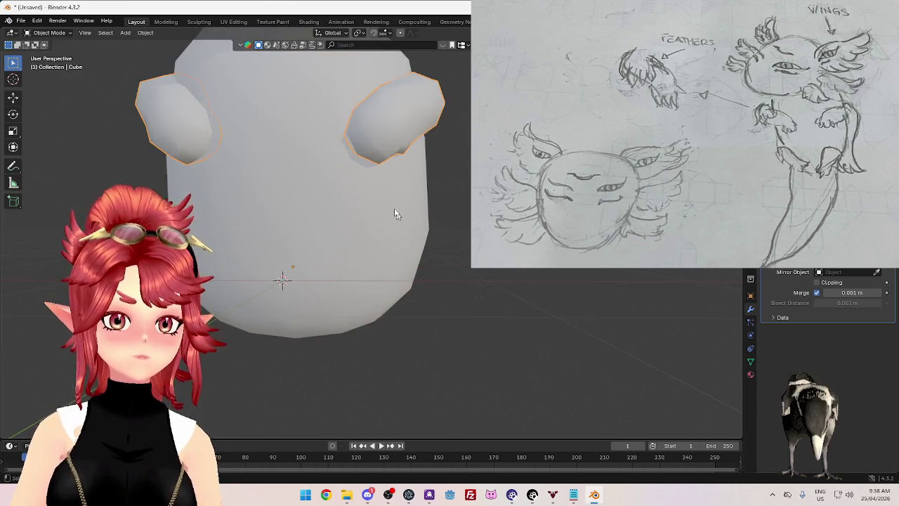
key(Tab)
mouse_move(396, 213)
middle_down()
mouse_move(382, 148)
mouse_move(374, 157)
middle_up()
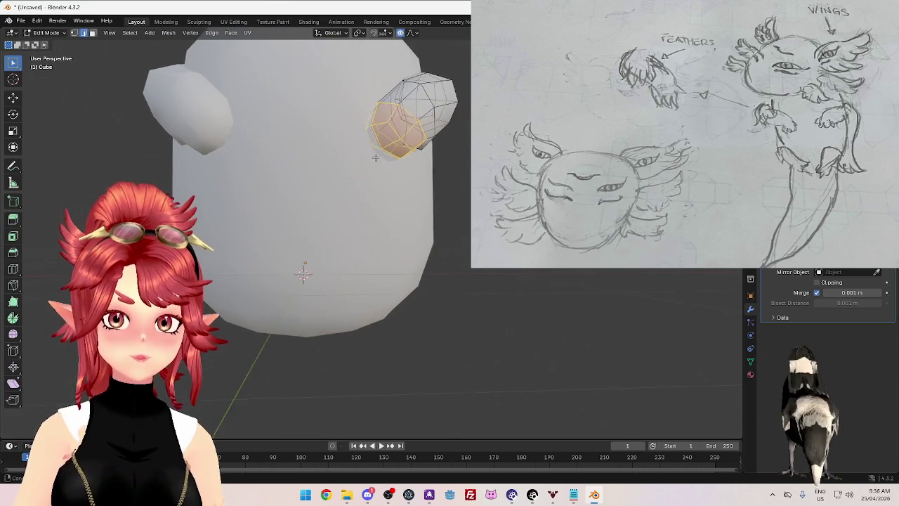
key(alt+a)
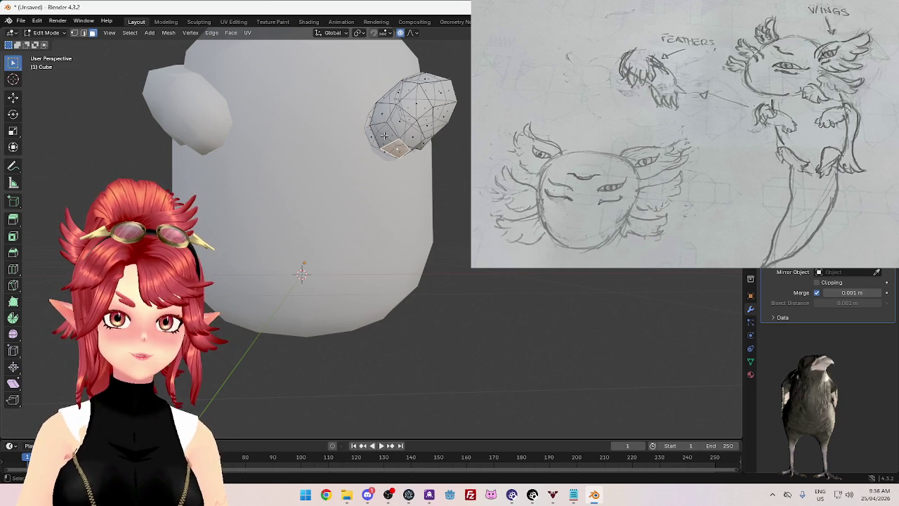
mouse_move(411, 173)
middle_down()
mouse_move(418, 176)
mouse_move(409, 159)
middle_up()
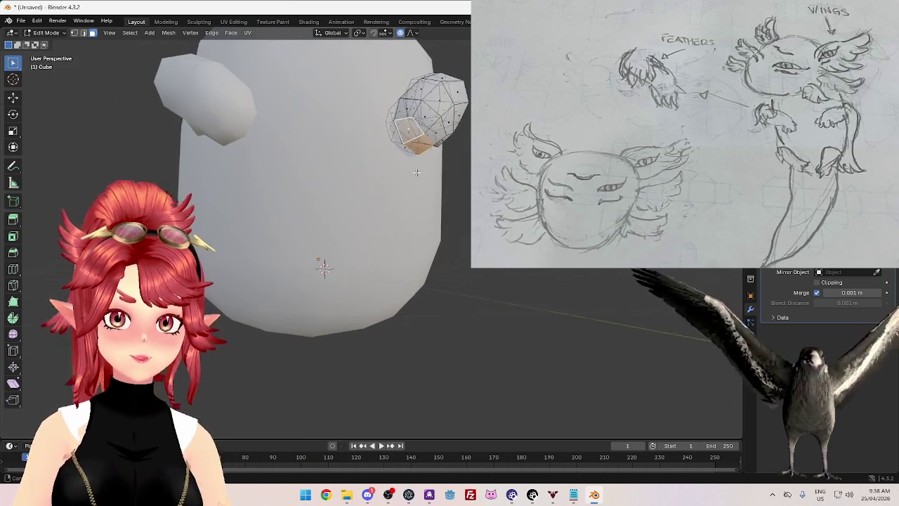
middle_drag(433, 174, 387, 180)
click(395, 135)
Step: Extrude the arm's end face three times to lengthen the arm downward
key(e)
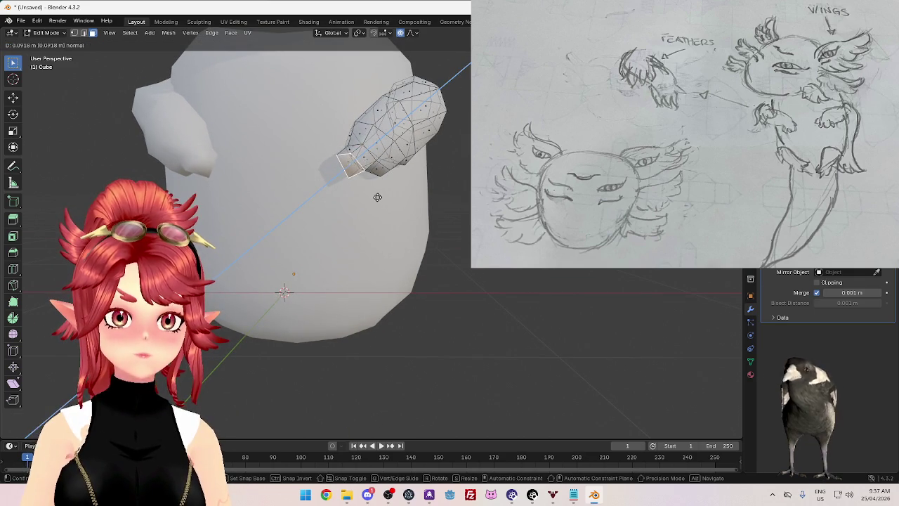
click(377, 197)
key(e)
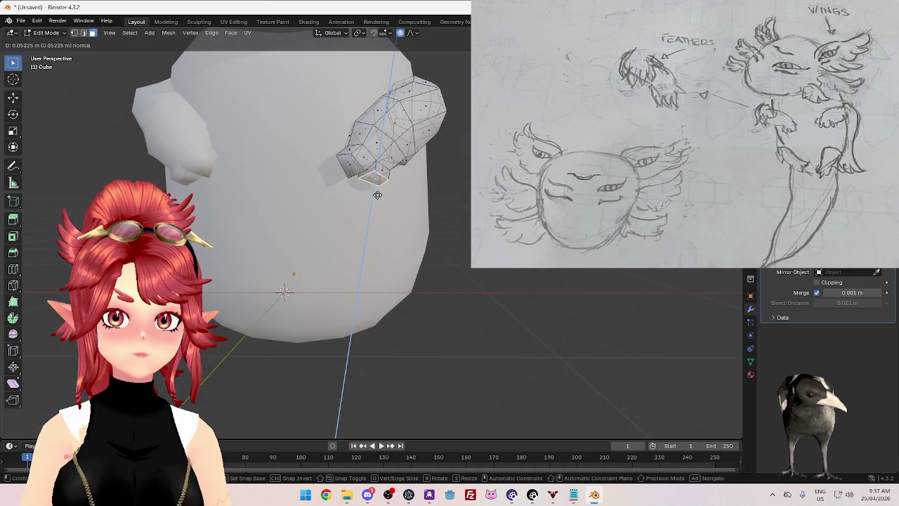
click(377, 194)
middle_drag(377, 195, 427, 163)
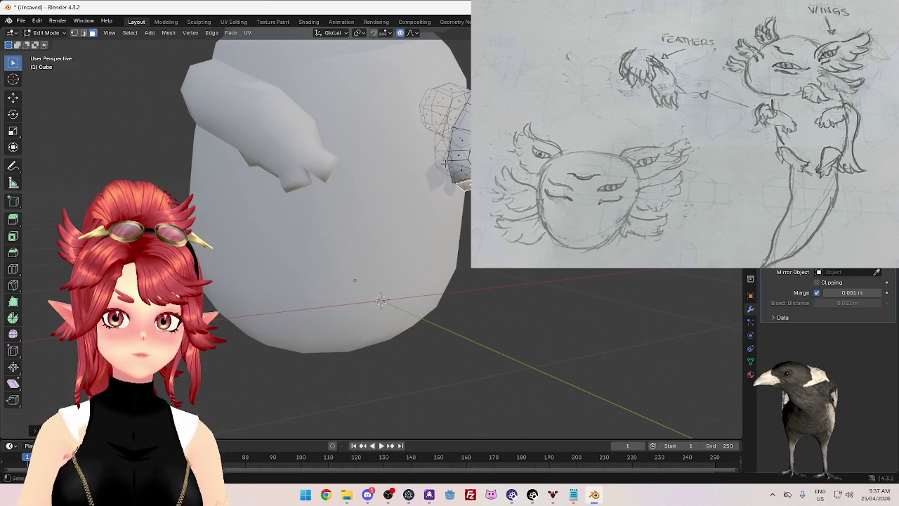
mouse_move(380, 300)
middle_down()
mouse_move(441, 247)
mouse_move(467, 211)
middle_up()
key(e)
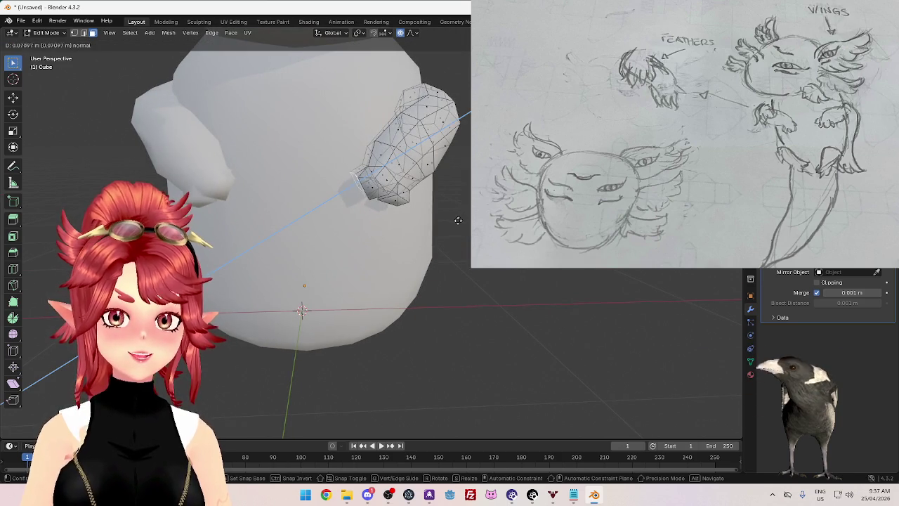
click(453, 225)
mouse_move(453, 225)
middle_down()
mouse_move(377, 284)
mouse_move(399, 236)
mouse_move(387, 209)
mouse_move(427, 179)
mouse_move(436, 190)
mouse_move(373, 166)
mouse_move(253, 165)
middle_up()
Step: Box-select the arm-tip vertices and extrude them to start a hand
key(Tab)
key(Tab)
mouse_move(254, 165)
mouse_down()
mouse_move(300, 215)
mouse_move(334, 216)
mouse_up()
middle_drag(334, 215, 288, 227)
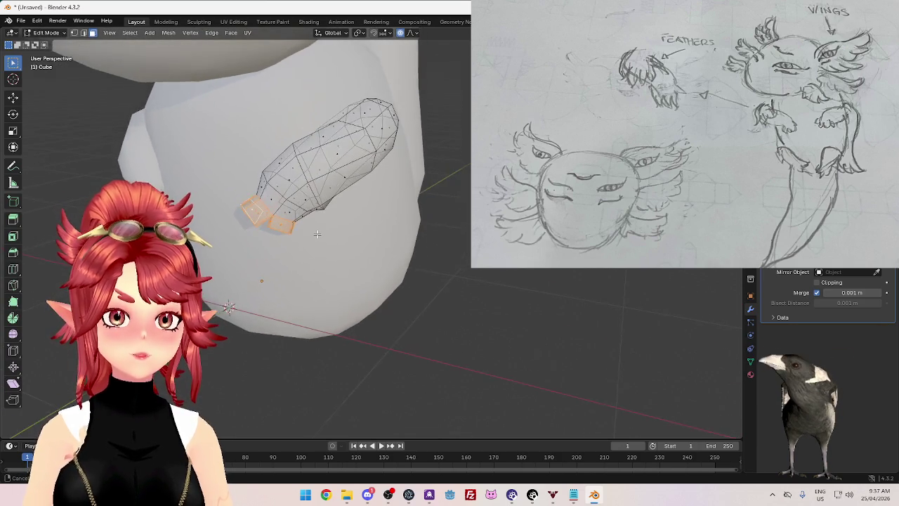
scroll(289, 207, up, 3)
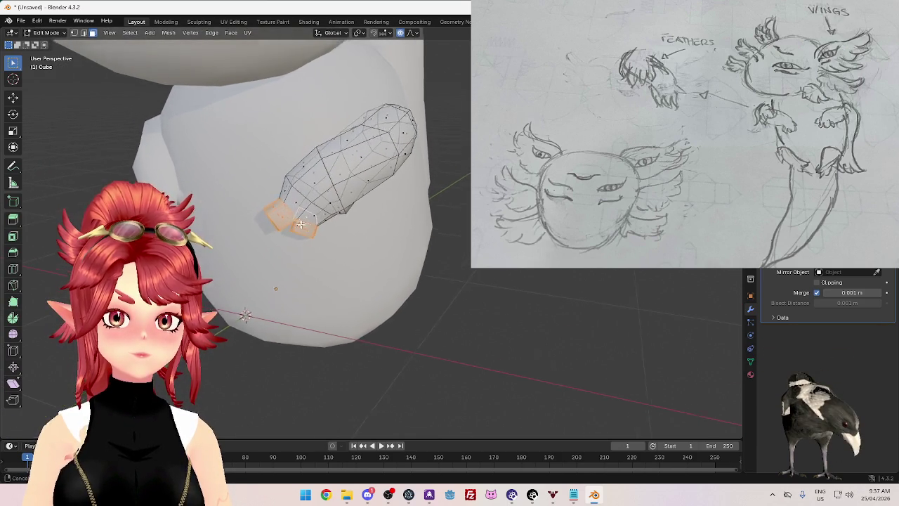
scroll(311, 237, up, 3)
key(e)
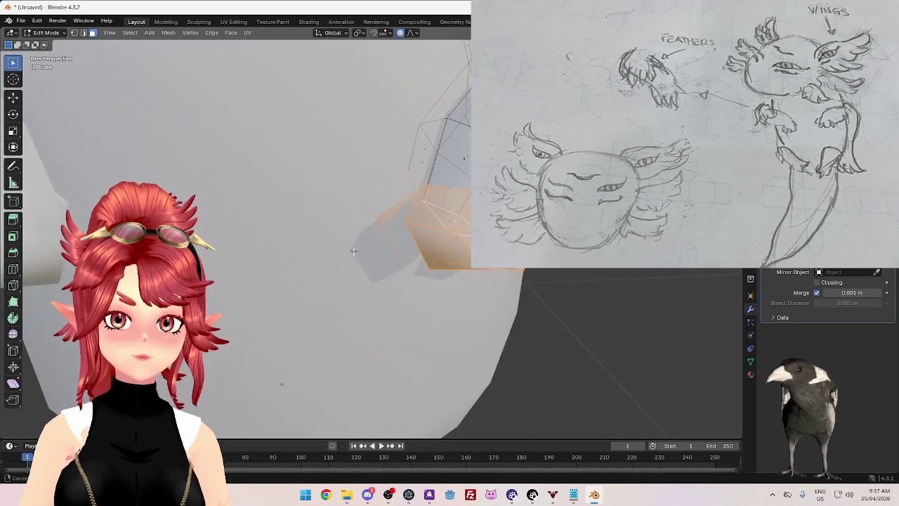
middle_drag(351, 259, 350, 251)
mouse_move(357, 245)
middle_down()
mouse_move(426, 230)
mouse_move(393, 211)
mouse_move(450, 239)
mouse_move(341, 244)
middle_up()
scroll(393, 211, up, 3)
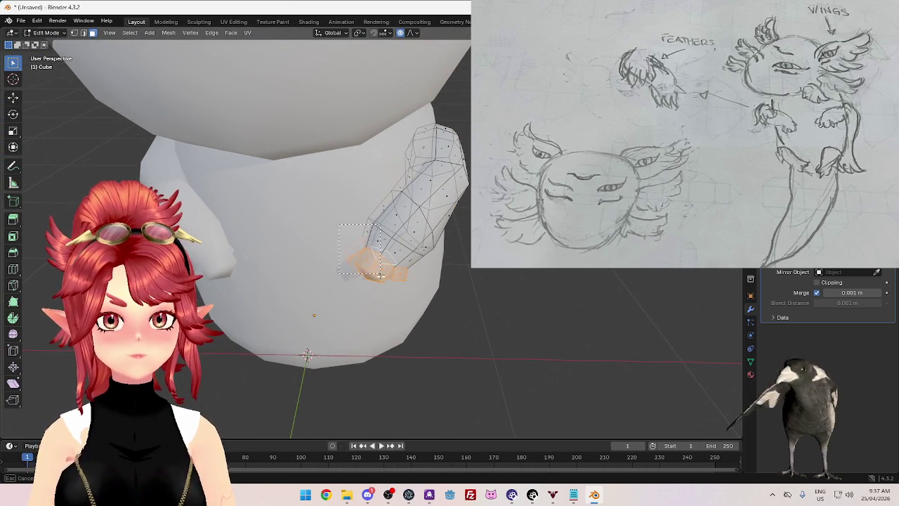
mouse_move(414, 260)
middle_down()
mouse_move(430, 297)
mouse_move(446, 303)
middle_up()
Step: Shape the hand tip with two soft-falloff moves into a rounded, inward-curving paw
key(g)
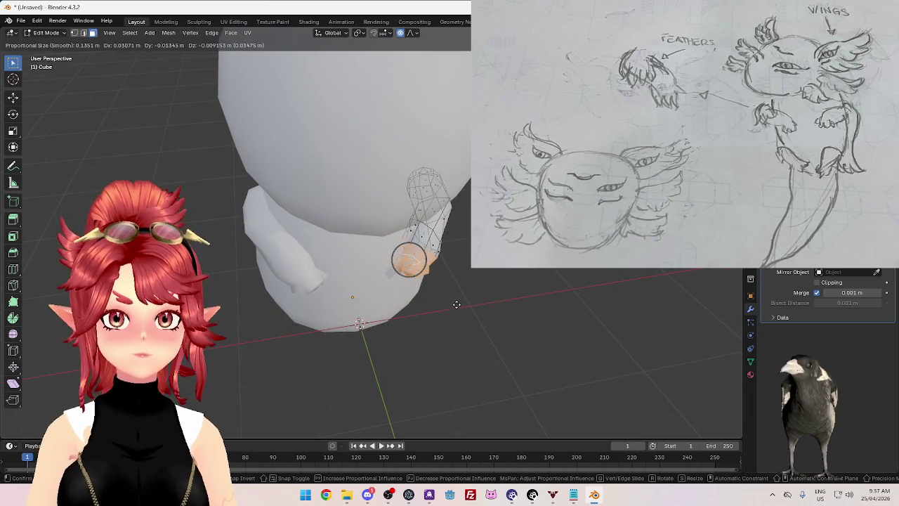
click(455, 305)
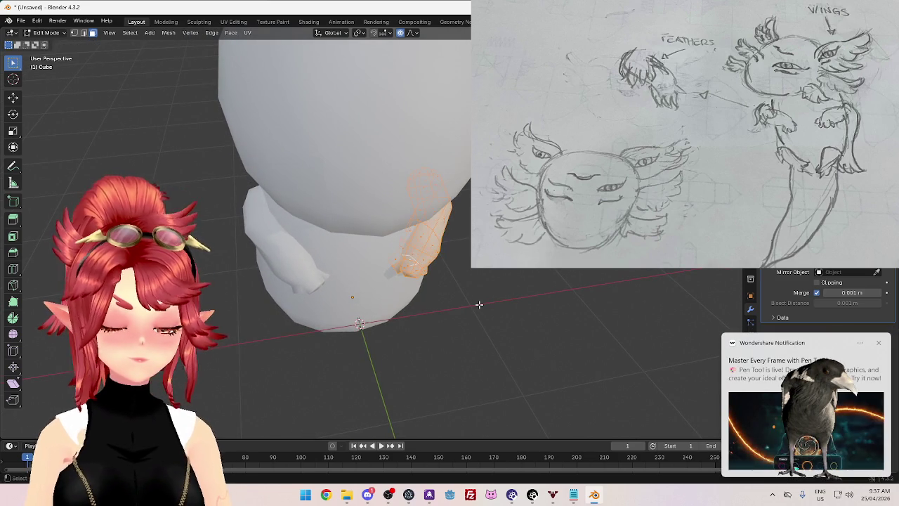
key(g)
click(484, 307)
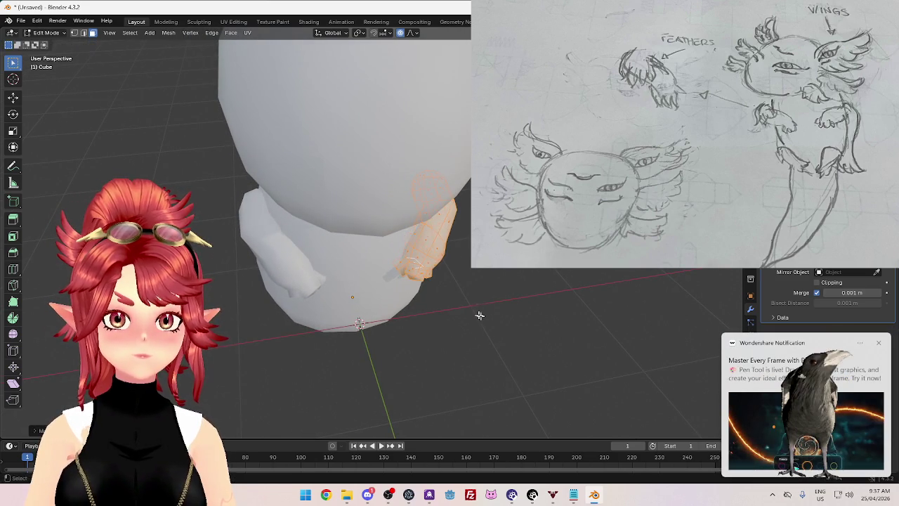
middle_drag(478, 315, 457, 235)
key(Tab)
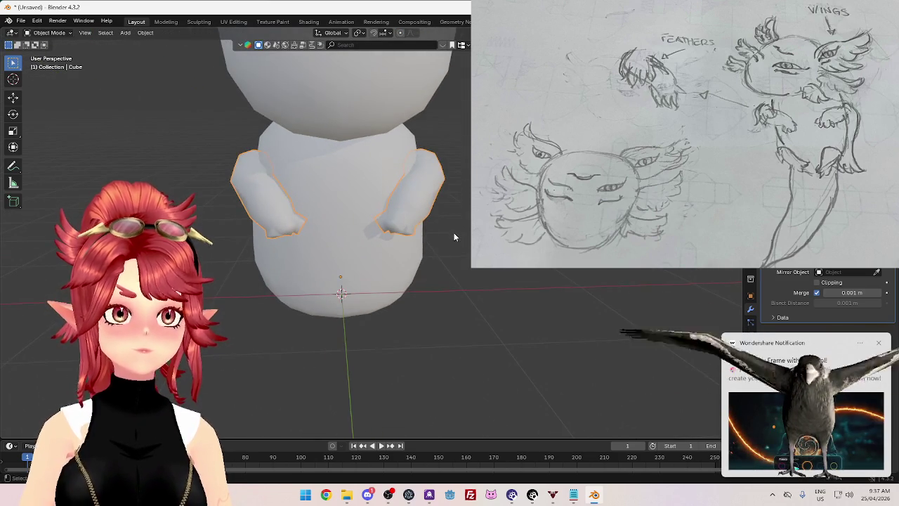
Step: In Edit Mode, select the hand faces at the arm tip
scroll(454, 233, up, 3)
key(Tab)
middle_drag(462, 265, 464, 256)
scroll(464, 255, up, 1)
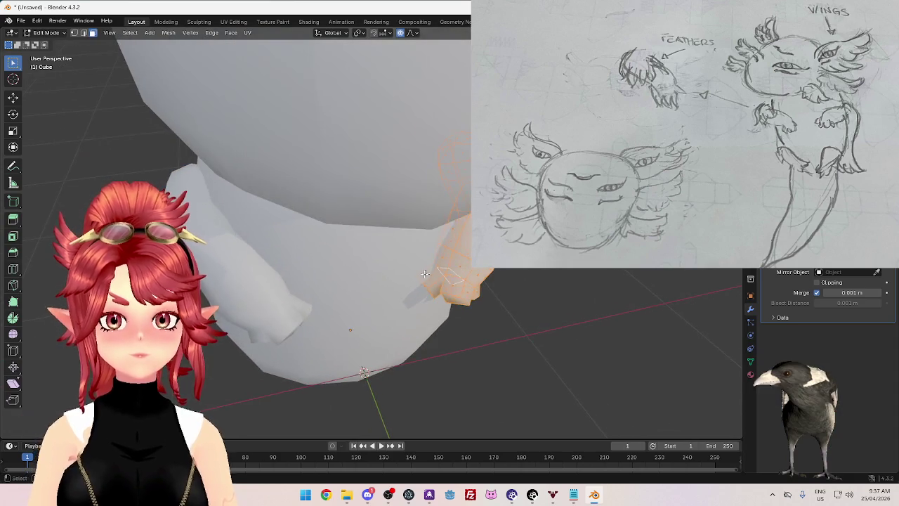
scroll(451, 294, up, 1)
drag(484, 339, 482, 342)
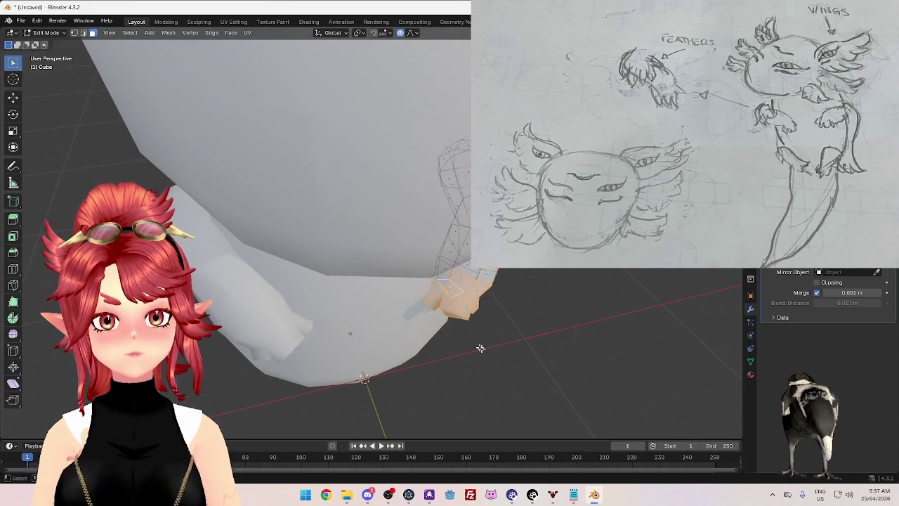
scroll(449, 298, down, 3)
mouse_move(450, 298)
middle_down()
mouse_move(439, 272)
mouse_move(313, 146)
mouse_move(403, 194)
mouse_move(429, 183)
middle_up()
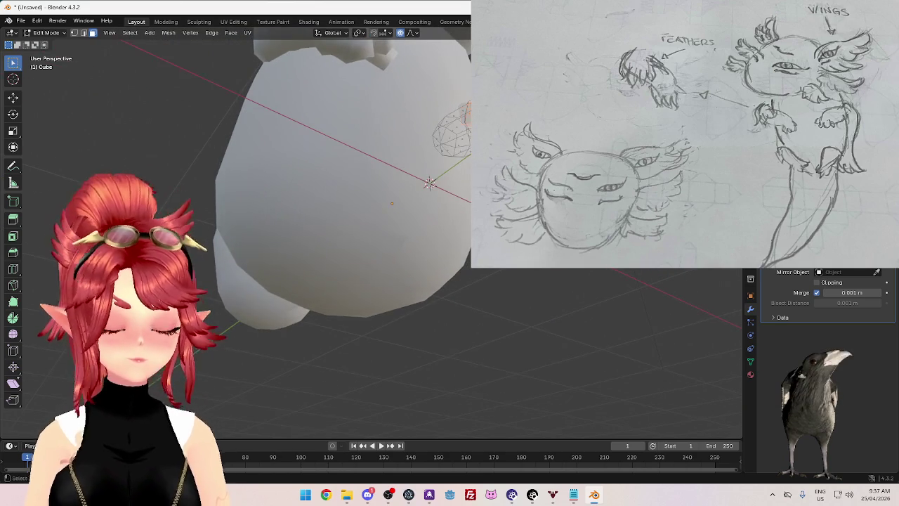
mouse_move(429, 183)
middle_down()
mouse_move(389, 215)
mouse_move(436, 221)
middle_up()
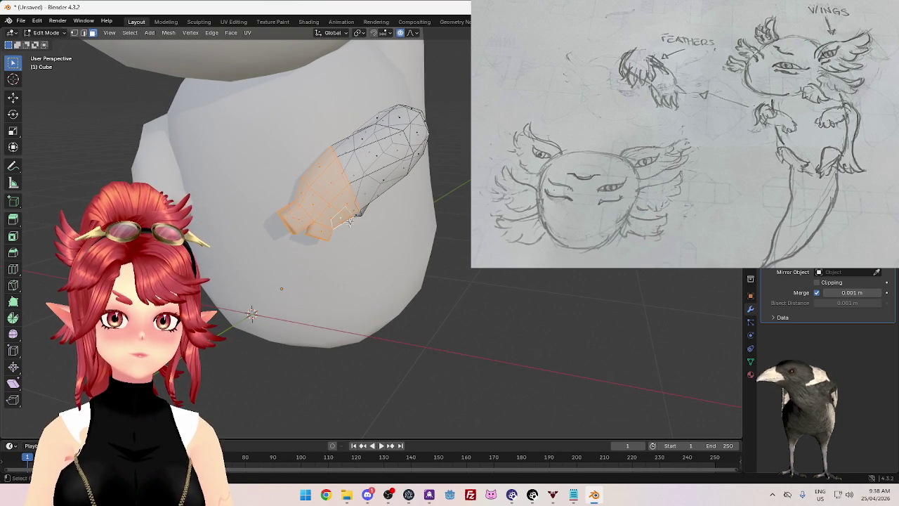
mouse_move(350, 204)
middle_down()
mouse_move(414, 276)
mouse_move(422, 246)
middle_up()
Step: Rotate the selected hand to angle the paw, then return to Object Mode
key(r)
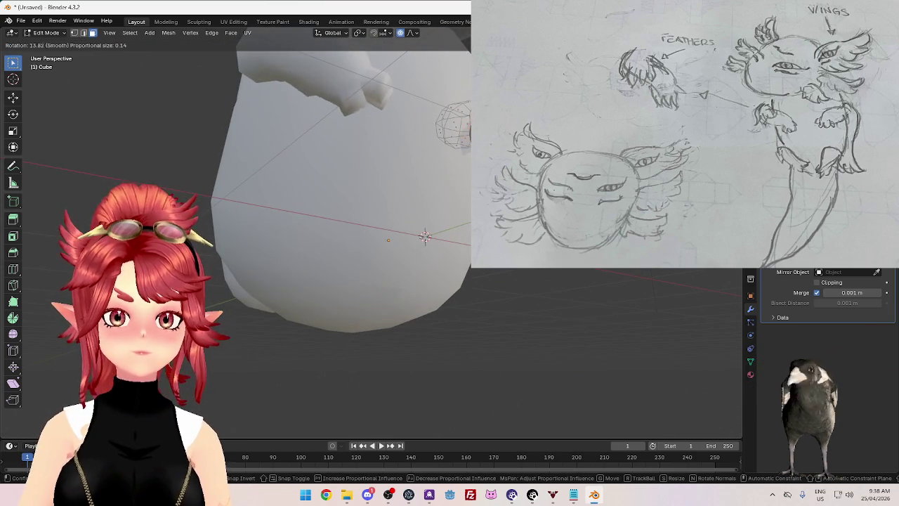
middle_drag(450, 281, 481, 320)
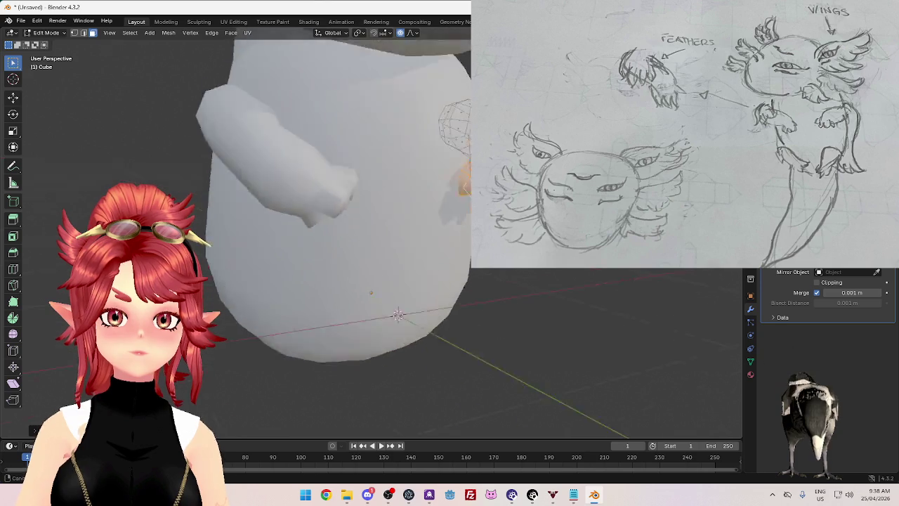
click(500, 288)
middle_drag(500, 288, 492, 232)
key(Tab)
Step: Duplicate the arms with Shift+D, leaving the Arm.001 copy in place
middle_drag(450, 281, 618, 281)
middle_drag(457, 281, 466, 278)
scroll(466, 277, up, 3)
scroll(466, 278, up, 2)
scroll(466, 278, down, 3)
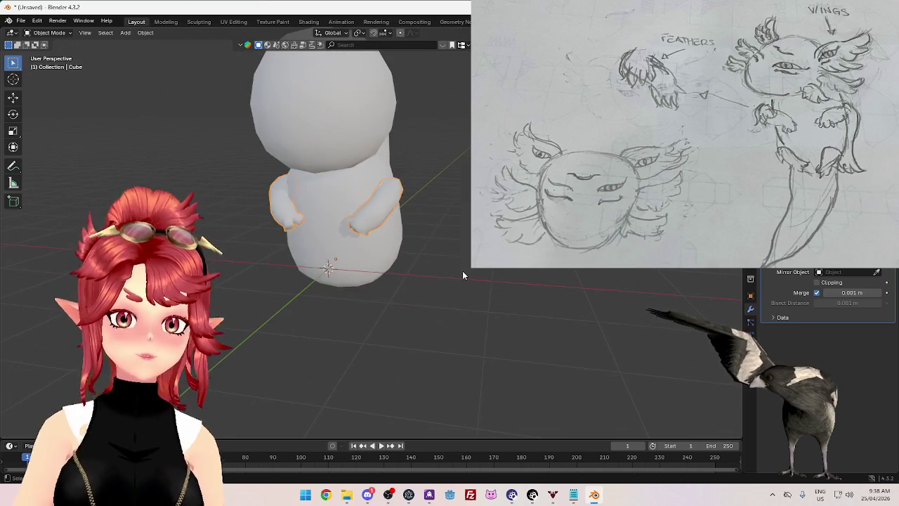
mouse_move(460, 274)
middle_down()
mouse_move(426, 262)
mouse_move(449, 270)
middle_up()
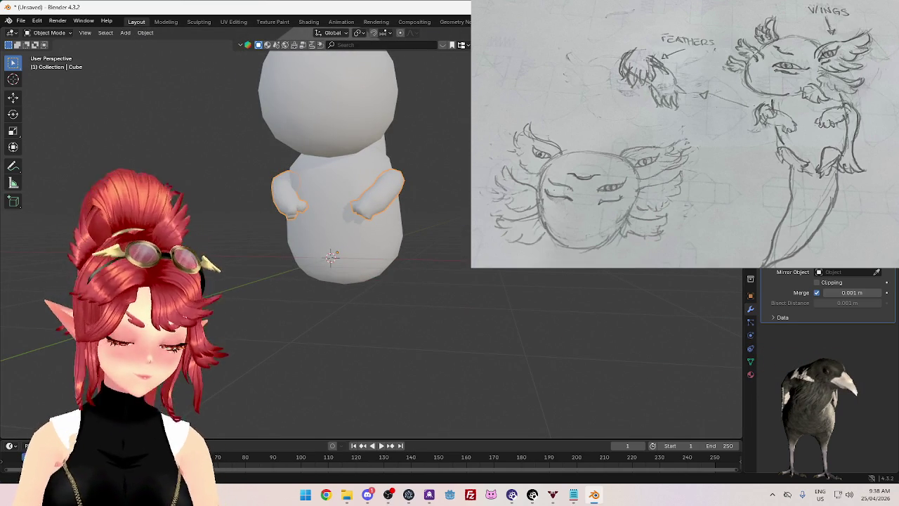
key(shift+d)
key(Escape)
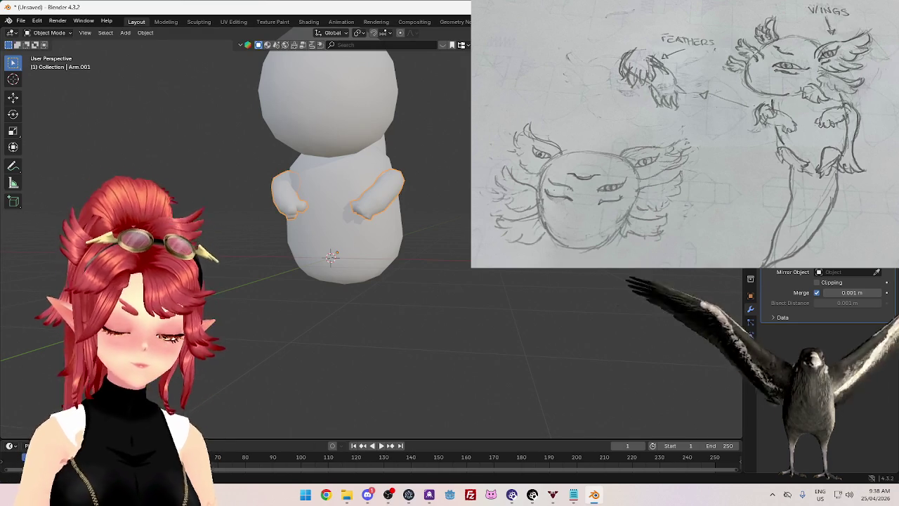
Step: Lower the copied limbs along Z beneath the body to form legs
click(632, 106)
key(shift+d)
key(z)
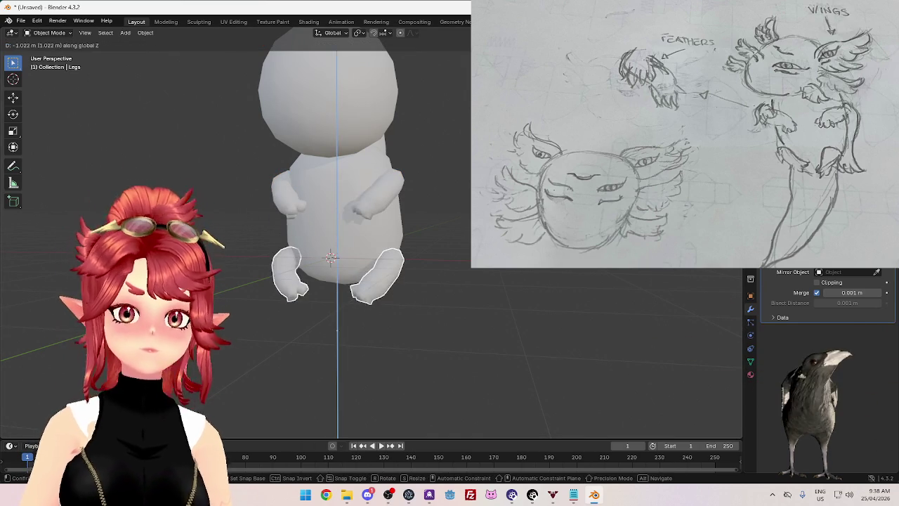
key(Return)
mouse_move(466, 275)
middle_down()
mouse_move(426, 301)
mouse_move(407, 295)
middle_up()
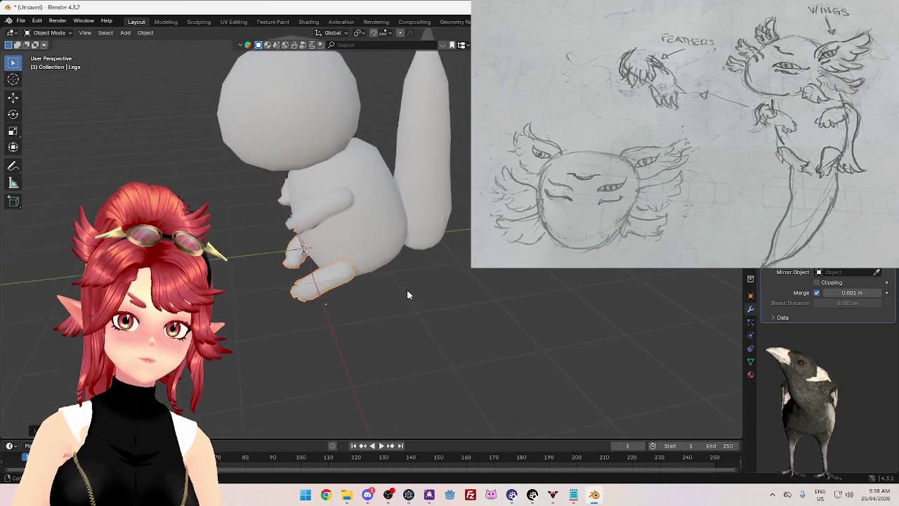
scroll(350, 325, up, 4)
Step: Move the whole leg mesh in Edit Mode with proportional falloff
key(Tab)
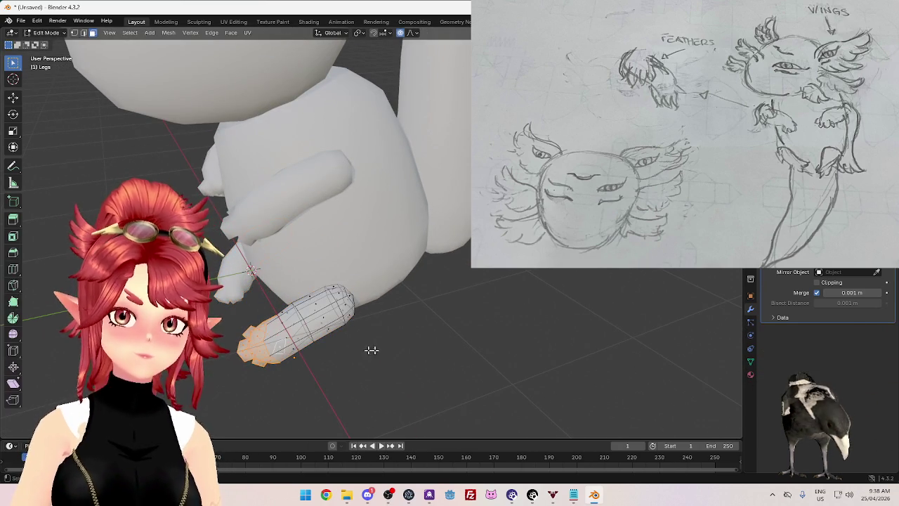
key(a)
mouse_move(363, 349)
middle_down()
mouse_move(367, 341)
mouse_move(372, 356)
middle_up()
key(g)
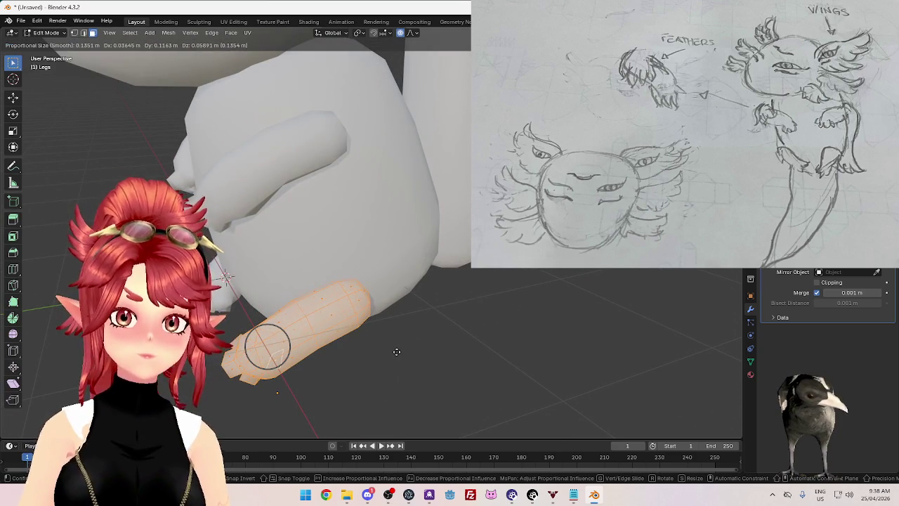
click(398, 352)
mouse_move(398, 352)
middle_down()
mouse_move(381, 333)
mouse_move(368, 349)
middle_up()
Step: Widen one leg edge loop by scaling it up twice with smooth falloff
alt+click(293, 309)
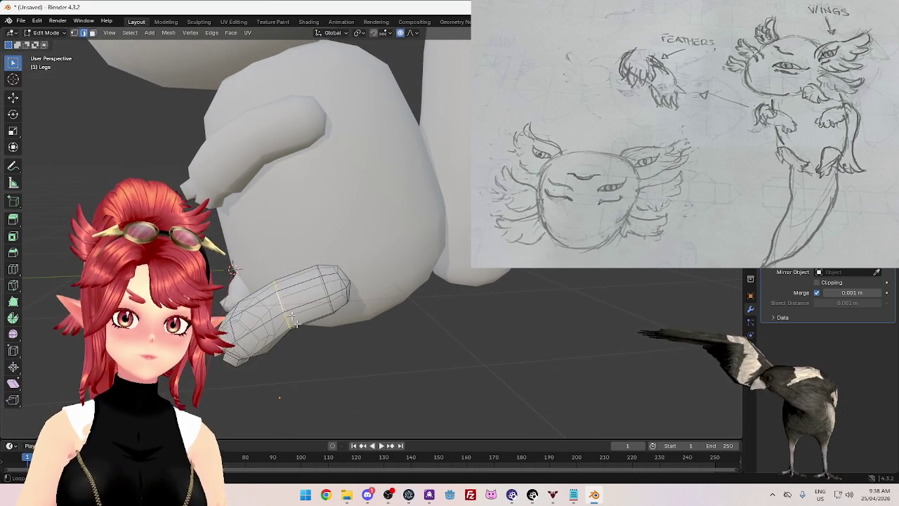
middle_drag(293, 310, 324, 354)
key(s)
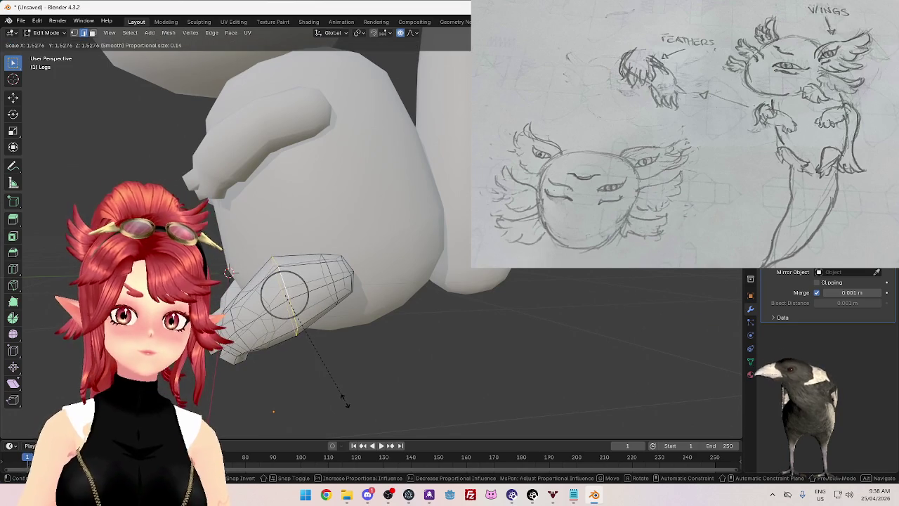
click(342, 397)
mouse_move(343, 397)
middle_down()
mouse_move(396, 377)
mouse_move(412, 382)
mouse_move(380, 403)
mouse_move(394, 408)
mouse_move(406, 392)
middle_up()
scroll(381, 403, down, 5)
scroll(401, 381, up, 5)
key(s)
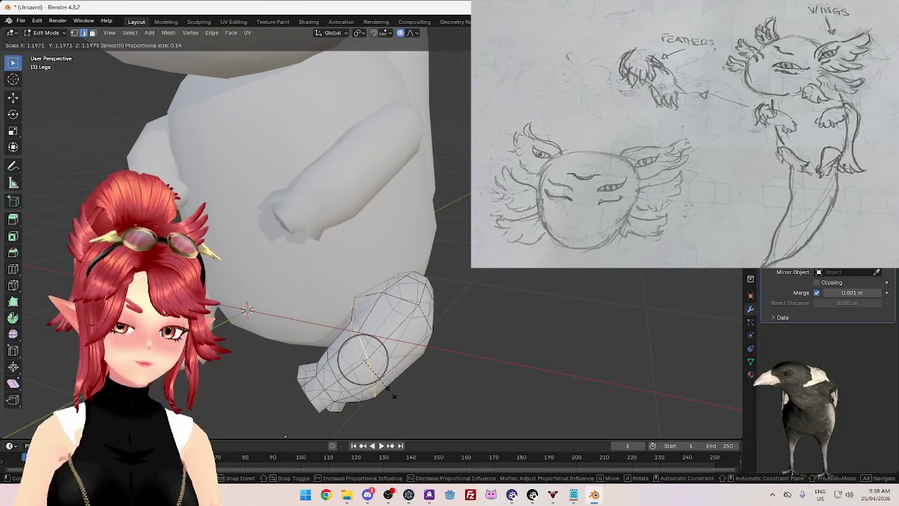
click(395, 400)
Step: Rotate the leg section and shrink it to about 0.82
mouse_move(428, 388)
middle_down()
mouse_move(457, 393)
mouse_move(479, 419)
mouse_move(495, 386)
middle_up()
key(r)
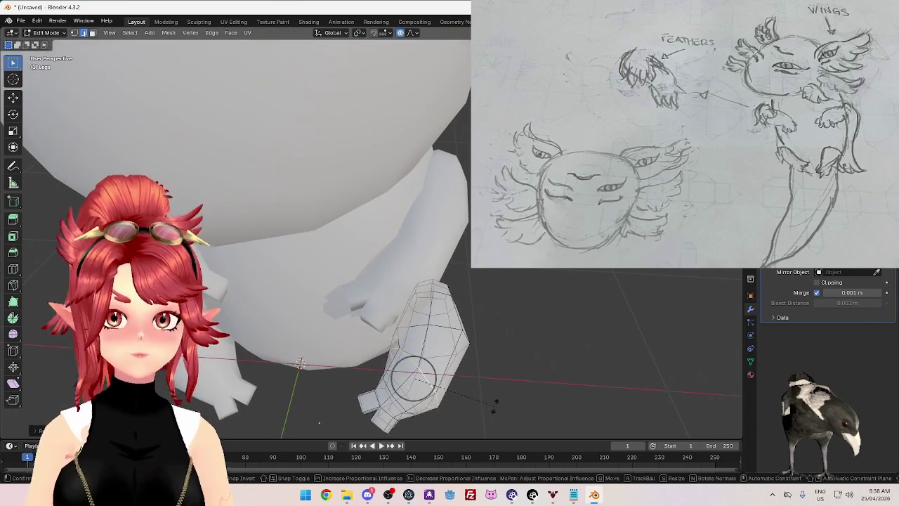
click(494, 385)
key(s)
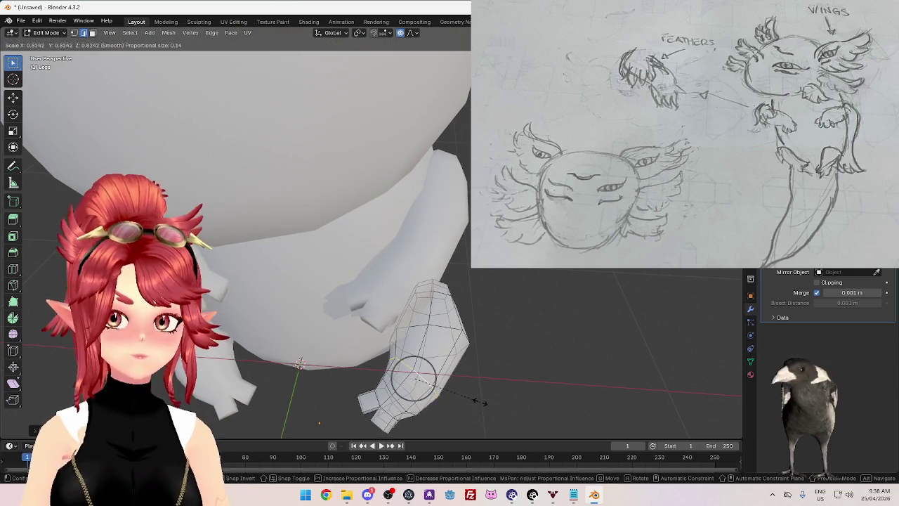
click(469, 398)
mouse_move(467, 395)
middle_down()
mouse_move(407, 352)
mouse_move(467, 343)
middle_up()
key(Tab)
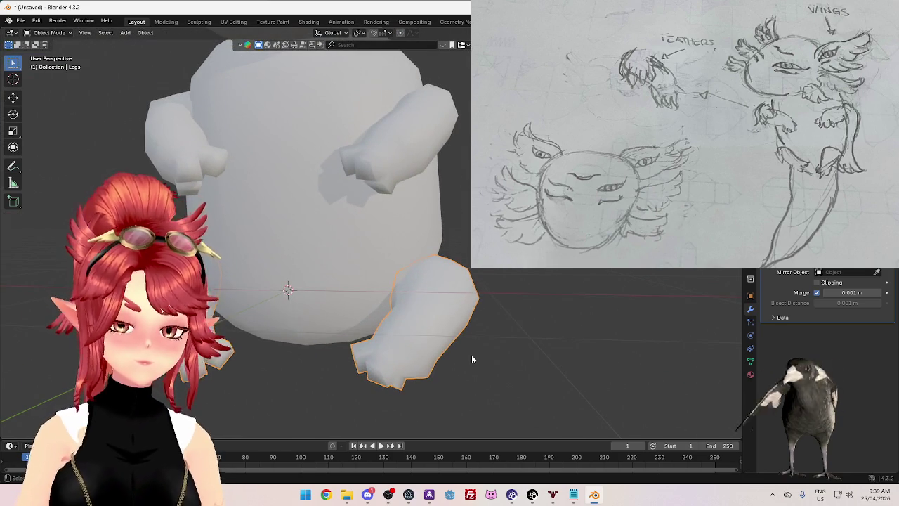
Step: Reposition the entire leg mesh with proportional falloff
key(Tab)
key(a)
key(g)
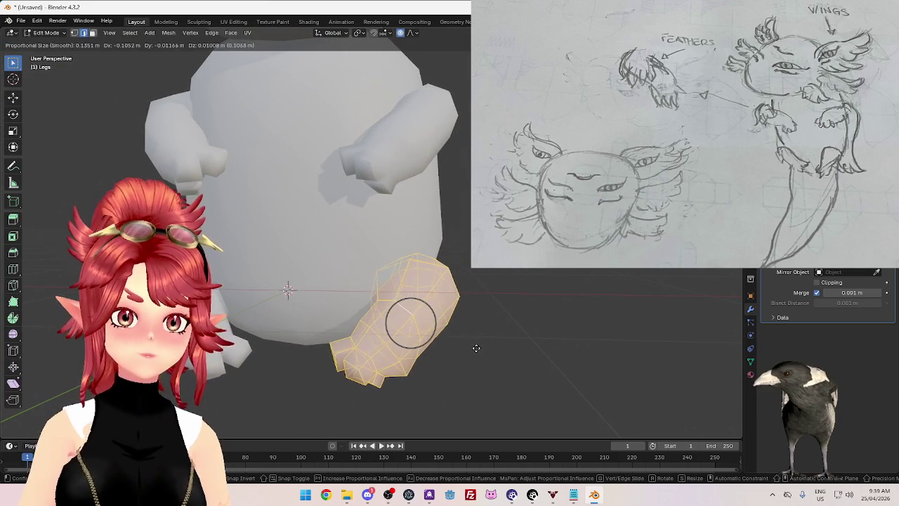
click(473, 349)
mouse_move(475, 370)
middle_down()
mouse_move(411, 367)
mouse_move(426, 371)
middle_up()
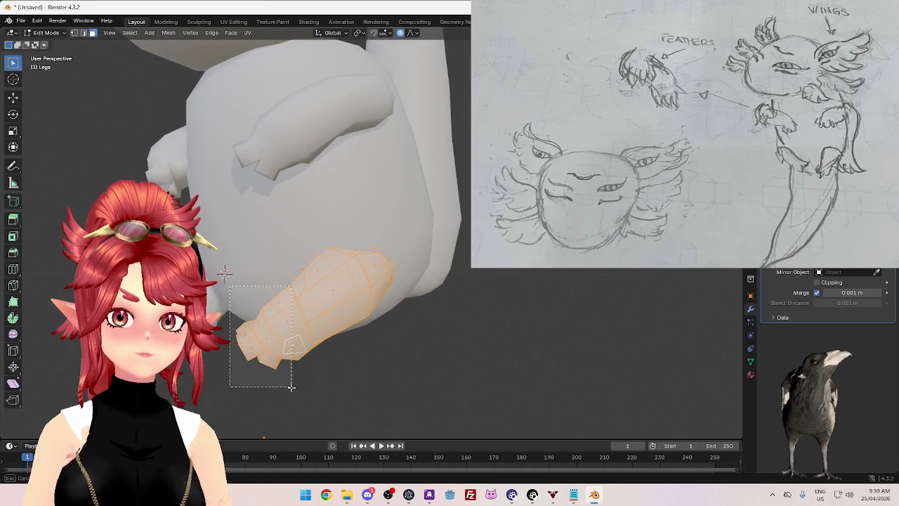
Step: Tilt and shift the lower end of the leg into an angled foot
drag(292, 386, 292, 386)
mouse_move(345, 379)
middle_down()
mouse_move(298, 362)
mouse_move(267, 373)
mouse_move(289, 363)
mouse_move(271, 339)
mouse_move(291, 371)
mouse_move(295, 354)
middle_up()
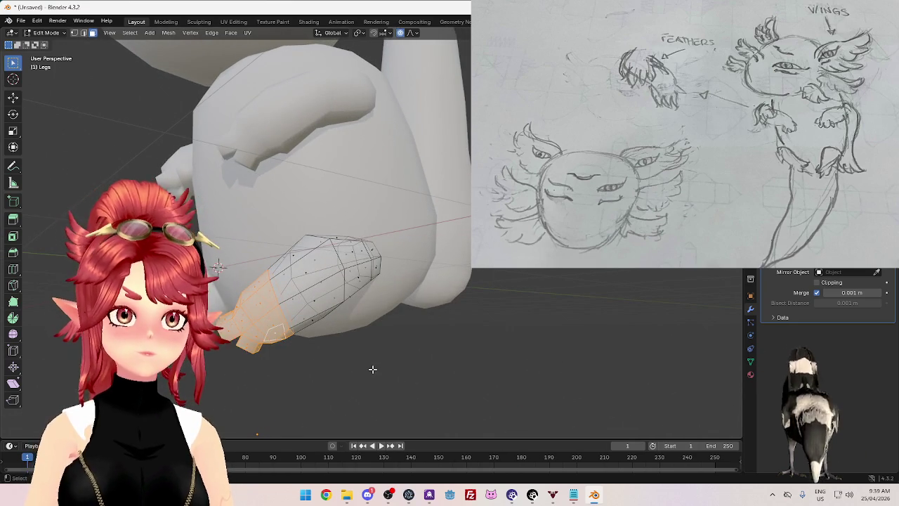
key(r)
click(387, 333)
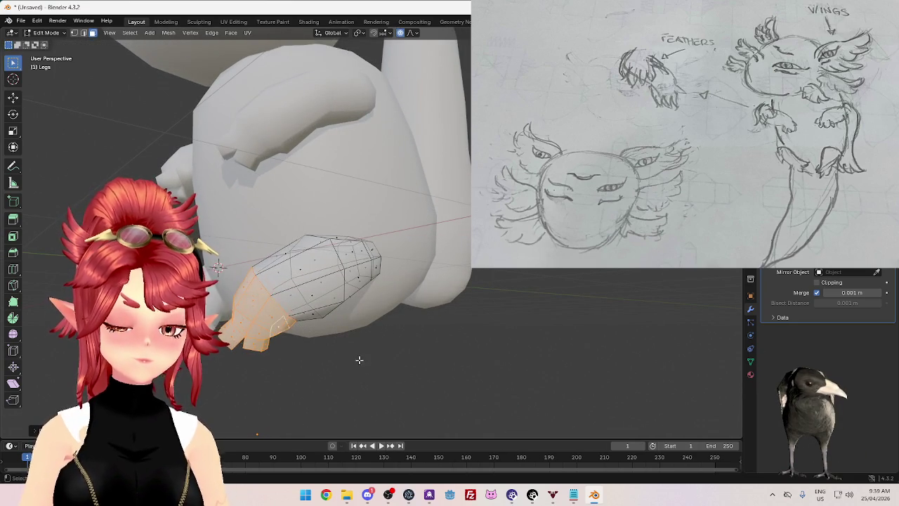
key(g)
click(375, 371)
mouse_move(375, 371)
middle_down()
mouse_move(440, 348)
mouse_move(432, 355)
mouse_move(457, 263)
mouse_move(482, 286)
mouse_move(465, 174)
middle_up()
key(Tab)
scroll(447, 185, up, 3)
scroll(443, 227, down, 3)
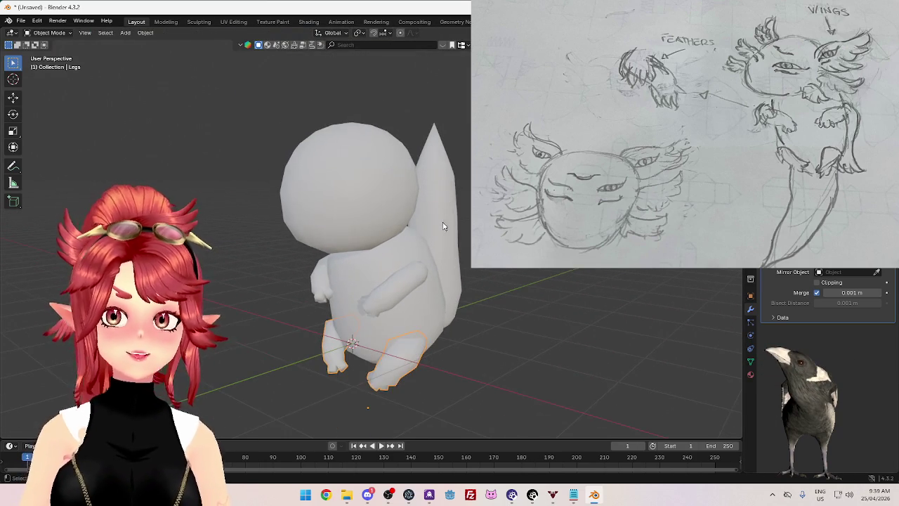
Step: Select the head and briefly check its mesh in Edit Mode
middle_drag(461, 228, 421, 251)
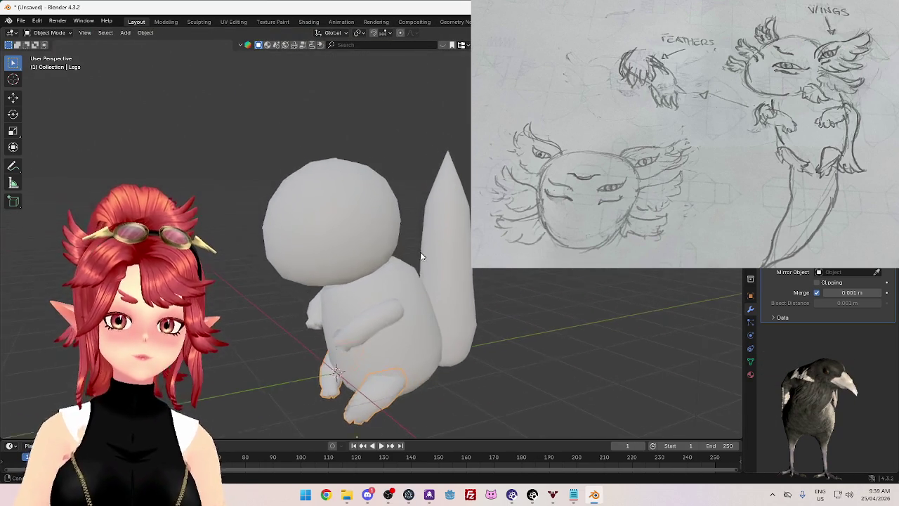
click(374, 212)
key(Tab)
scroll(370, 219, up, 2)
scroll(370, 219, down, 2)
key(Tab)
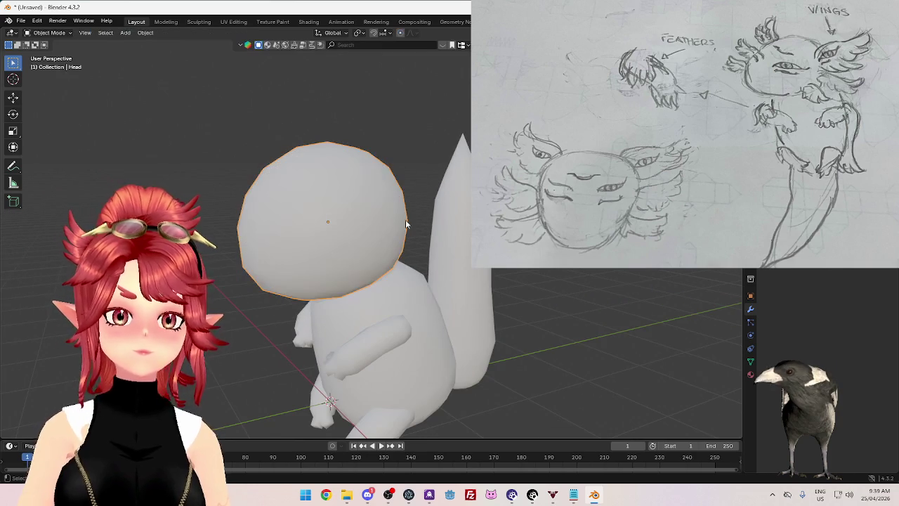
Step: Add a new cube and shrink it toward its centre
scroll(453, 261, down, 2)
scroll(454, 260, down, 1)
key(shift+a)
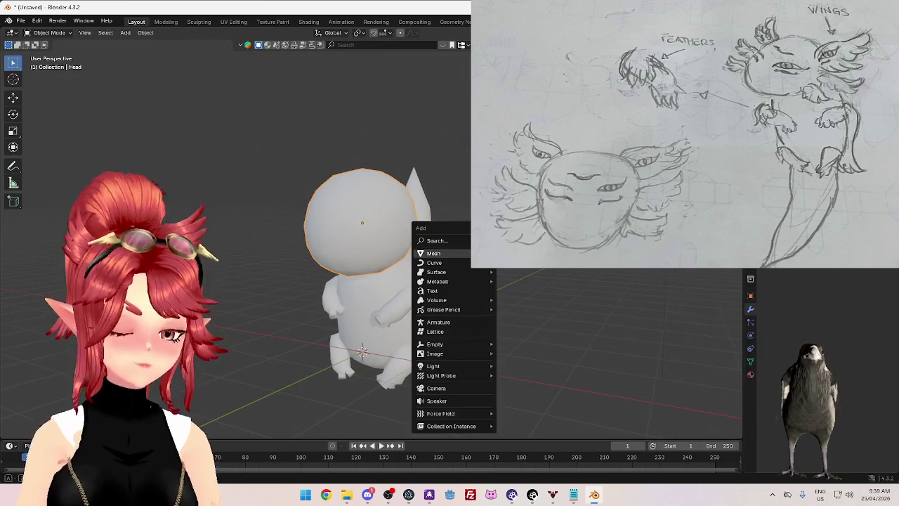
click(520, 262)
scroll(470, 311, down, 4)
scroll(435, 314, up, 4)
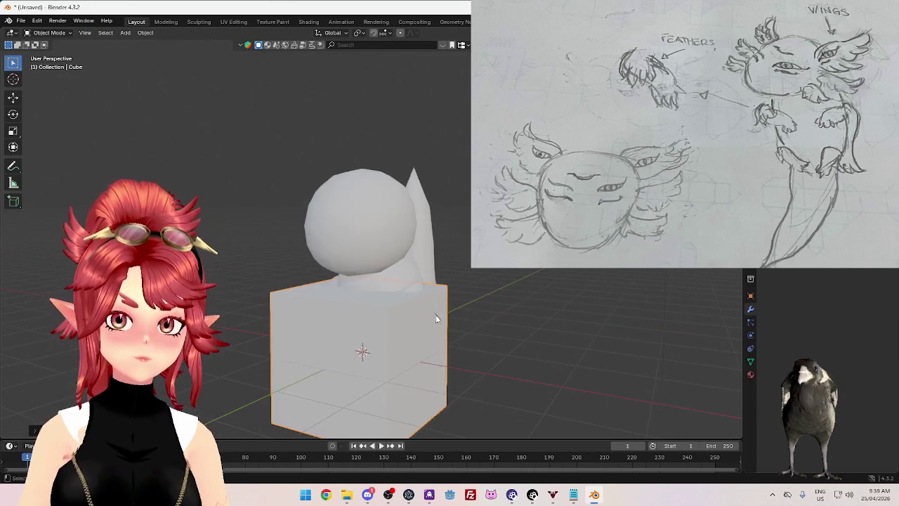
key(Tab)
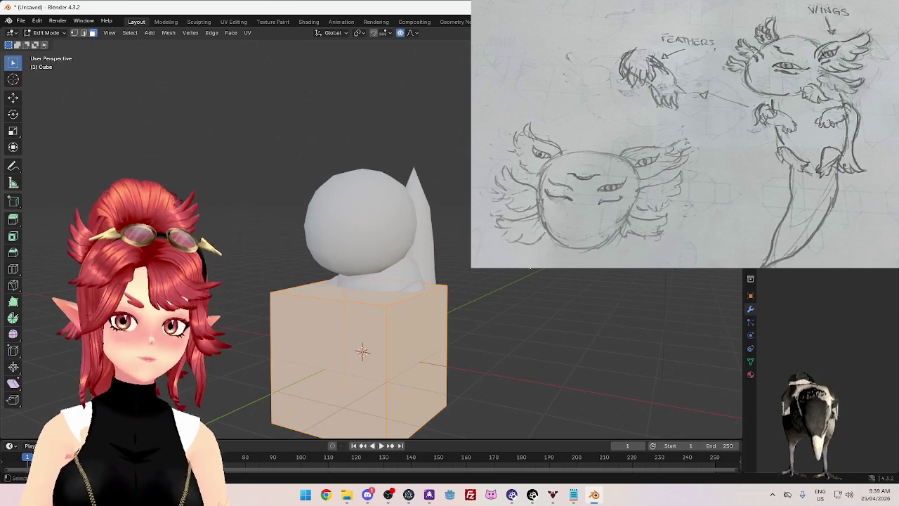
key(s)
click(434, 320)
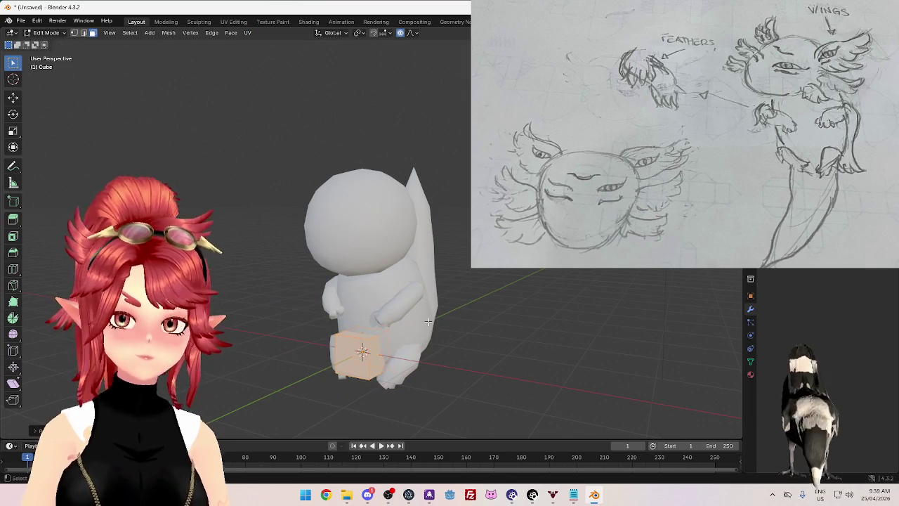
Step: Move the small cube up beside the head in front view
key(KP_1)
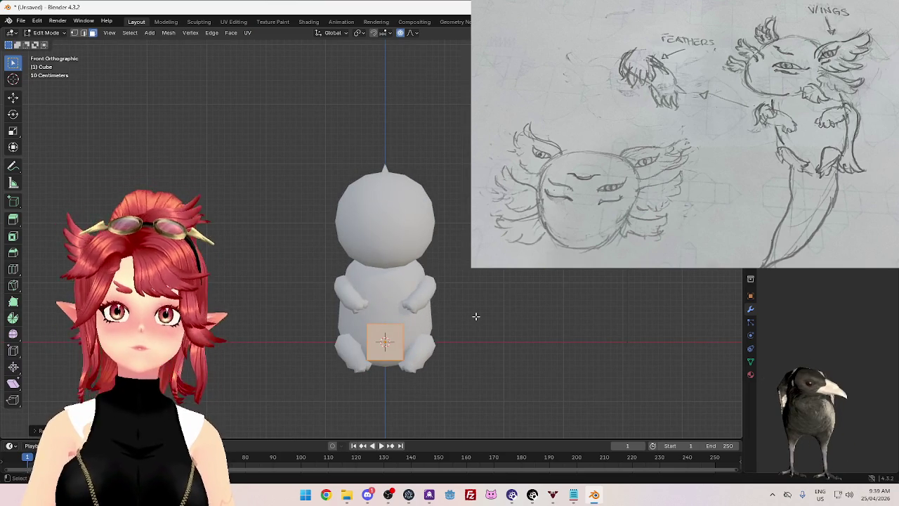
key(g)
key(Return)
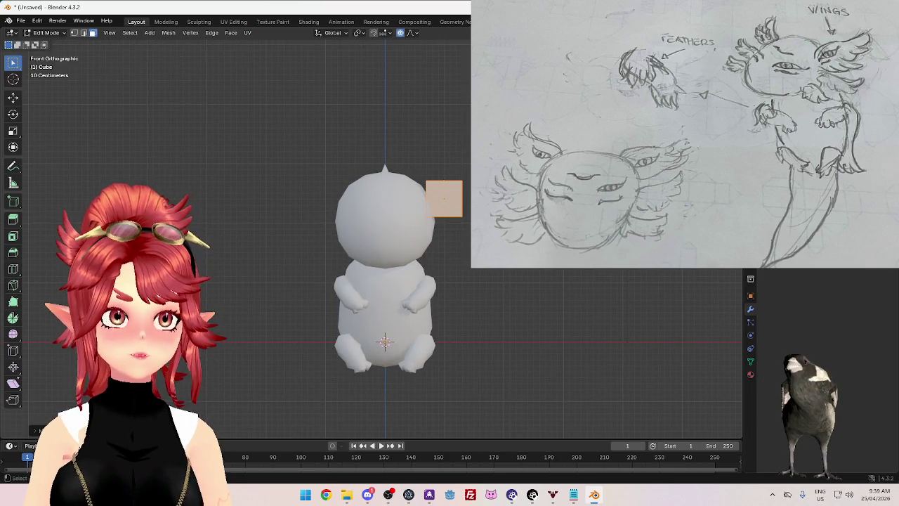
scroll(385, 267, up, 4)
mouse_move(385, 267)
middle_down()
mouse_move(421, 253)
mouse_move(478, 267)
mouse_move(589, 271)
middle_up()
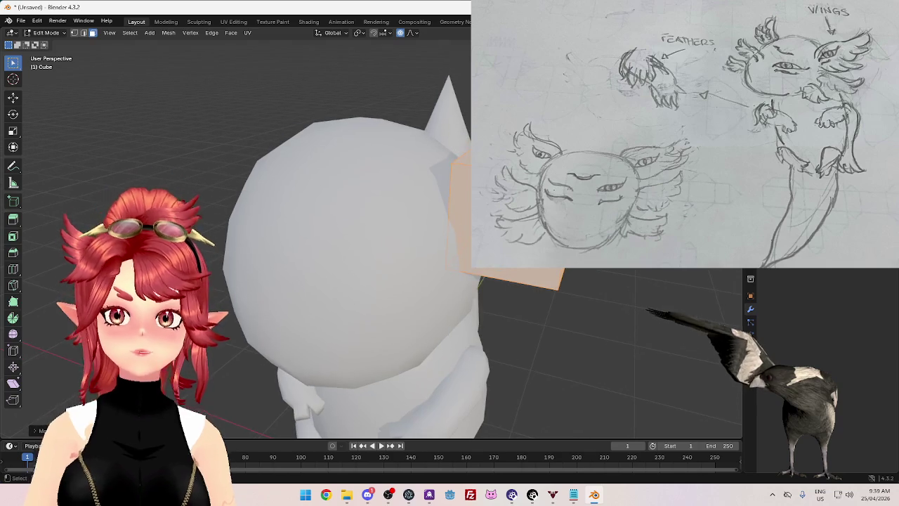
key(Tab)
mouse_move(562, 303)
middle_down()
mouse_move(549, 306)
mouse_move(589, 293)
mouse_move(550, 297)
mouse_move(591, 274)
mouse_move(584, 281)
middle_up()
Step: Review front and side views, then give the cube level-2 subdivision with Ctrl+2
key(KP_1)
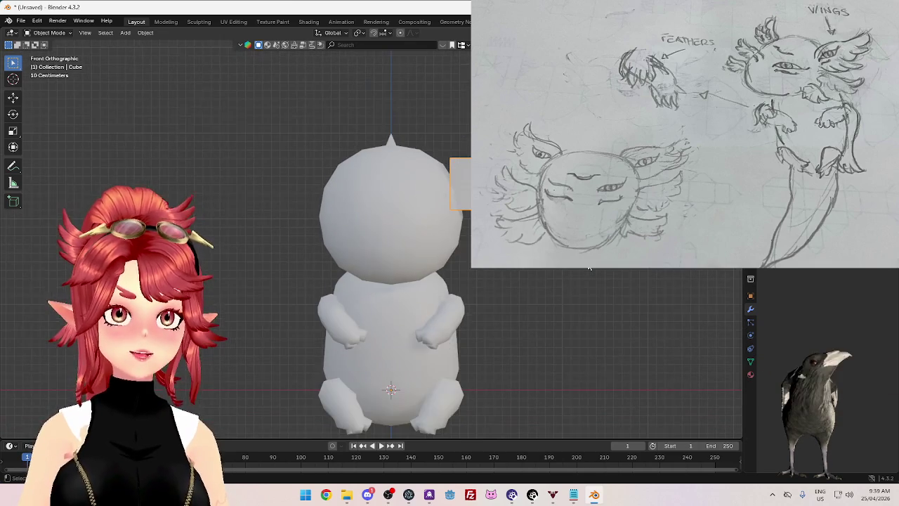
key(KP_1)
scroll(391, 282, down, 1)
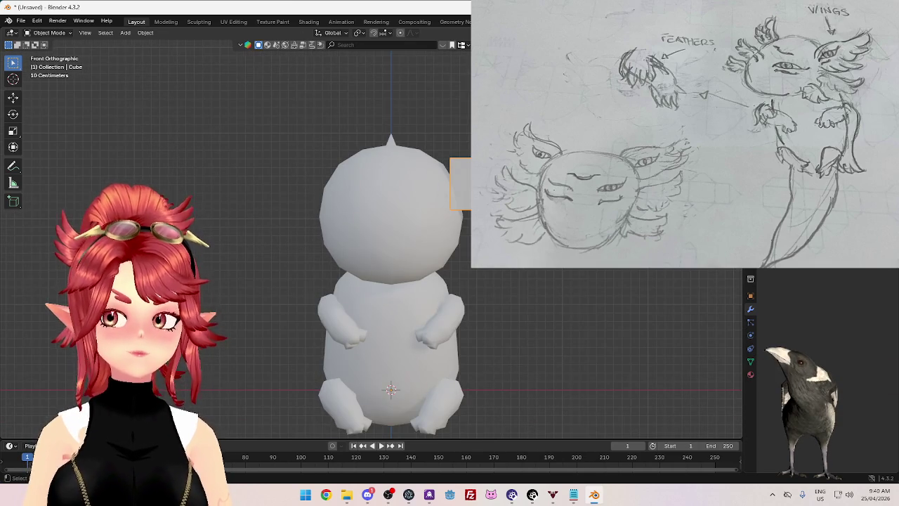
mouse_move(555, 266)
middle_down()
mouse_move(488, 297)
mouse_move(387, 286)
middle_up()
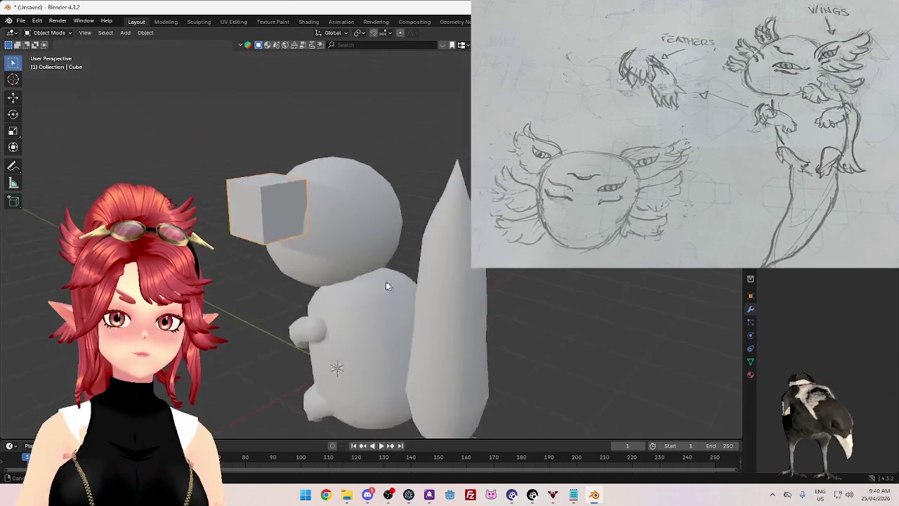
key(KP_1)
scroll(555, 271, down, 1)
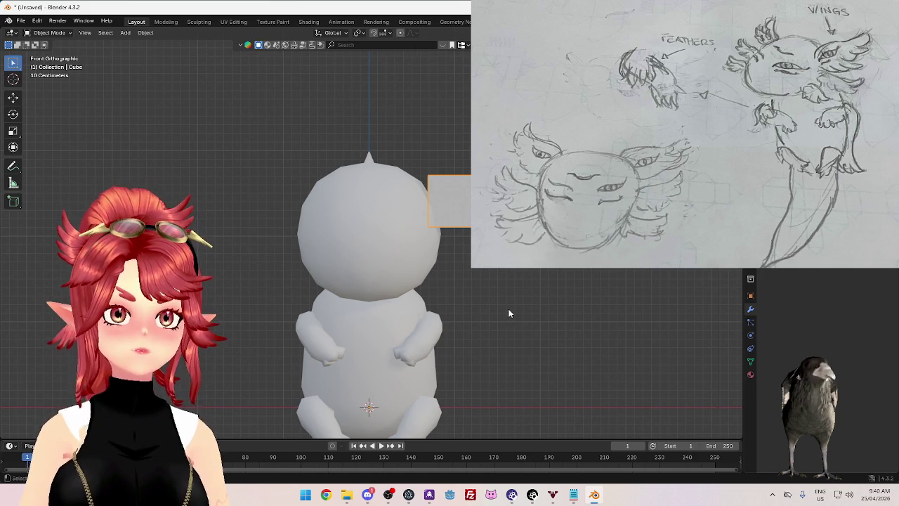
mouse_move(544, 364)
middle_down()
mouse_move(547, 325)
mouse_move(461, 321)
mouse_move(545, 338)
mouse_move(534, 293)
mouse_move(464, 299)
mouse_move(548, 299)
mouse_move(565, 283)
middle_up()
key(Tab)
key(Tab)
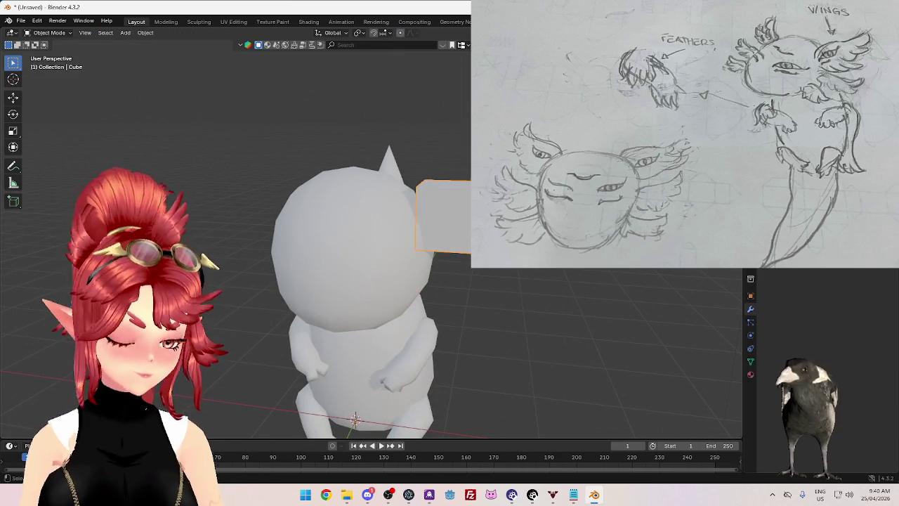
key(ctrl+2)
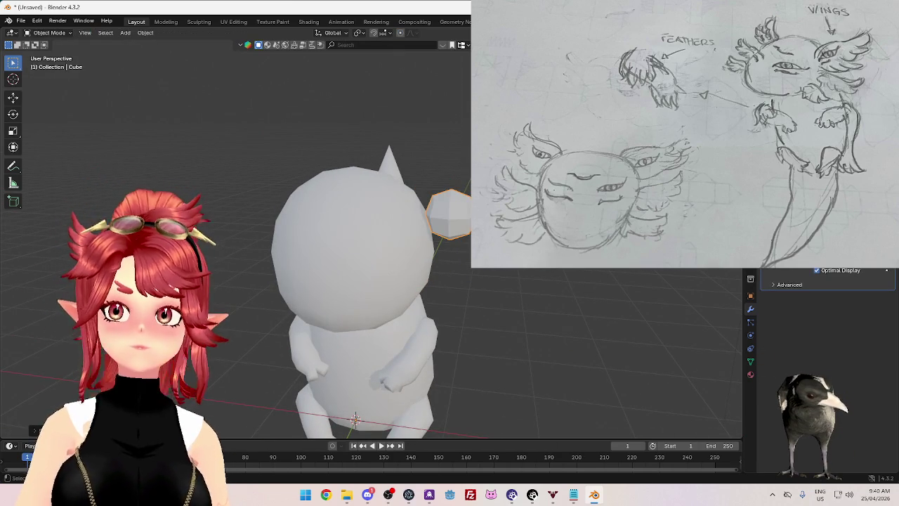
Step: Move the ball beside the head with proportional editing in front view
scroll(371, 246, up, 1)
key(KP_1)
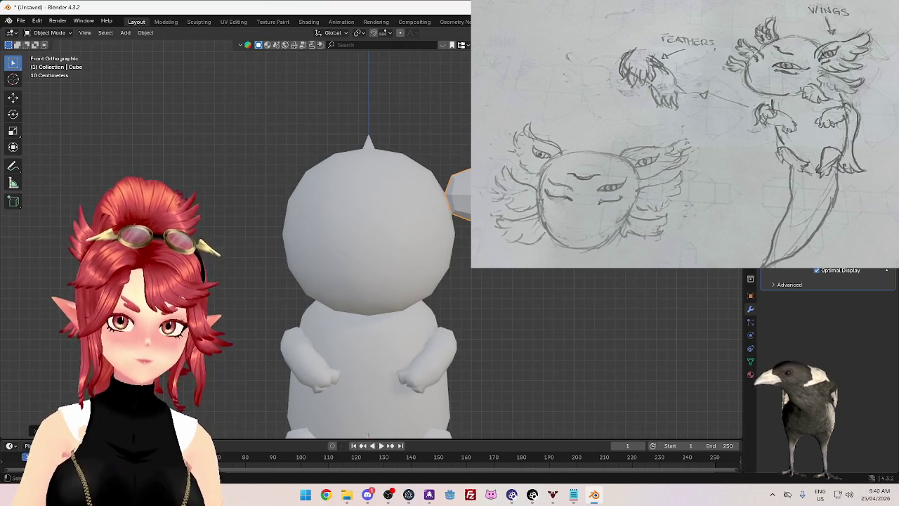
key(Tab)
key(g)
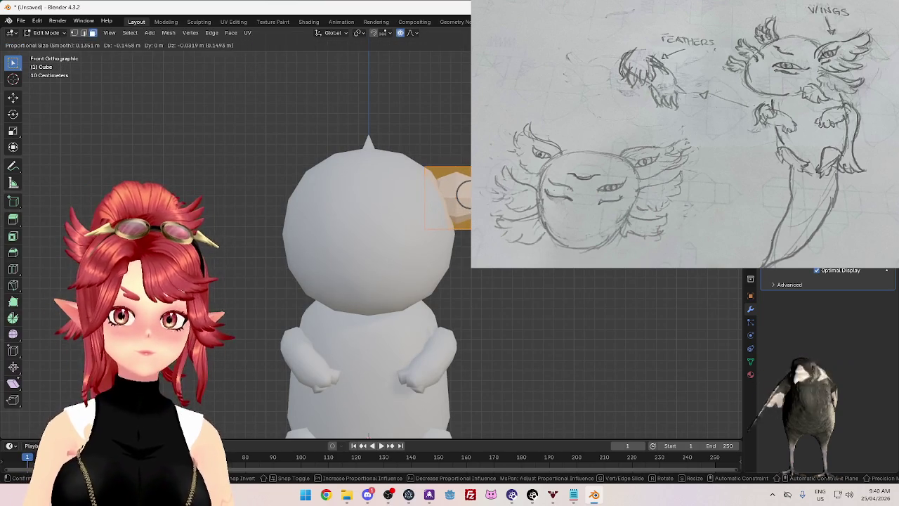
key(Return)
middle_drag(365, 245, 394, 238)
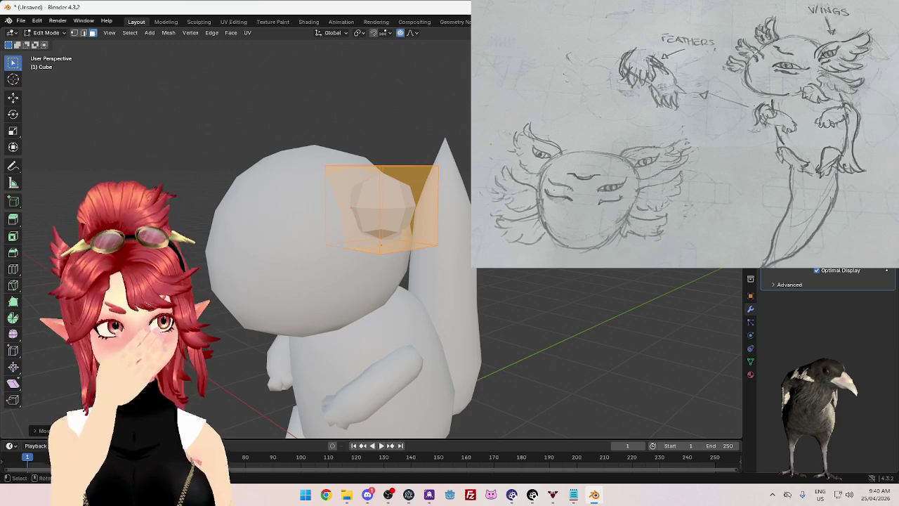
key(Tab)
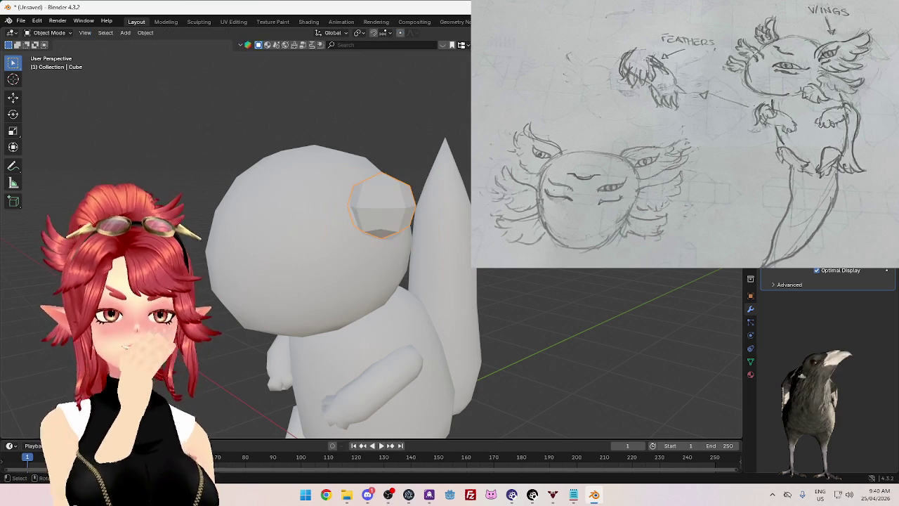
Step: Shade the ball smooth and apply its Subdivision modifier
right_click(555, 281)
click(563, 295)
middle_drag(576, 316, 492, 316)
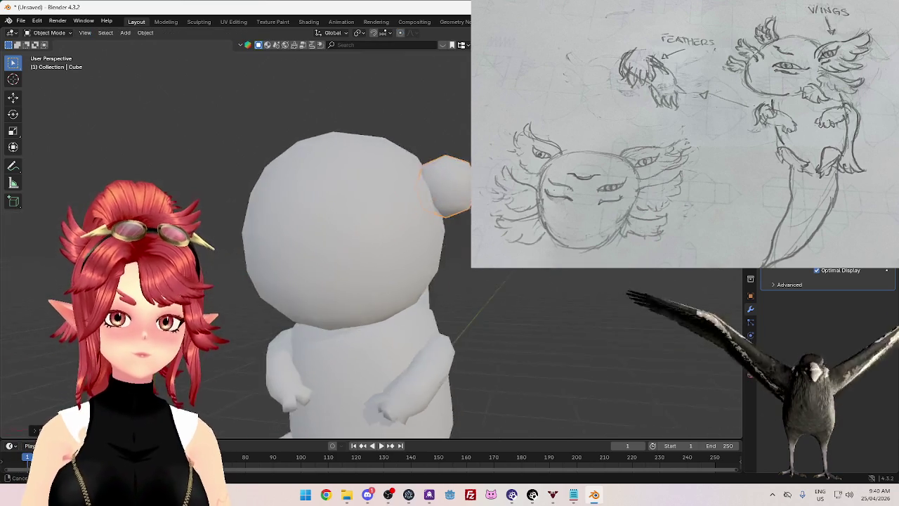
mouse_move(563, 316)
middle_down()
mouse_move(633, 295)
mouse_move(805, 271)
middle_up()
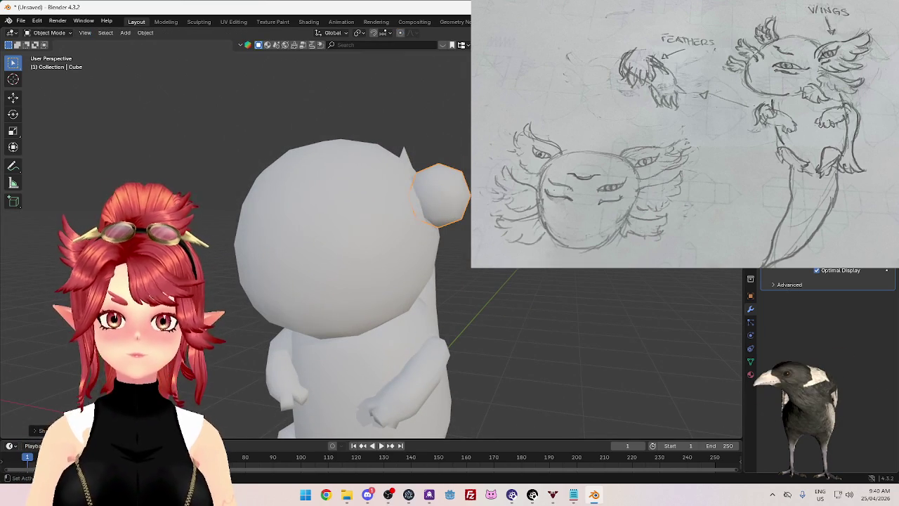
key(ctrl+a)
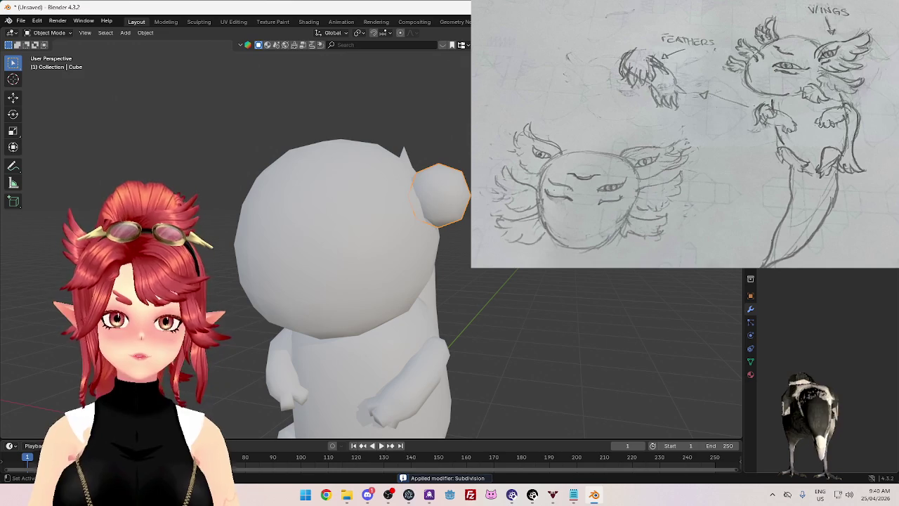
click(815, 288)
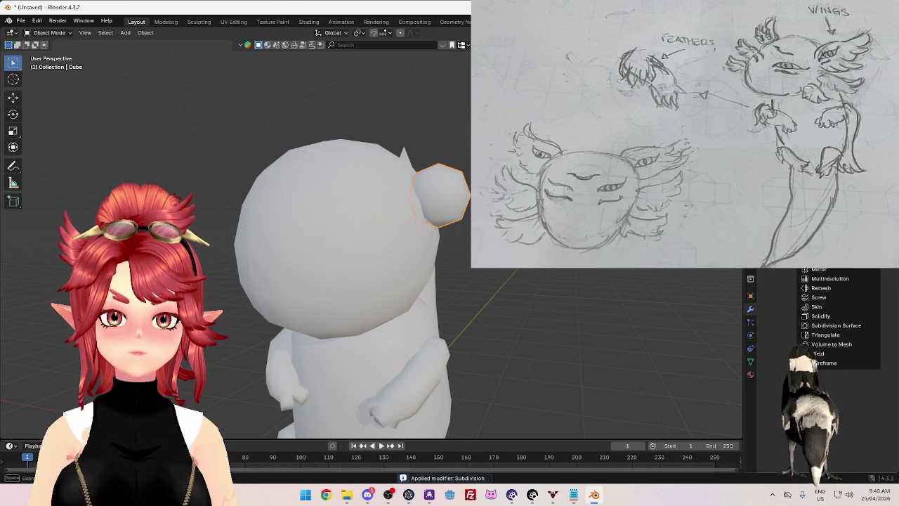
Step: Add a Mirror modifier to copy the ear ball to the other side
click(820, 270)
mouse_move(401, 258)
middle_down()
mouse_move(570, 279)
mouse_move(518, 289)
mouse_move(527, 293)
mouse_move(434, 257)
mouse_move(448, 269)
mouse_move(393, 262)
middle_up()
scroll(546, 295, up, 3)
Step: Flatten the ear along Y and tilt it around the Z axis
key(Tab)
mouse_move(513, 267)
middle_down()
mouse_move(534, 261)
mouse_move(513, 269)
middle_up()
key(s)
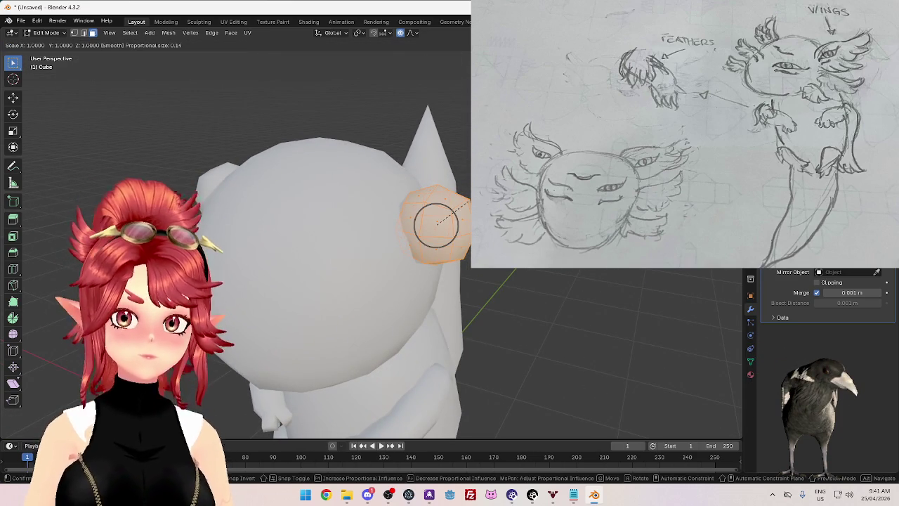
key(y)
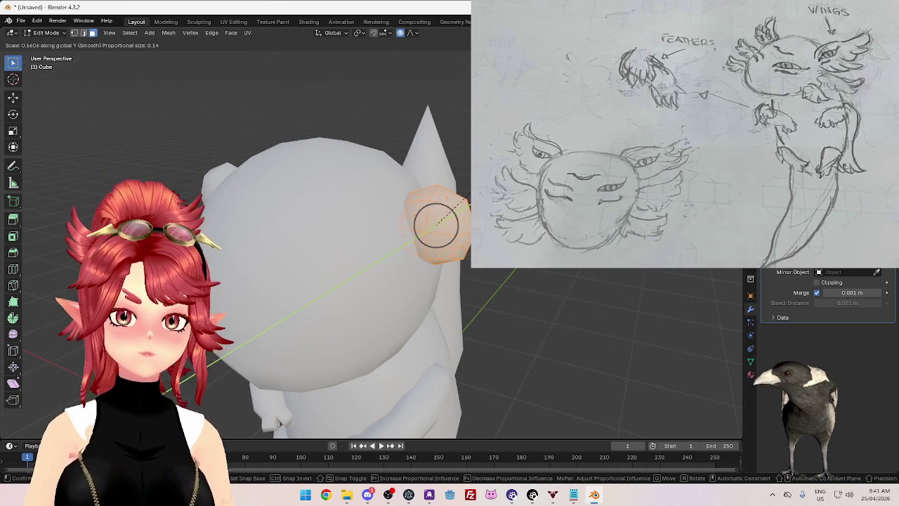
key(Return)
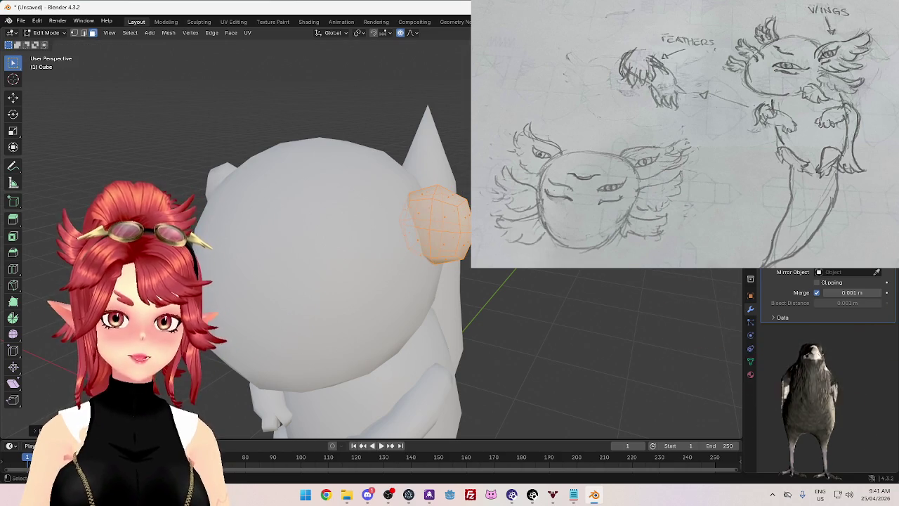
key(r)
key(z)
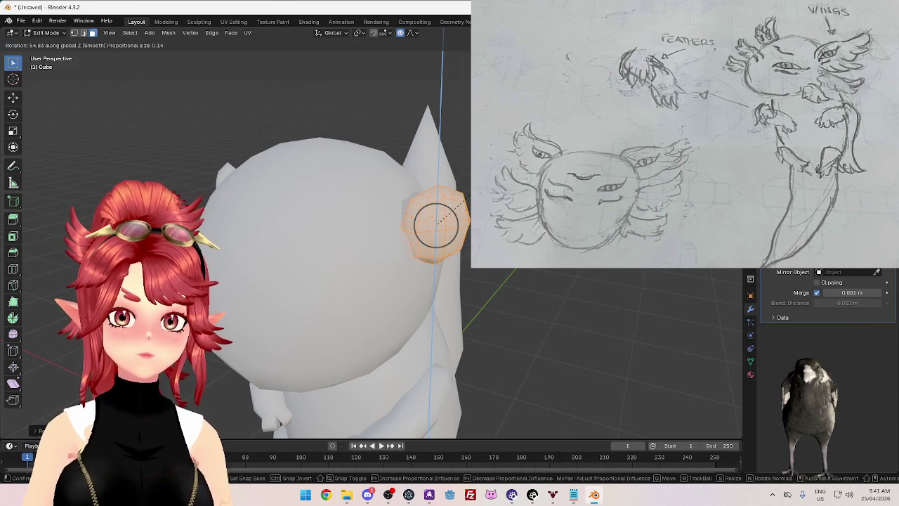
key(Return)
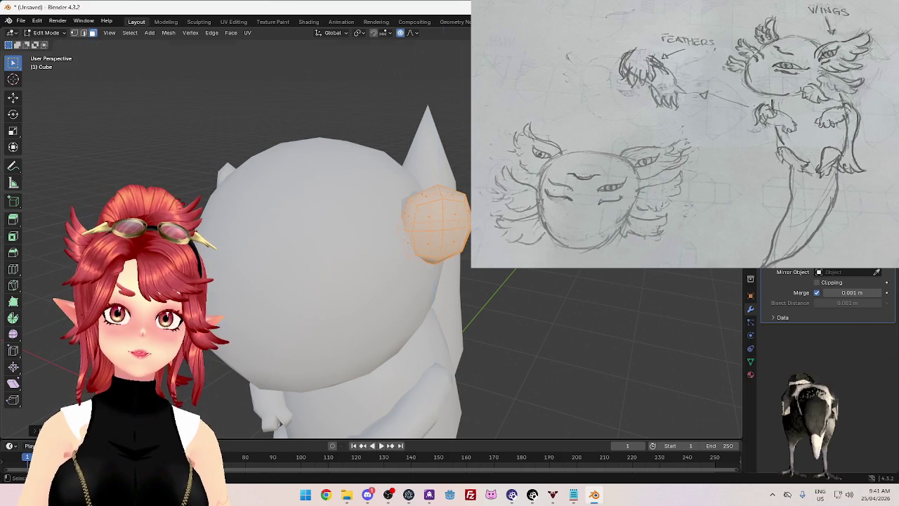
Step: Box-select the outer half of the ear's vertices
scroll(477, 269, down, 3)
scroll(476, 268, down, 4)
middle_drag(450, 267, 476, 268)
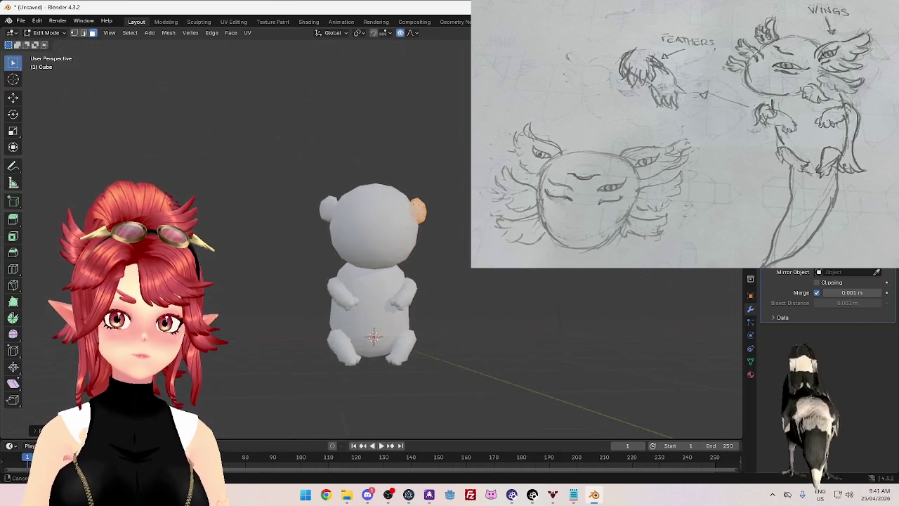
scroll(477, 269, up, 3)
scroll(406, 167, up, 3)
scroll(405, 167, up, 3)
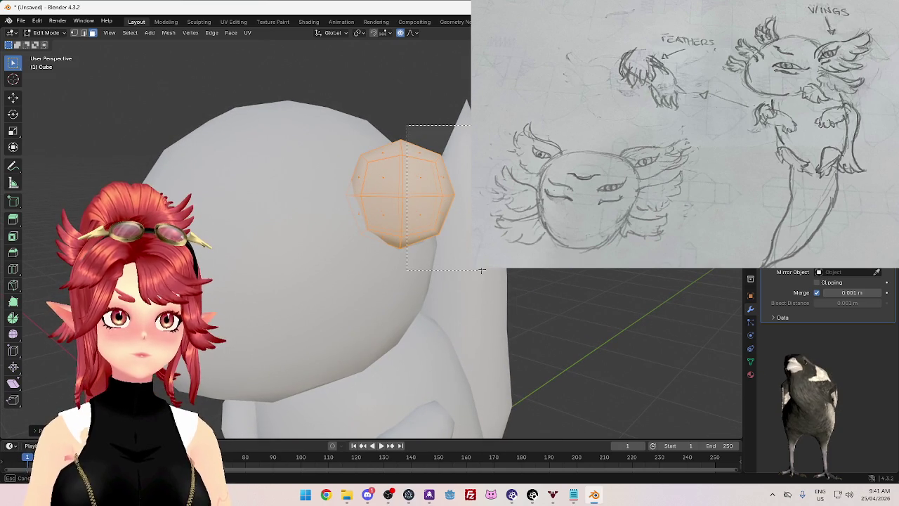
drag(481, 270, 481, 269)
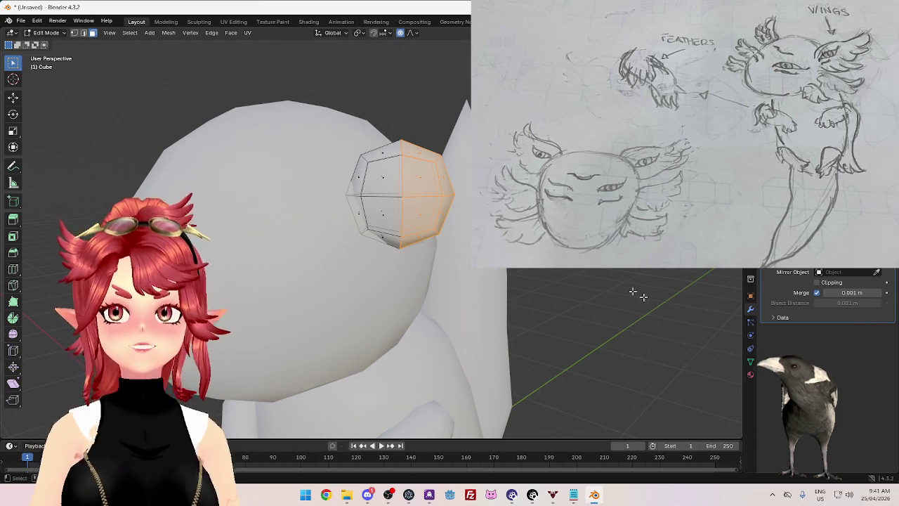
Step: Extrude the ear's outer faces outward to lengthen it
middle_drag(588, 275, 470, 266)
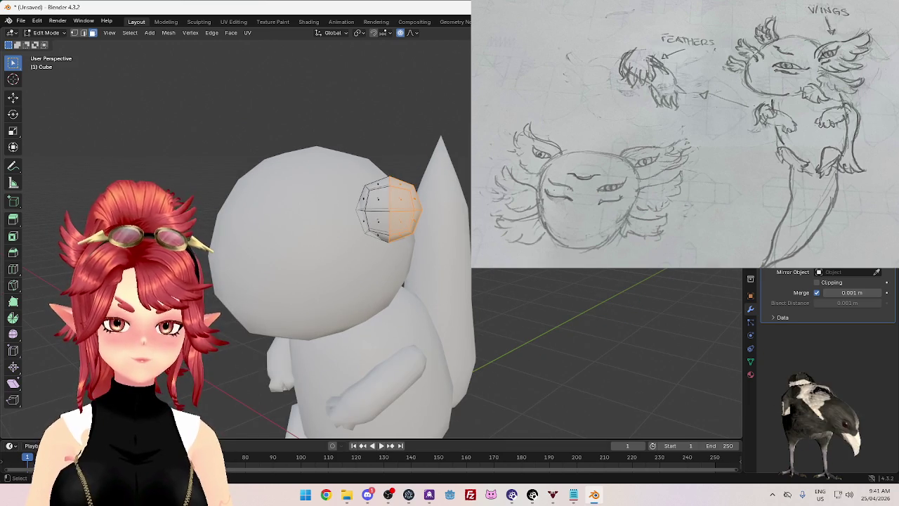
key(e)
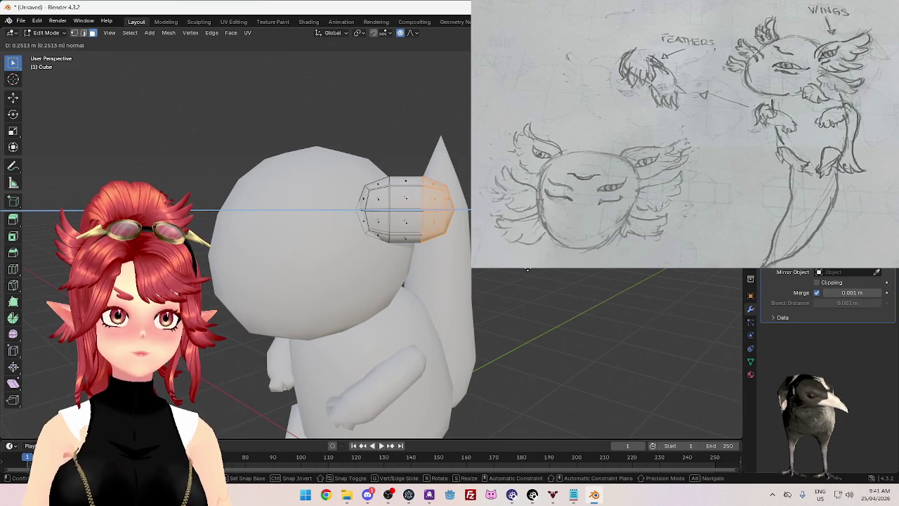
click(527, 269)
scroll(517, 279, down, 5)
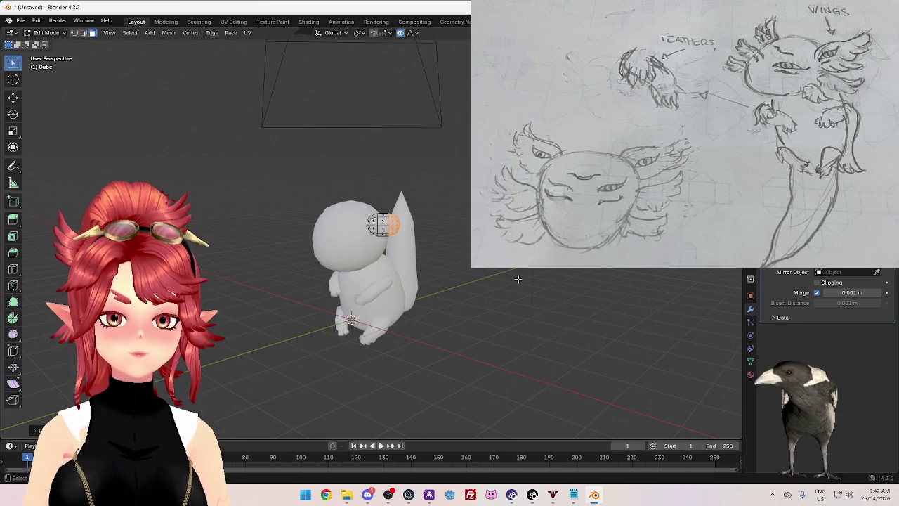
scroll(453, 292, up, 4)
key(Tab)
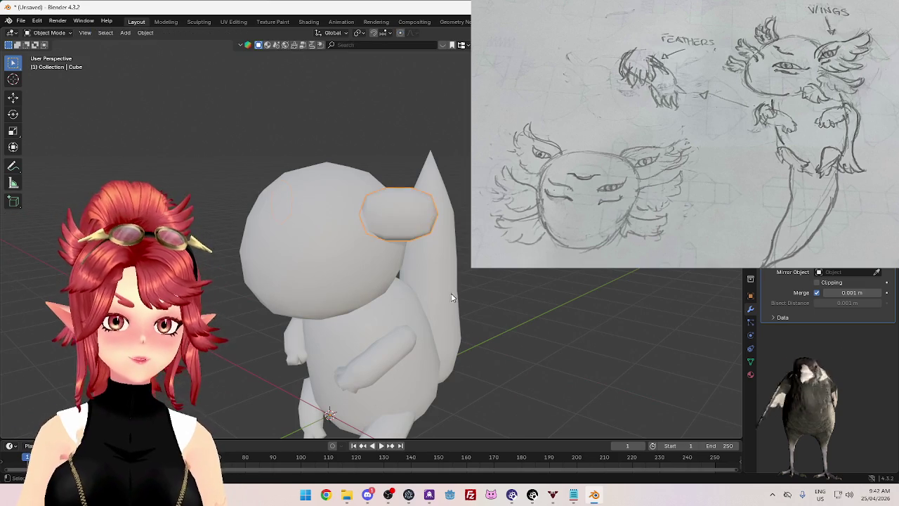
scroll(453, 296, down, 4)
scroll(452, 296, up, 4)
mouse_move(452, 297)
middle_down()
mouse_move(491, 295)
mouse_move(438, 268)
mouse_move(439, 302)
mouse_move(422, 309)
mouse_move(475, 299)
middle_up()
Step: Narrow the ear along Z and move it onto the head with proportional editing
key(Tab)
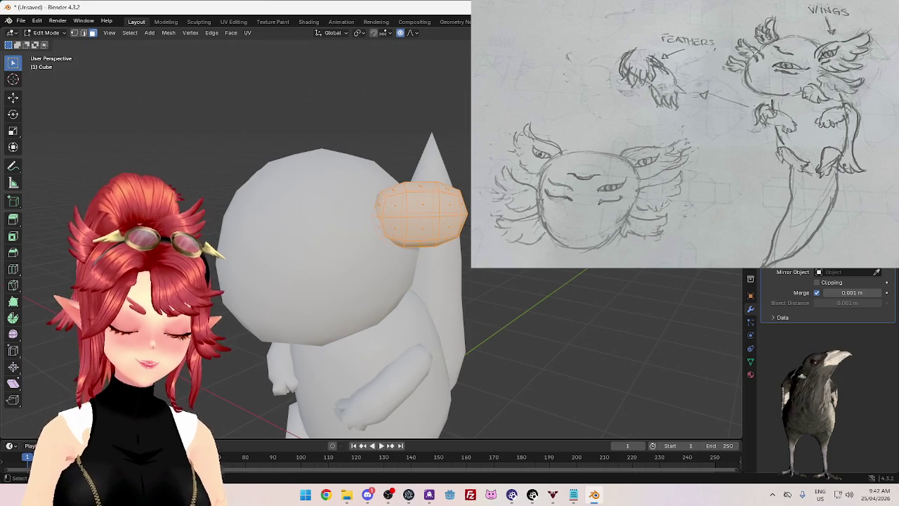
key(s)
key(z)
key(Return)
mouse_move(450, 303)
middle_down()
mouse_move(394, 306)
mouse_move(530, 277)
middle_up()
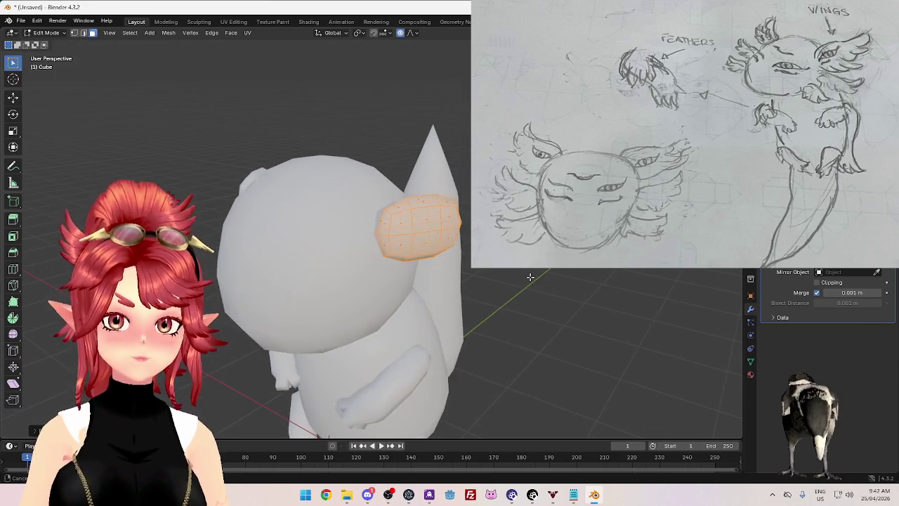
key(g)
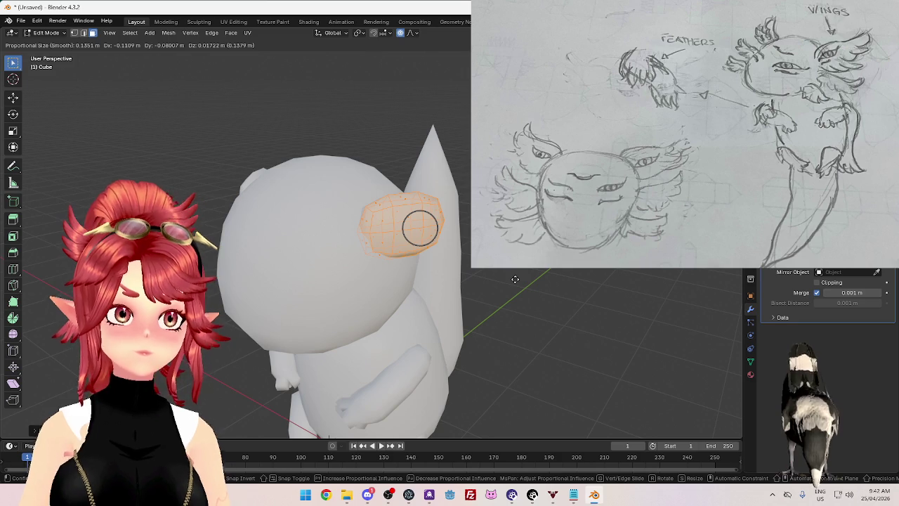
click(515, 279)
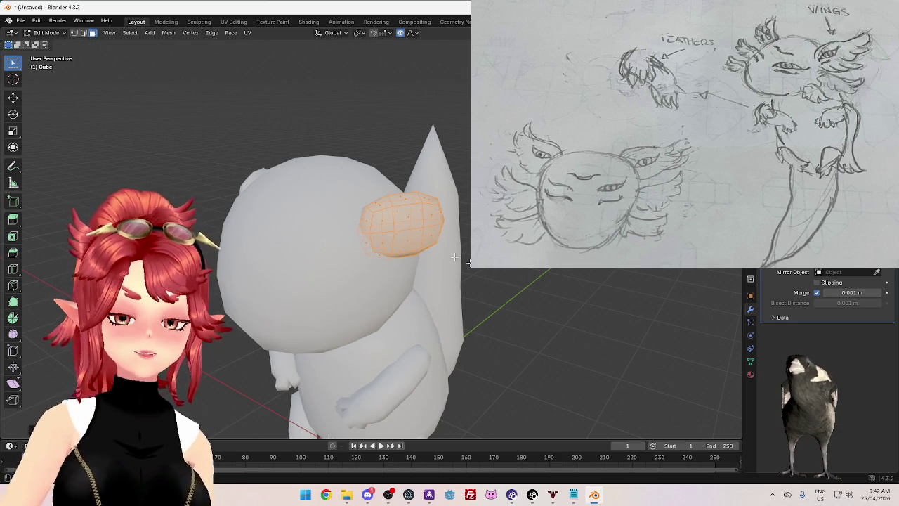
scroll(456, 246, up, 2)
mouse_move(421, 281)
middle_down()
mouse_move(443, 289)
mouse_move(432, 284)
middle_up()
click(283, 269)
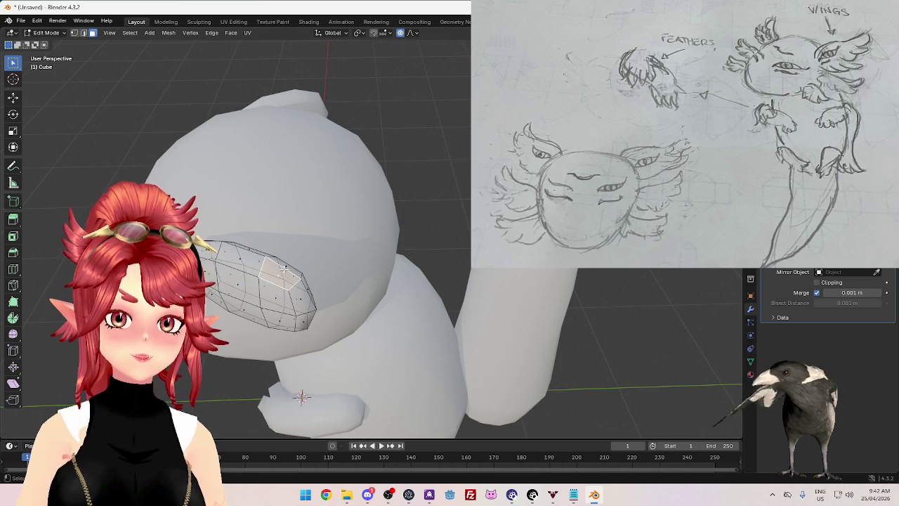
middle_drag(319, 290, 371, 254)
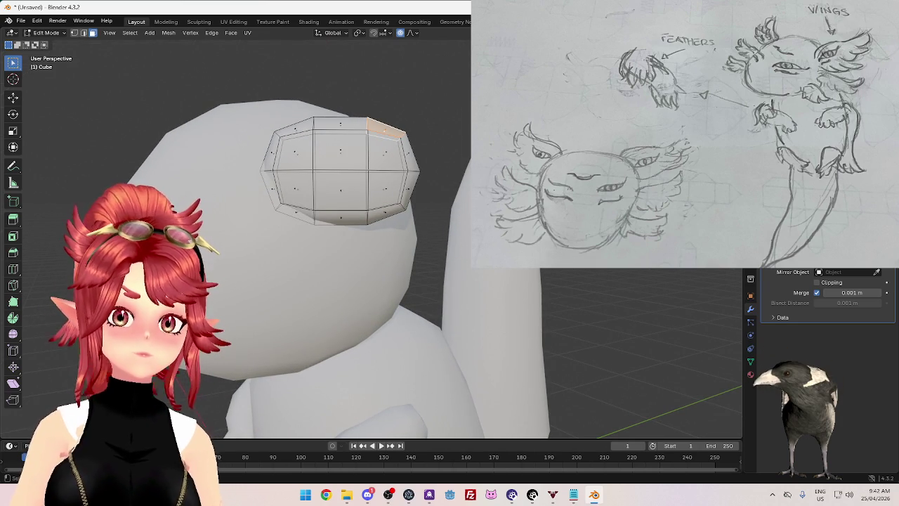
Step: Extrude an upper prong from the tuft and tilt it outward
key(e)
key(Return)
key(r)
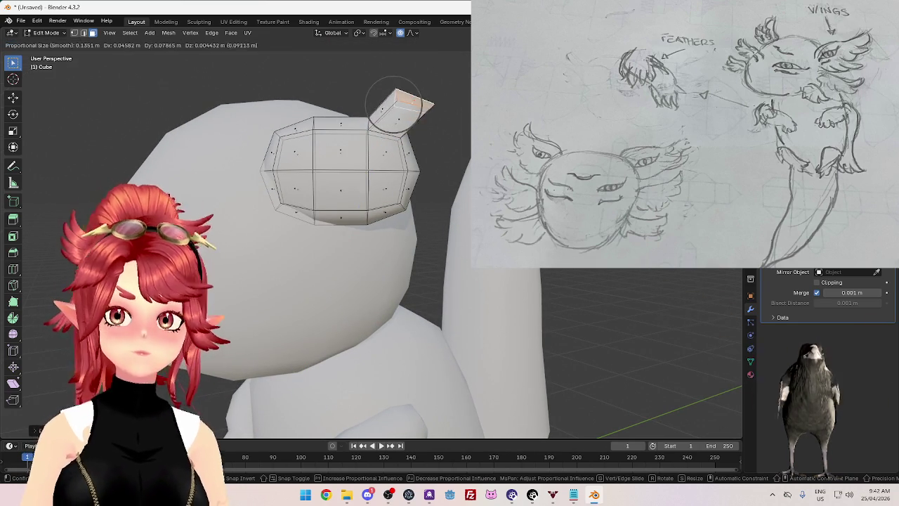
key(Return)
mouse_move(468, 124)
middle_down()
mouse_move(351, 185)
mouse_move(390, 194)
mouse_move(422, 176)
middle_up()
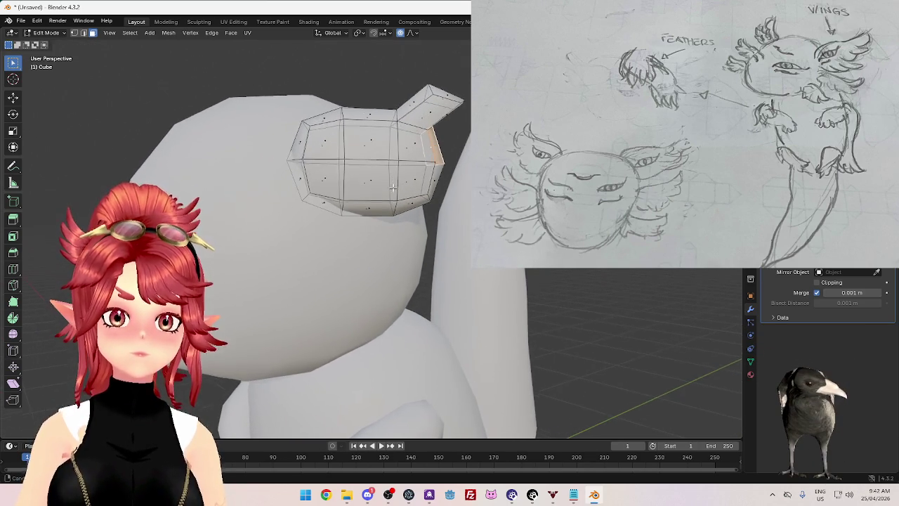
Step: Extrude three more prongs along the tuft's side and lower edge
key(e)
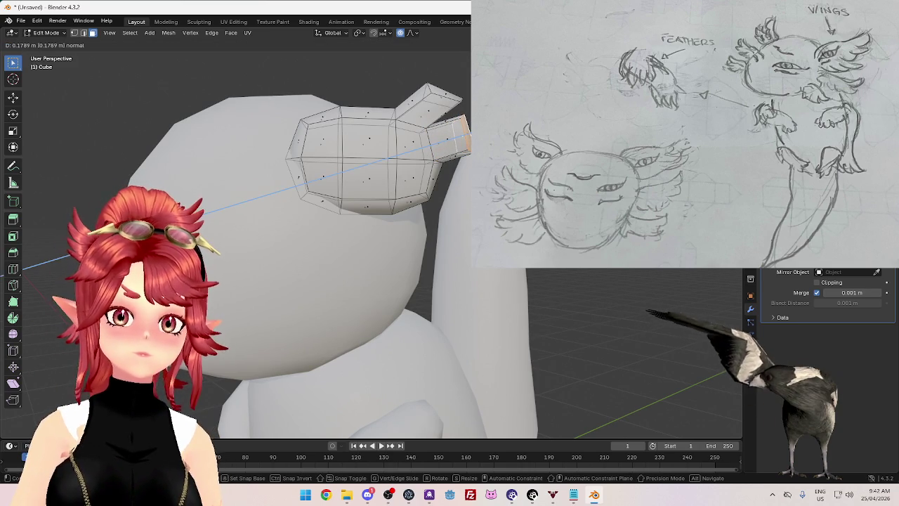
click(439, 191)
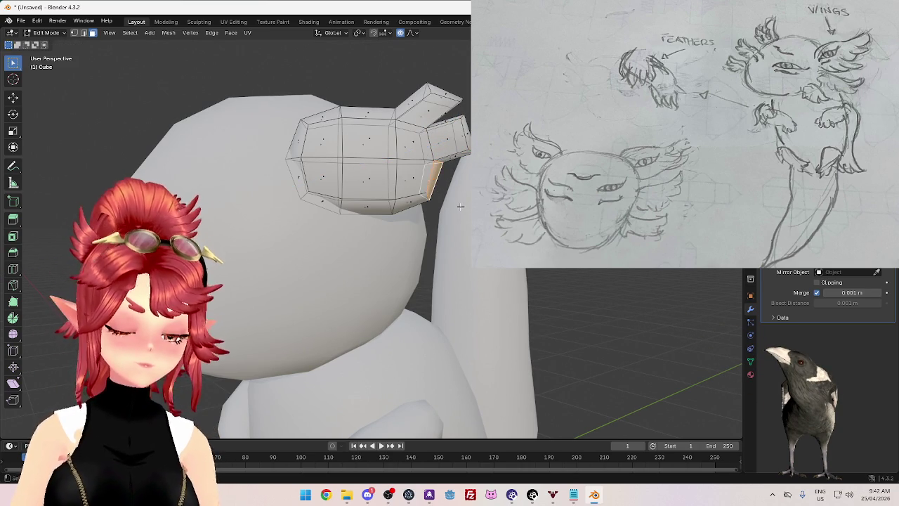
key(e)
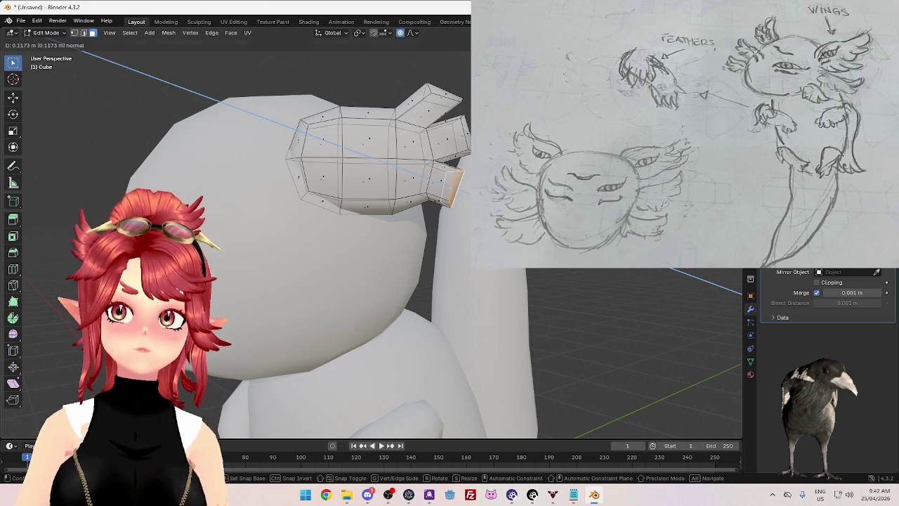
click(419, 205)
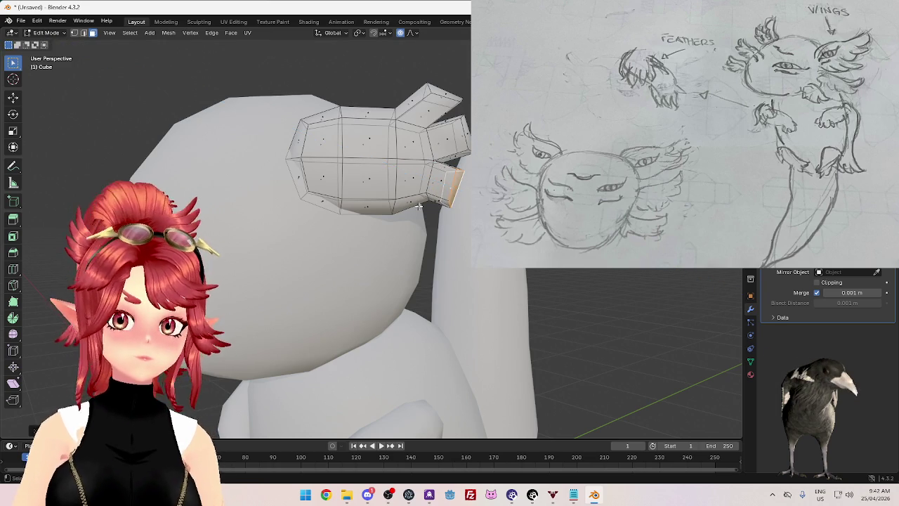
key(e)
click(435, 248)
scroll(436, 247, down, 3)
Step: Review the whole model, then reselect the upper prong's top face in vertex selection mode
key(Tab)
mouse_move(437, 253)
middle_down()
mouse_move(444, 277)
mouse_move(417, 305)
mouse_move(393, 295)
mouse_move(467, 211)
middle_up()
scroll(418, 304, up, 5)
key(Tab)
scroll(394, 295, up, 2)
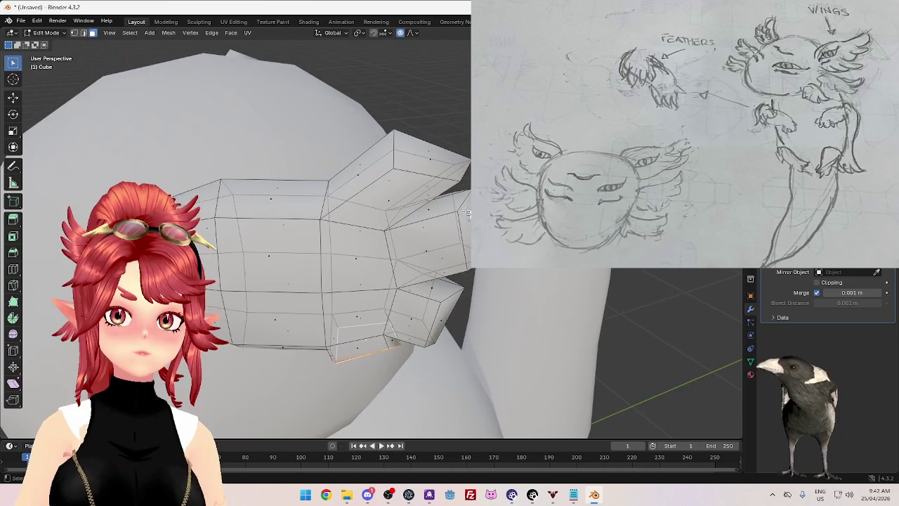
click(430, 157)
middle_drag(431, 157, 462, 177)
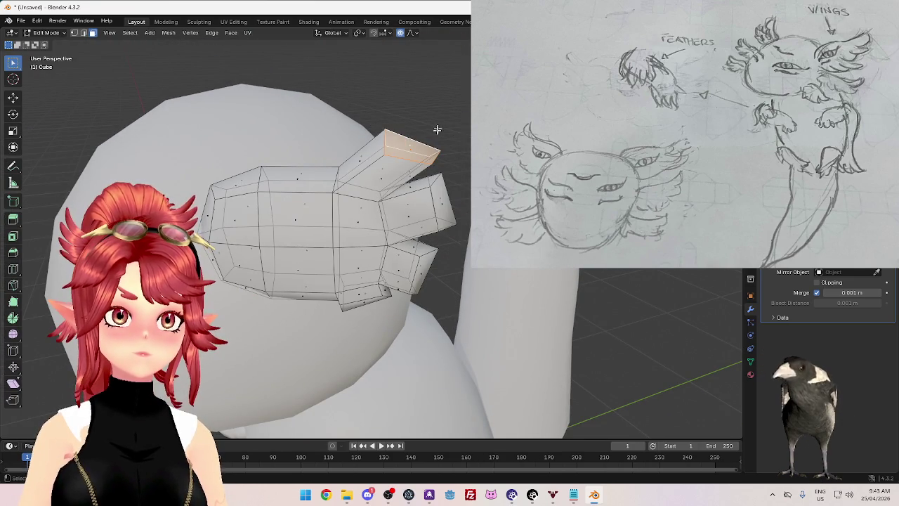
mouse_move(460, 170)
middle_down()
mouse_move(466, 149)
mouse_move(457, 166)
middle_up()
middle_drag(455, 132, 460, 132)
key(1)
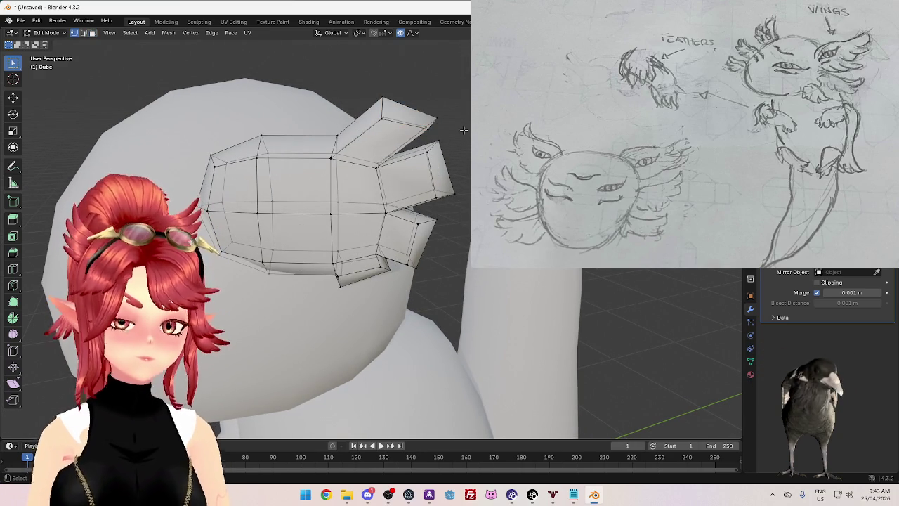
Step: Subdivide the top edge of the upper prong
key(2)
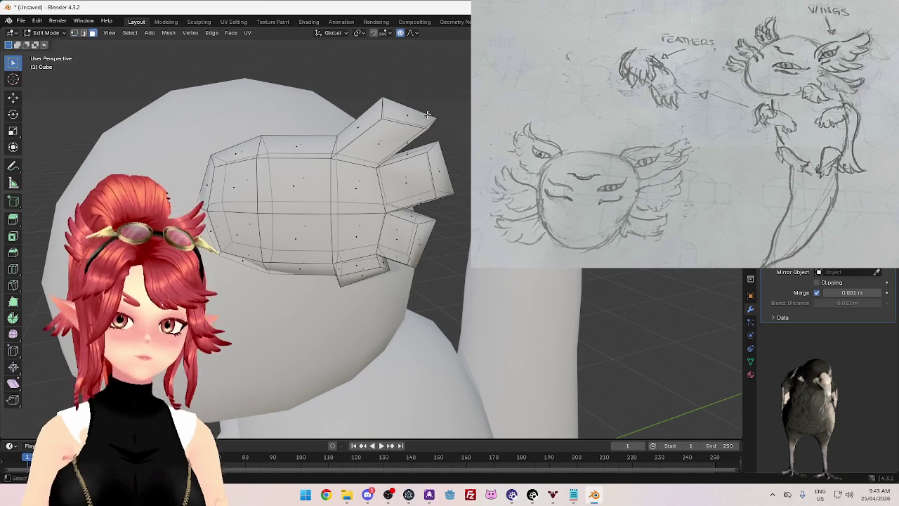
right_click(435, 96)
click(435, 93)
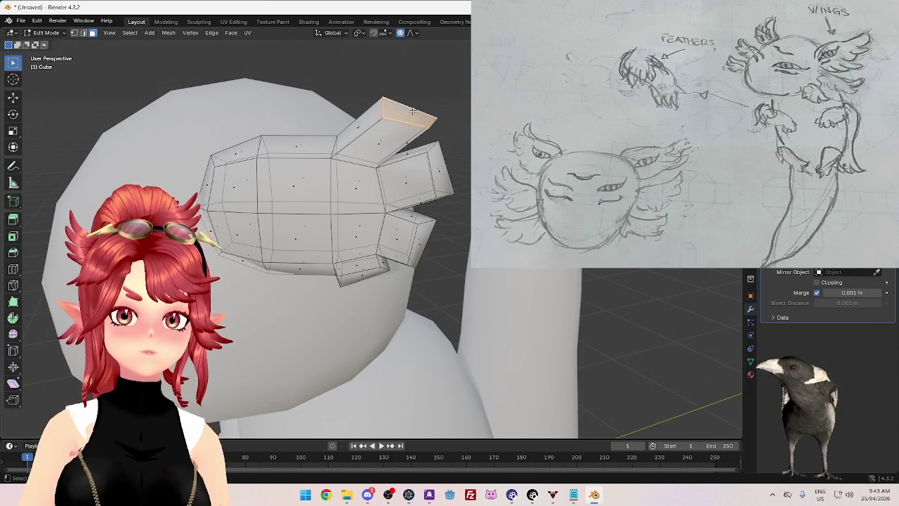
right_click(414, 111)
click(470, 104)
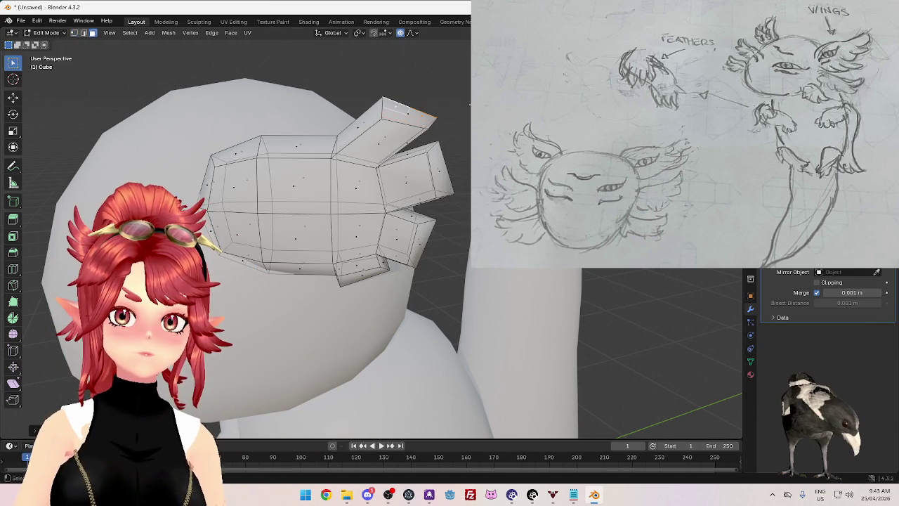
key(2)
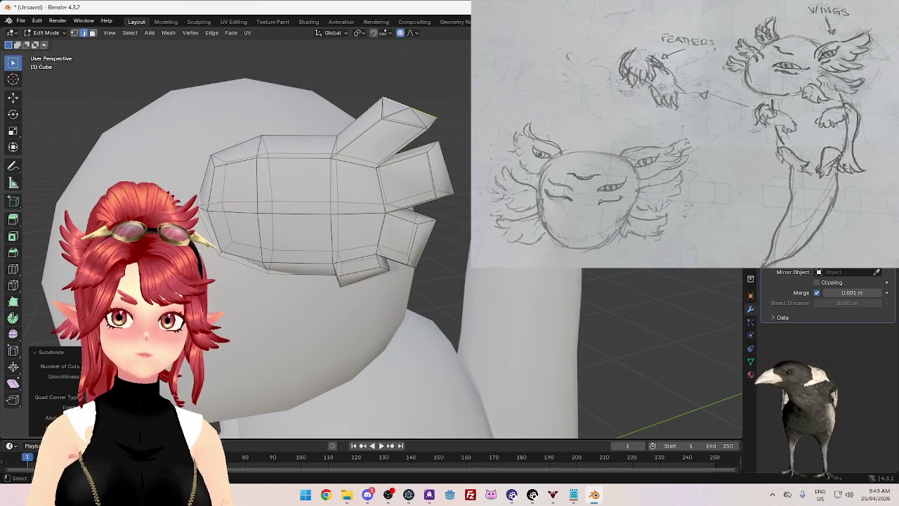
Step: Pull the new midpoint vertex up into a pointed tip
mouse_move(400, 166)
middle_down()
mouse_move(449, 154)
mouse_move(467, 187)
middle_up()
key(1)
scroll(457, 168, down, 4)
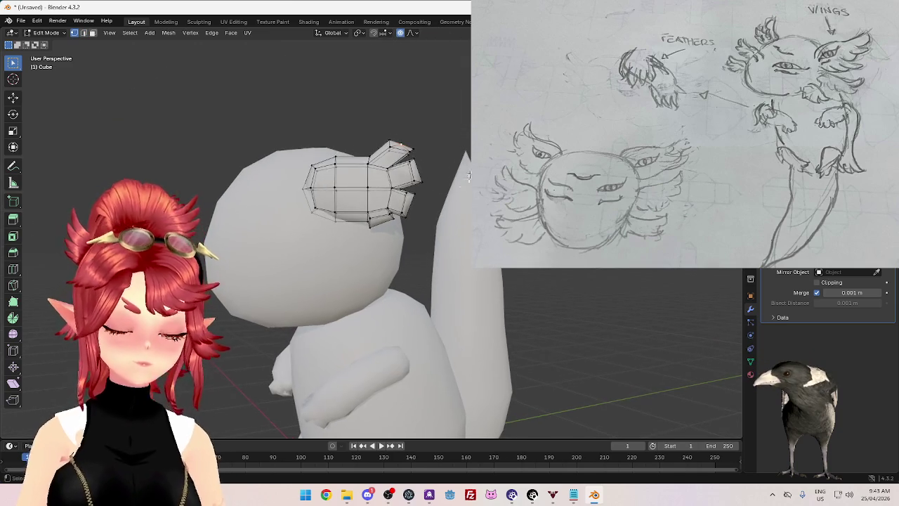
key(g)
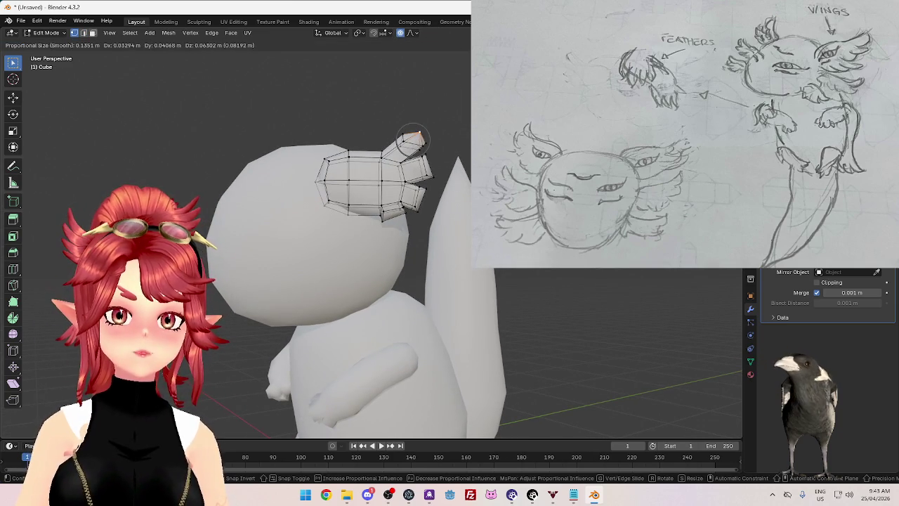
key(Return)
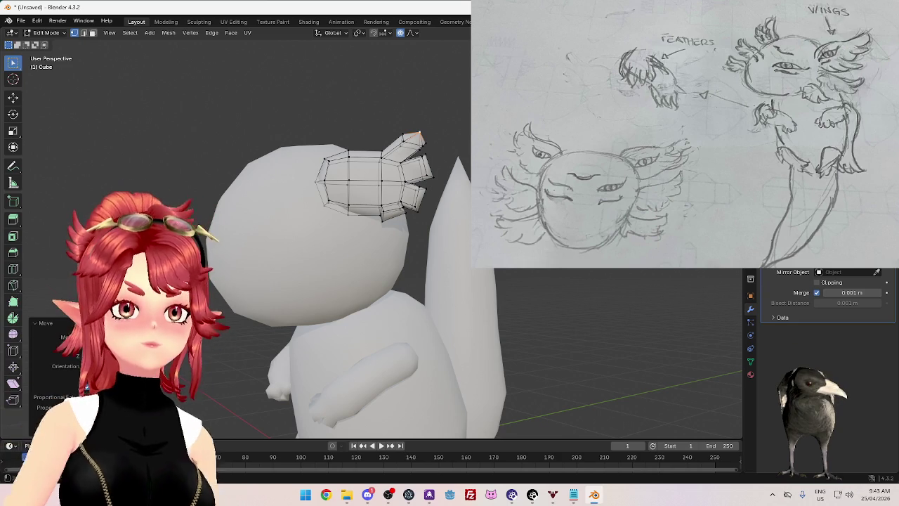
Step: Edge-slide the selected edge along the prong and return to Object Mode
scroll(445, 113, up, 4)
scroll(436, 116, down, 3)
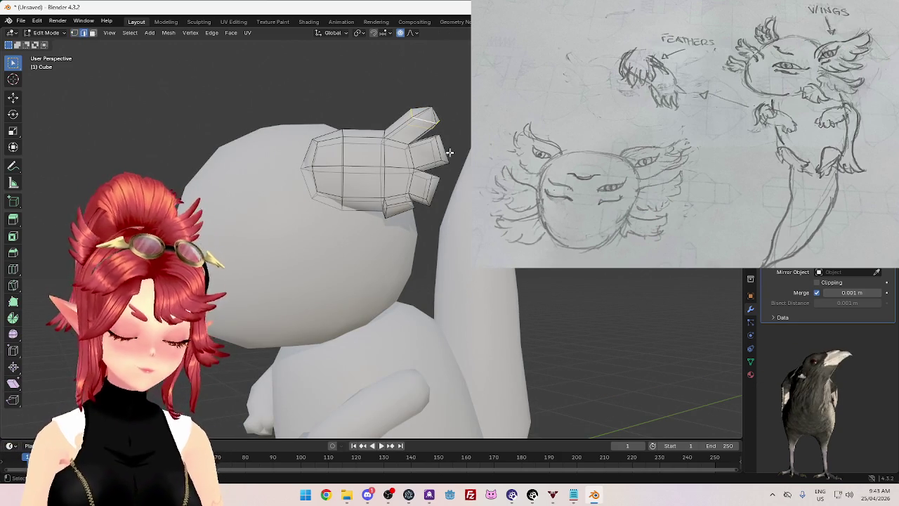
key(g)
key(g)
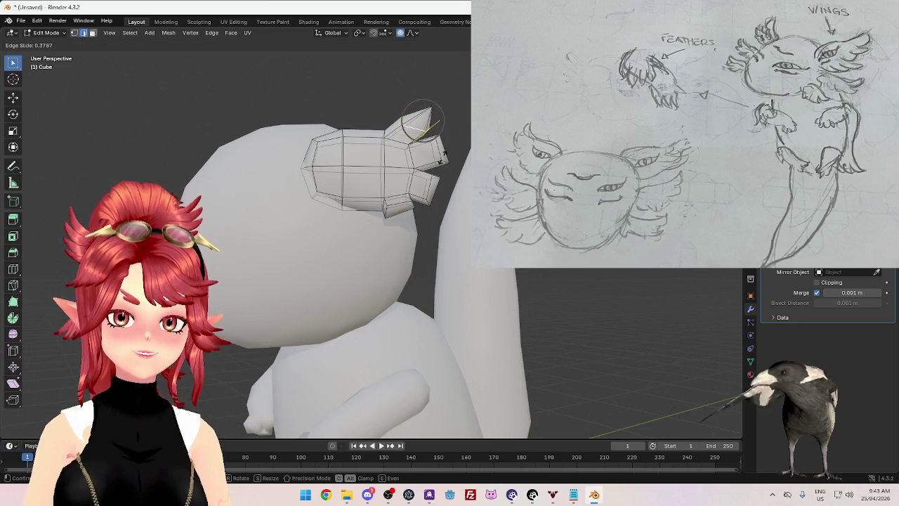
click(441, 158)
scroll(453, 153, down, 1)
scroll(453, 153, up, 1)
key(Tab)
scroll(463, 169, down, 5)
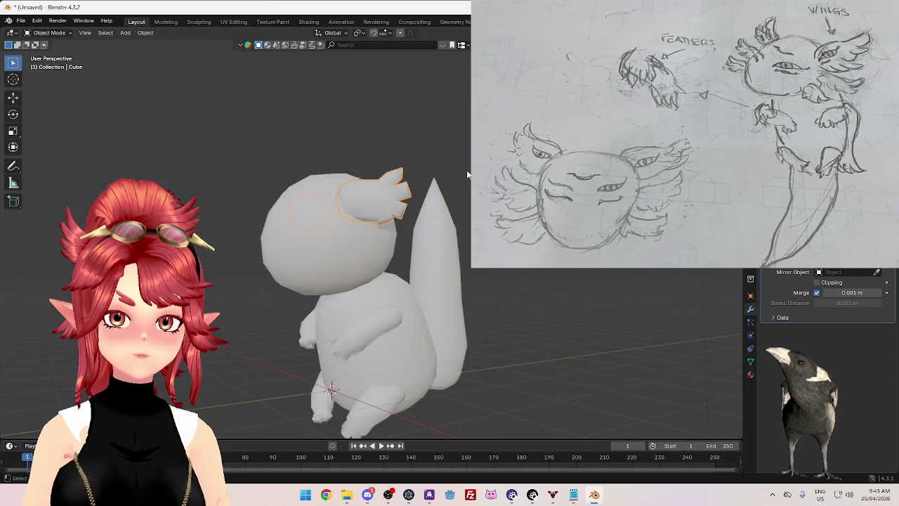
Step: Subdivide an upper prong edge and pull its midpoint outward into a tip
scroll(467, 169, up, 5)
key(Tab)
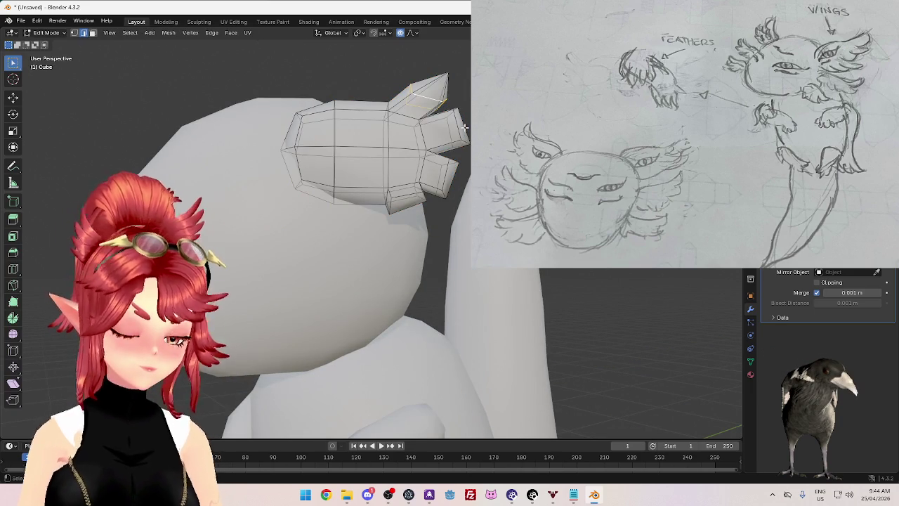
right_click(453, 100)
click(443, 104)
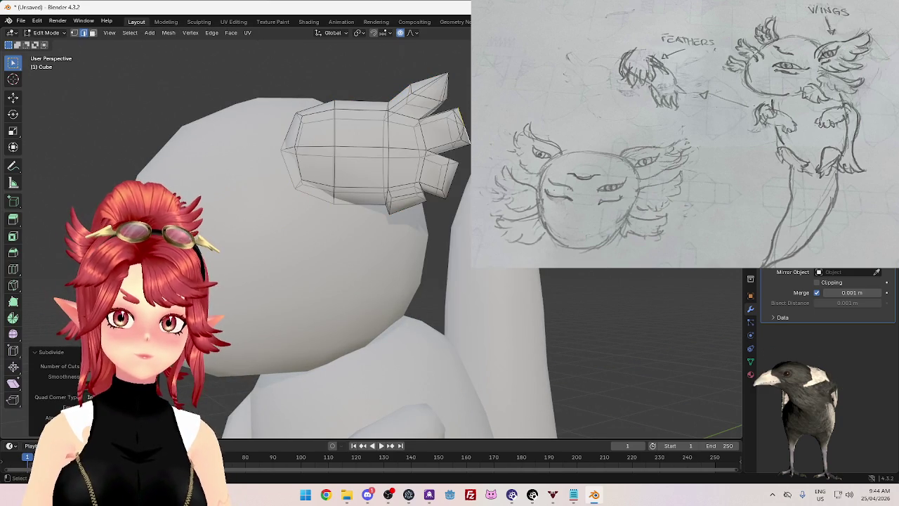
middle_drag(461, 113, 467, 146)
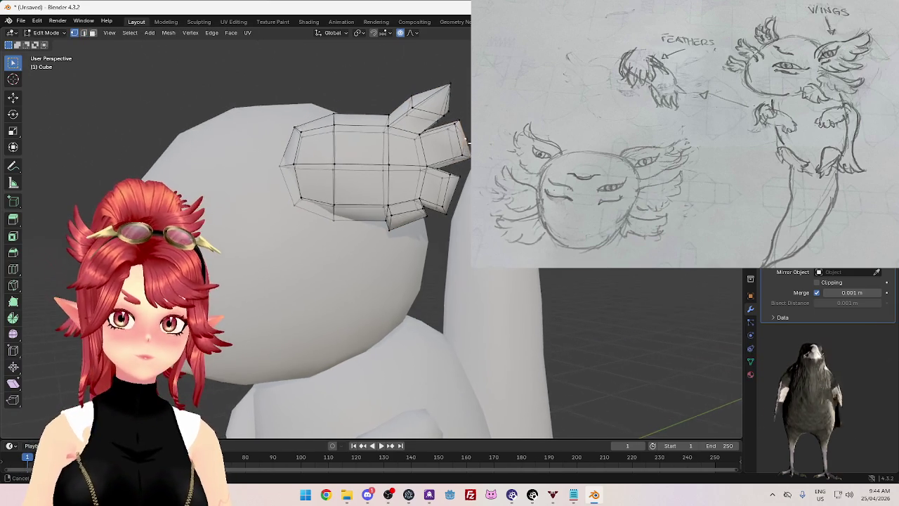
key(g)
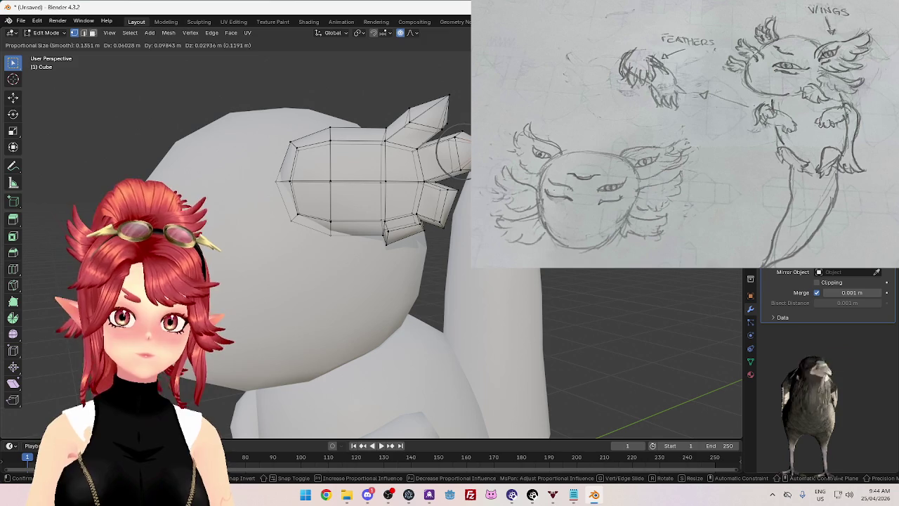
click(456, 217)
Step: Pull the side prong's end vertex into a point
right_click(453, 213)
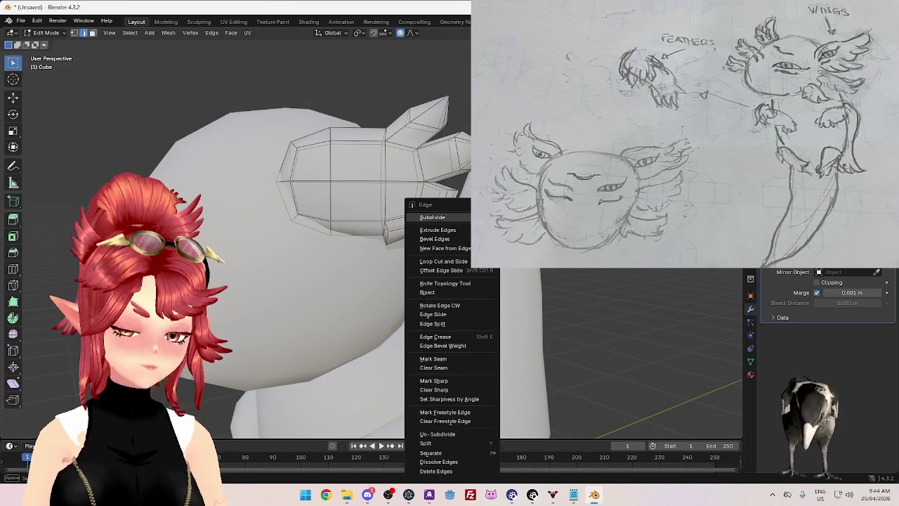
key(Escape)
key(1)
click(453, 214)
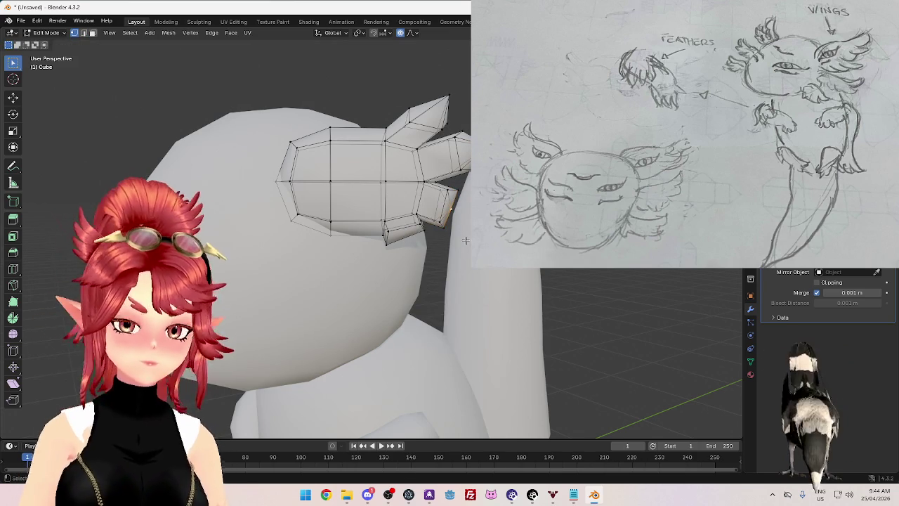
key(g)
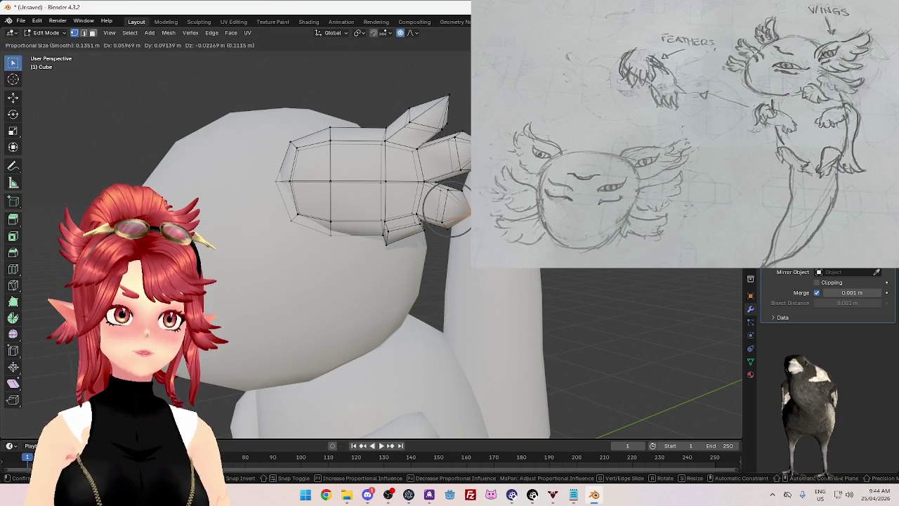
click(449, 214)
Step: Subdivide the lower prong's end edge and drag its new vertex into a point
key(2)
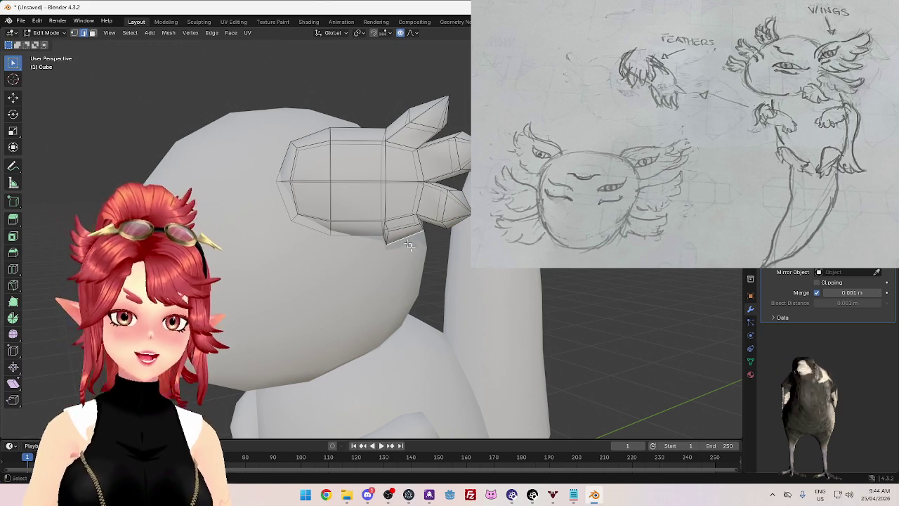
right_click(401, 218)
click(401, 218)
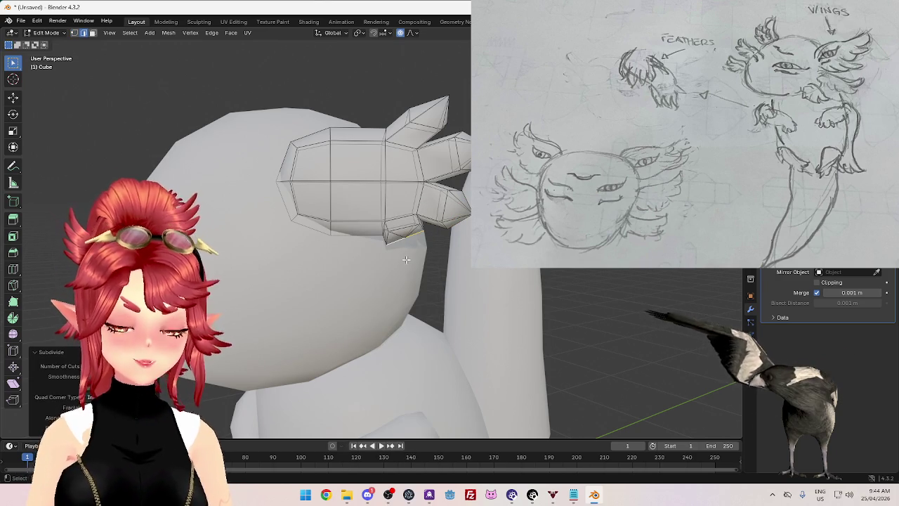
key(1)
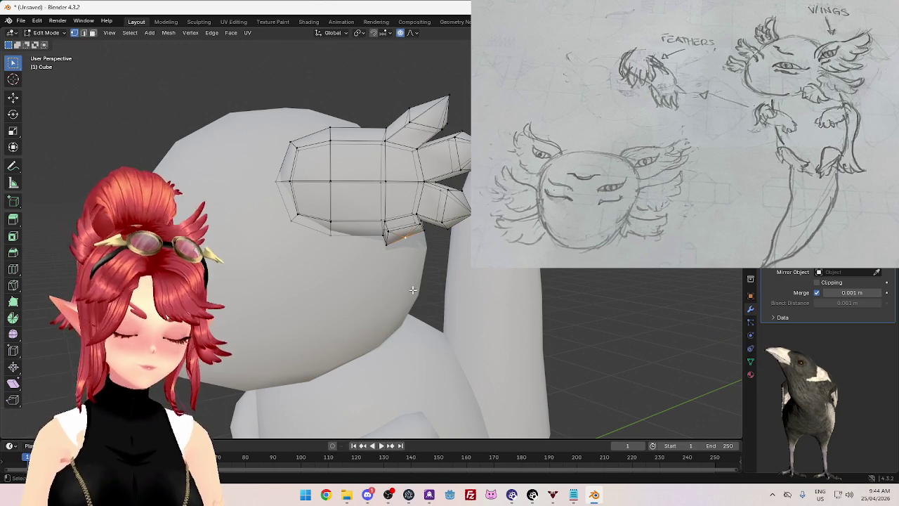
key(g)
click(450, 310)
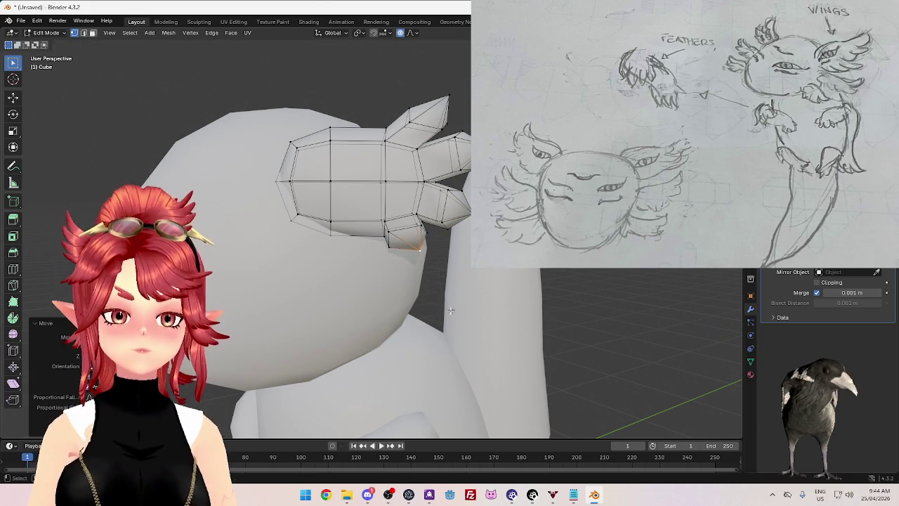
key(2)
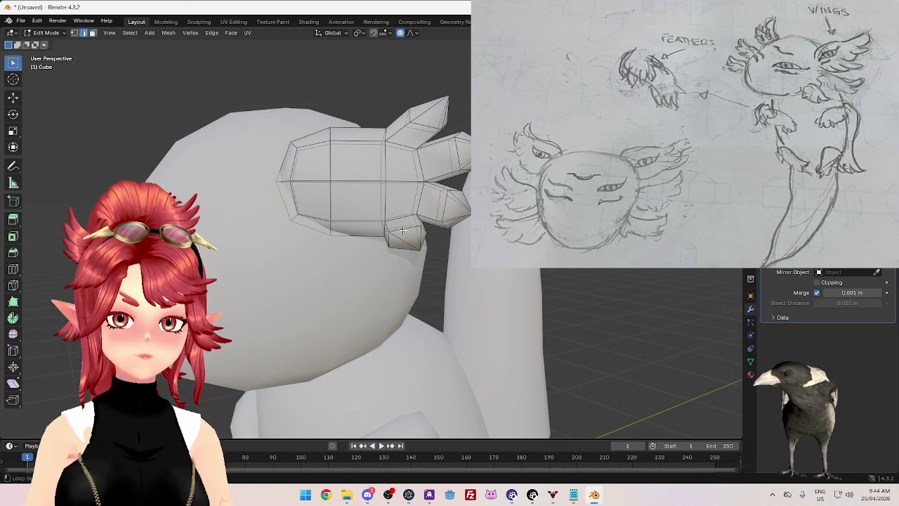
key(1)
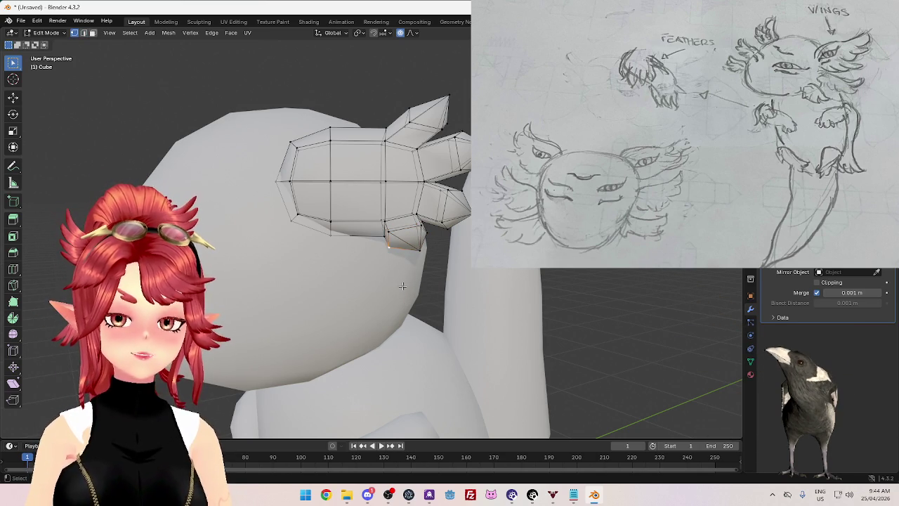
Step: Zoom in and move the lower tuft vertex with proportional falloff
scroll(404, 286, up, 3)
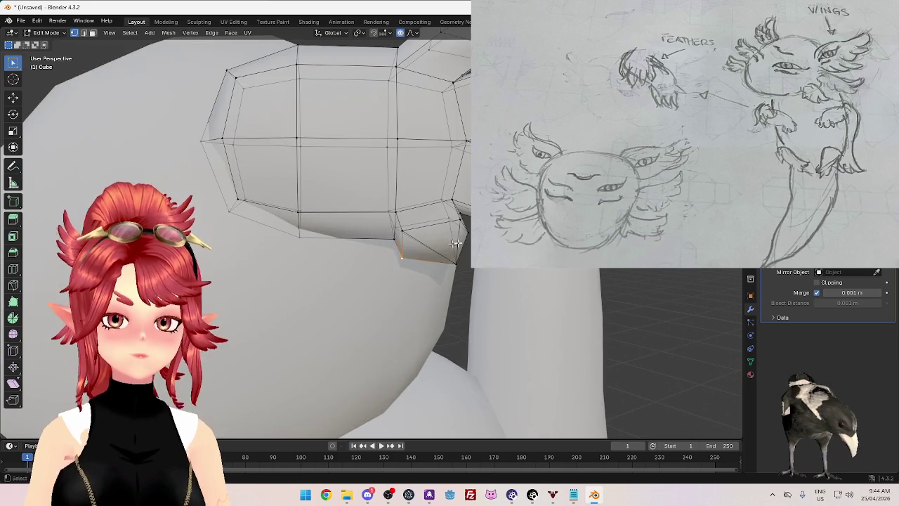
middle_drag(404, 286, 466, 274)
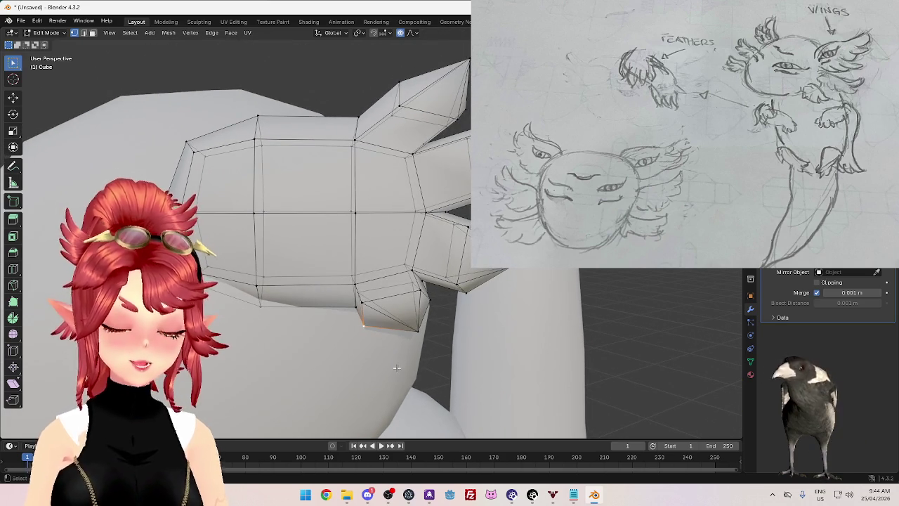
key(g)
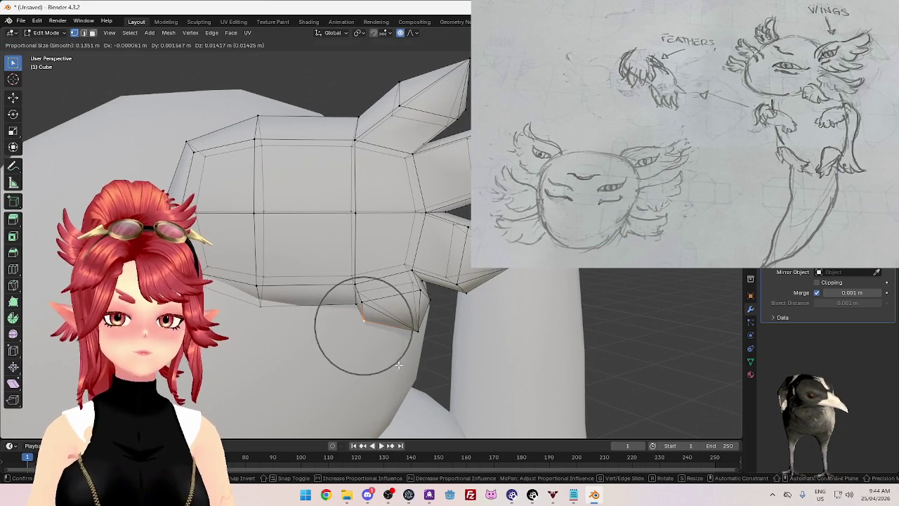
click(420, 341)
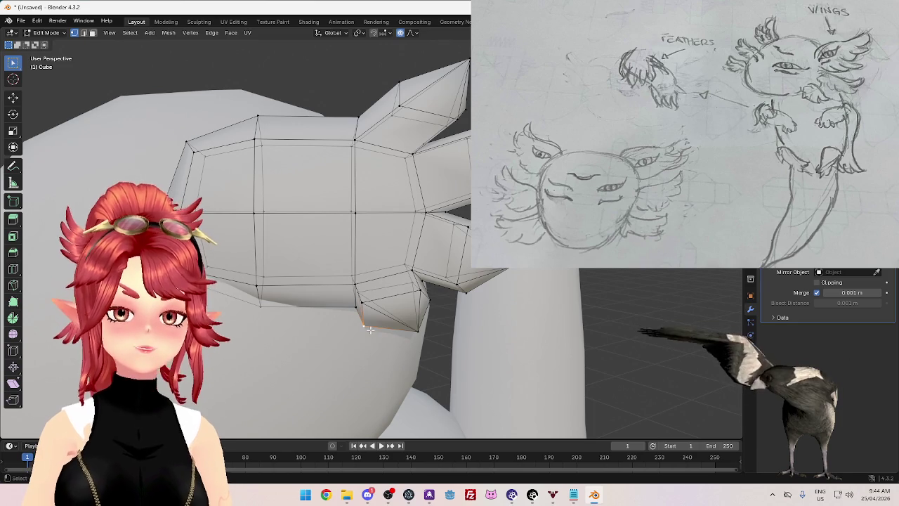
key(g)
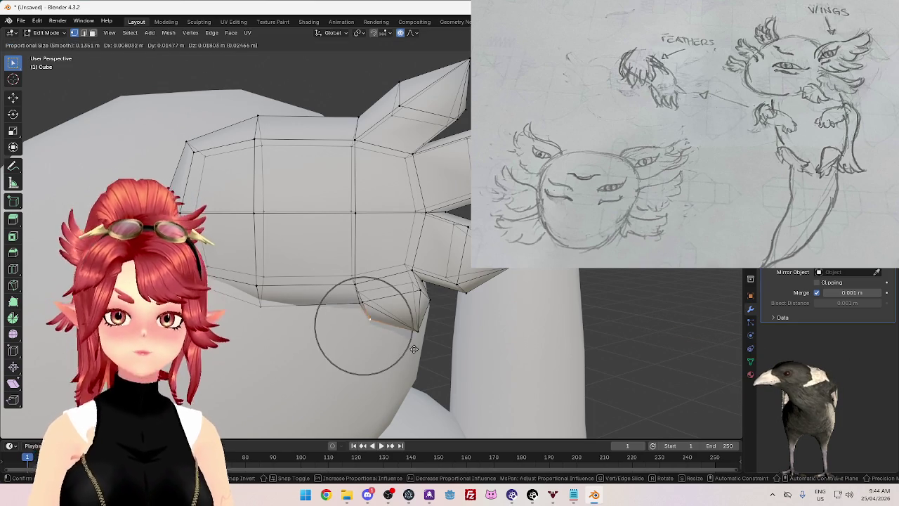
scroll(409, 350, up, 4)
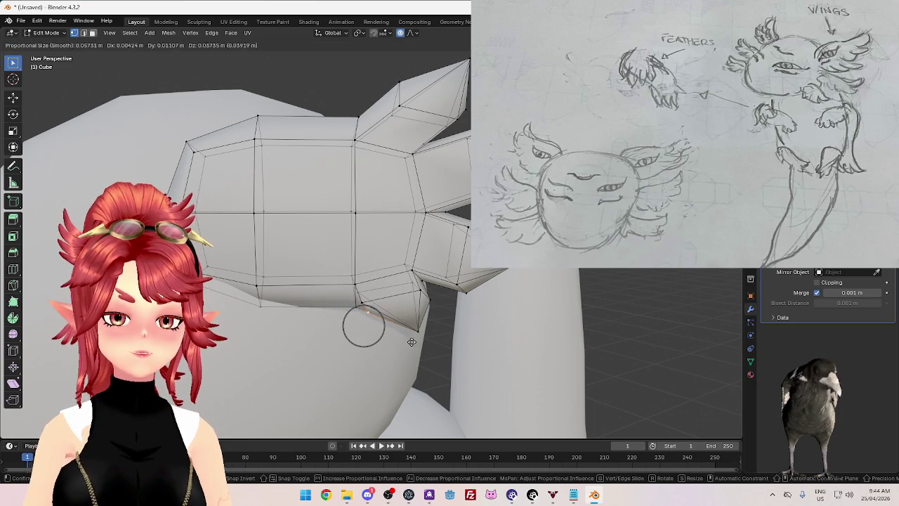
click(412, 343)
Step: Reposition another lower tuft vertex to sharpen its point
click(395, 317)
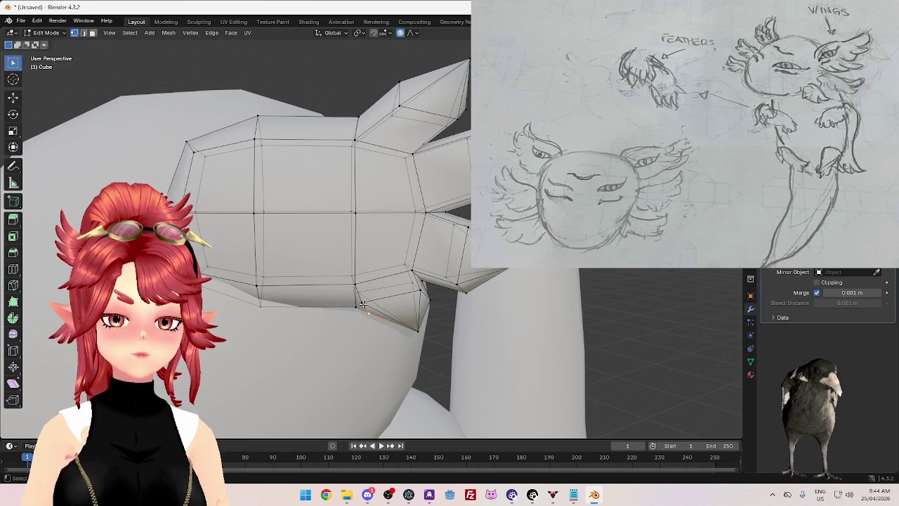
key(g)
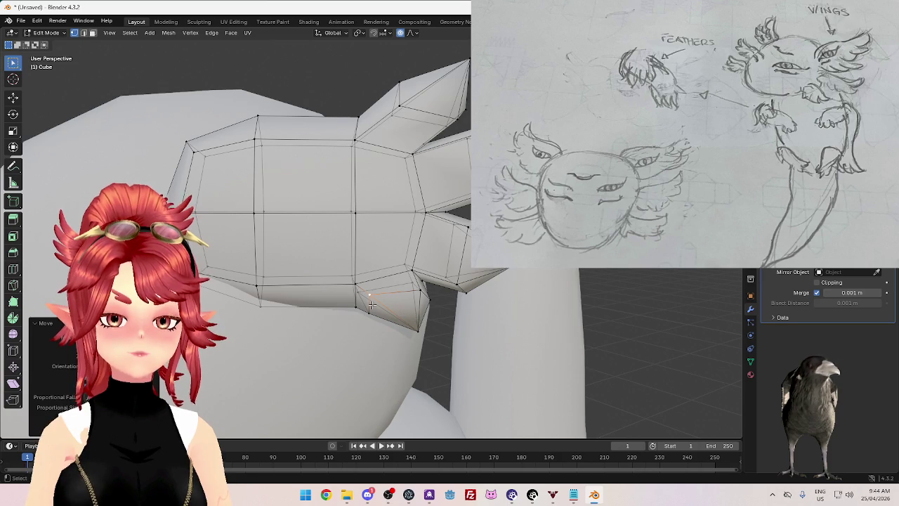
click(392, 314)
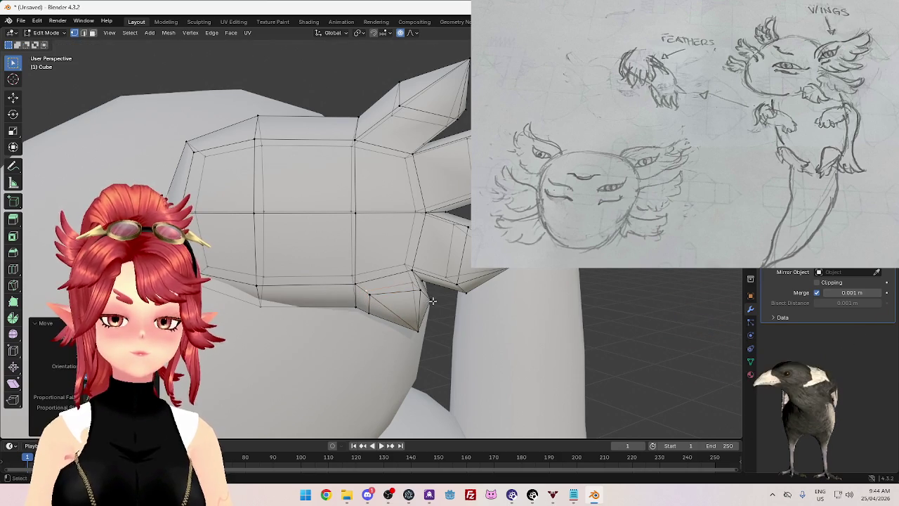
key(g)
right_click(413, 292)
key(g)
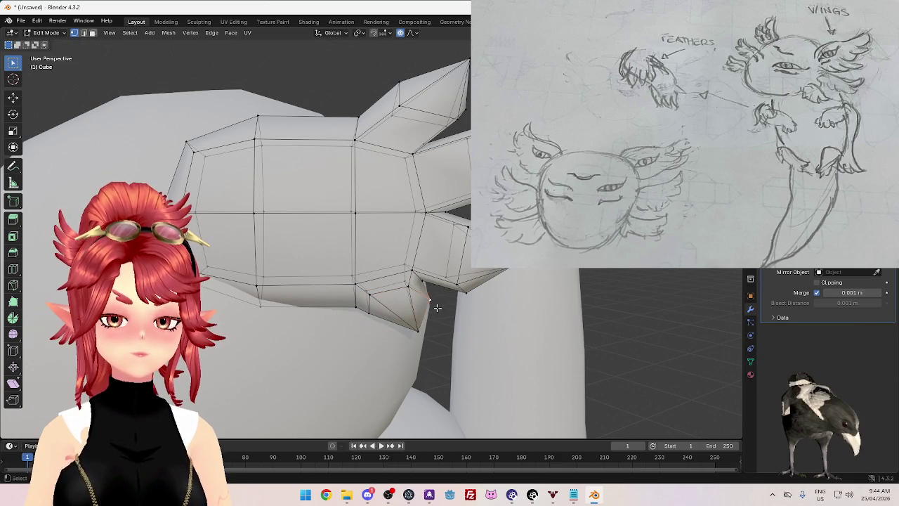
right_click(442, 299)
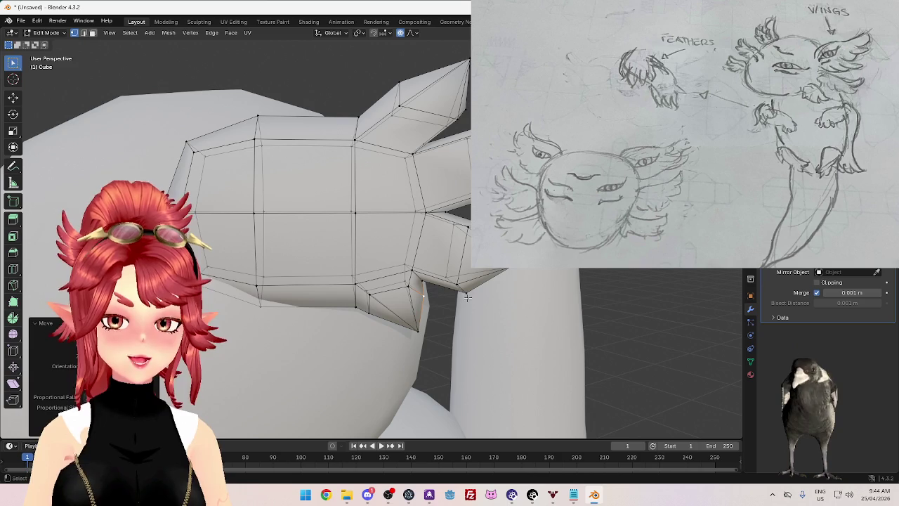
key(g)
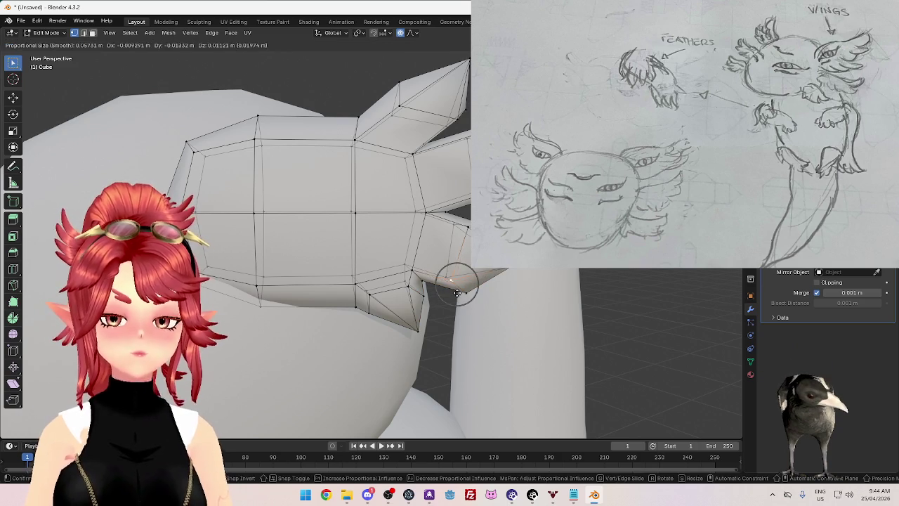
click(464, 248)
key(g)
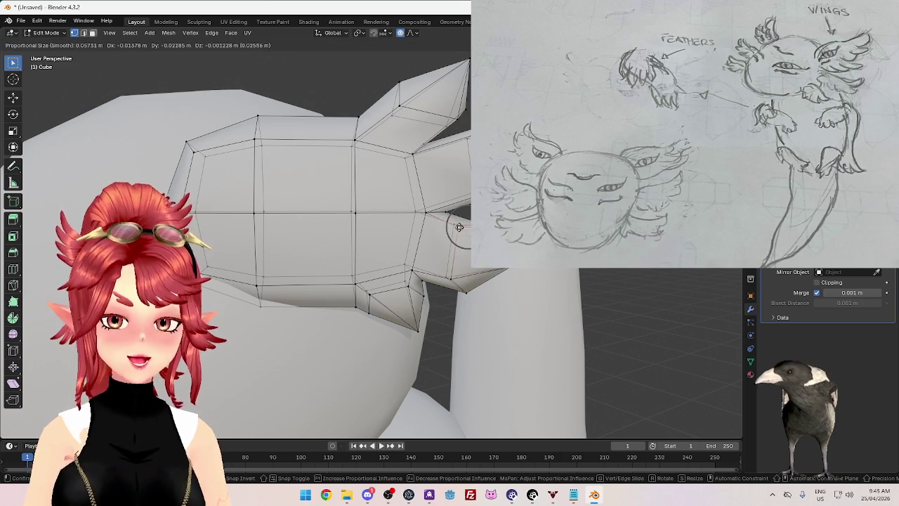
click(460, 228)
Step: Nudge the next tuft's tip vertex repeatedly into a sharper point
click(467, 299)
key(g)
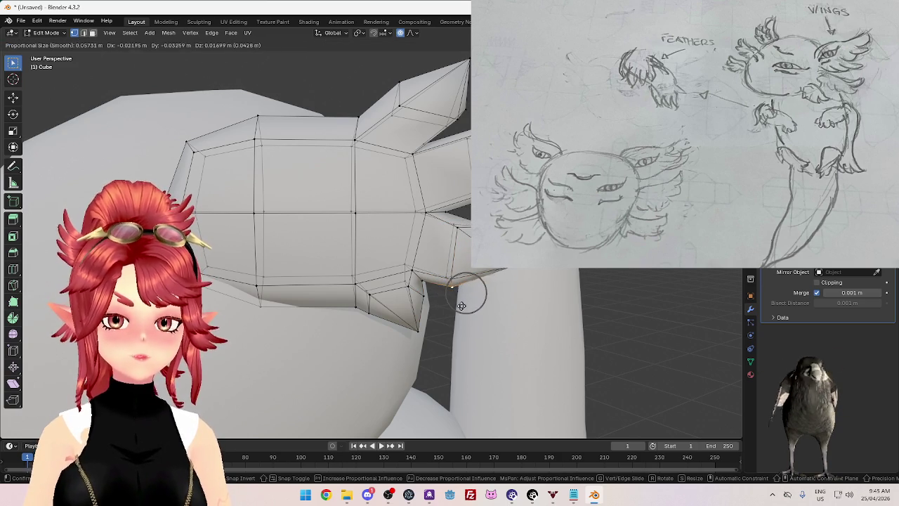
click(450, 284)
key(g)
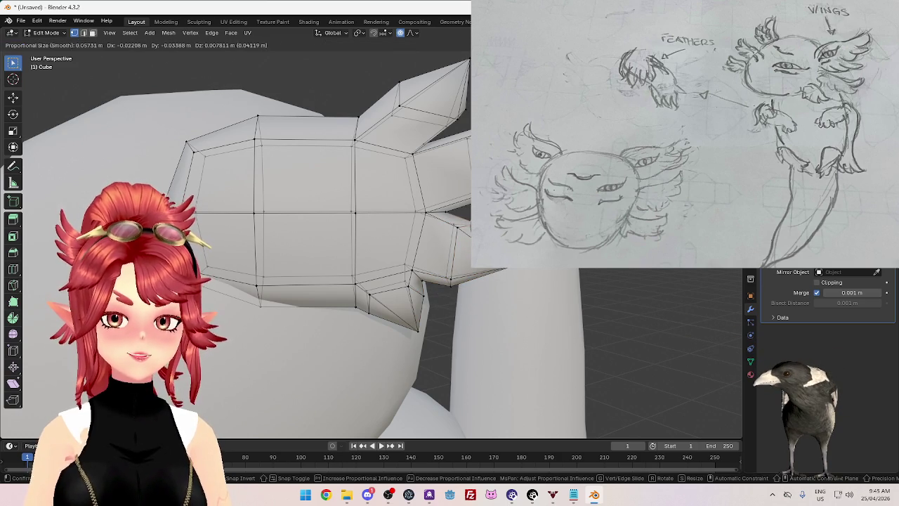
click(450, 279)
key(g)
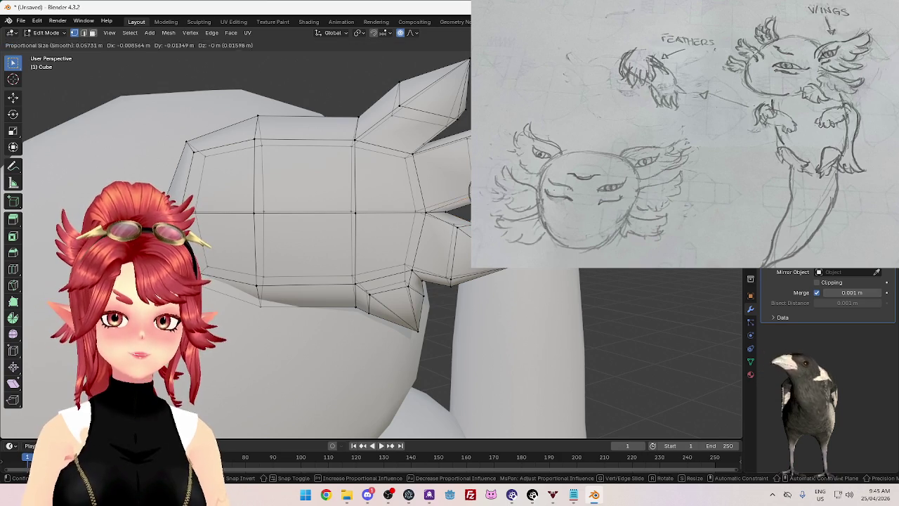
click(454, 215)
key(g)
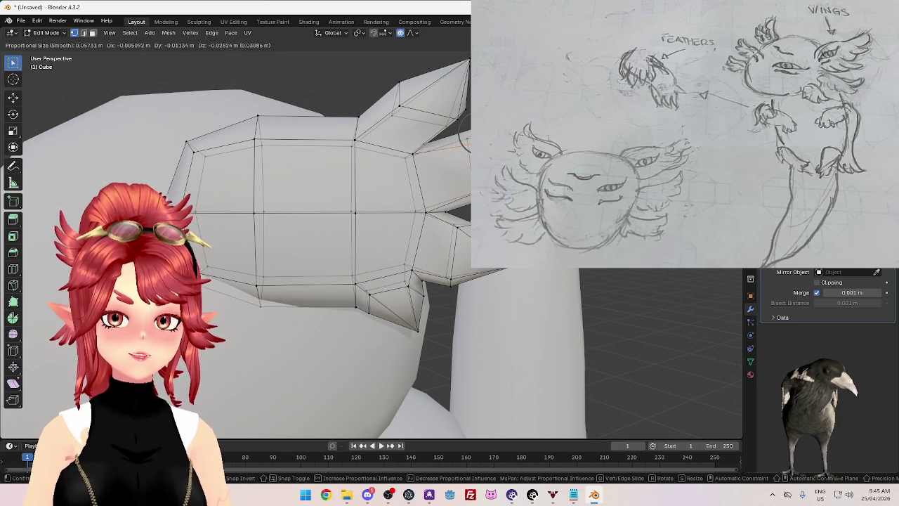
click(463, 138)
key(g)
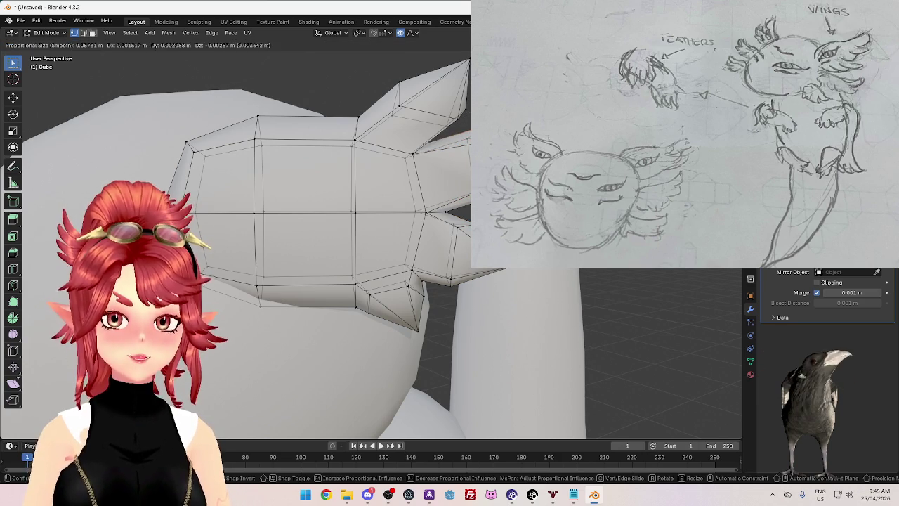
key(Return)
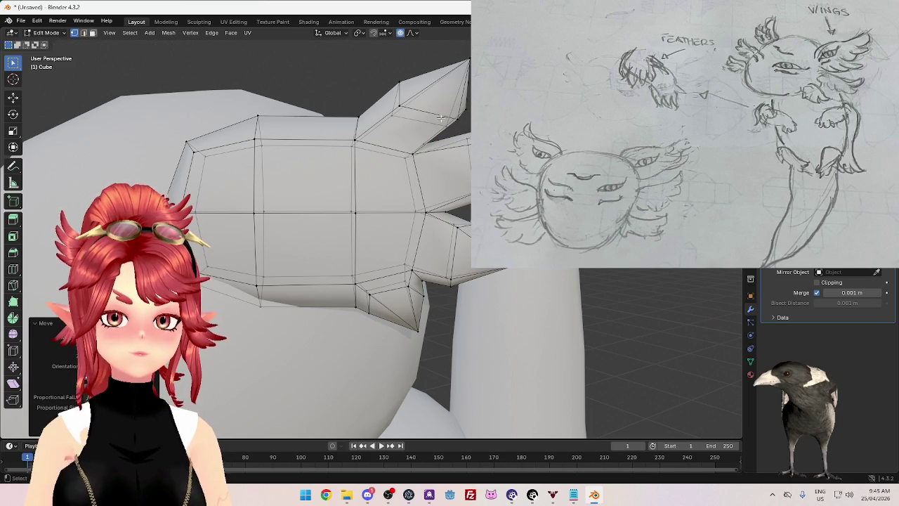
Step: Shift the upper tuft vertex left and raise the vertex where the tuft meets the head
key(g)
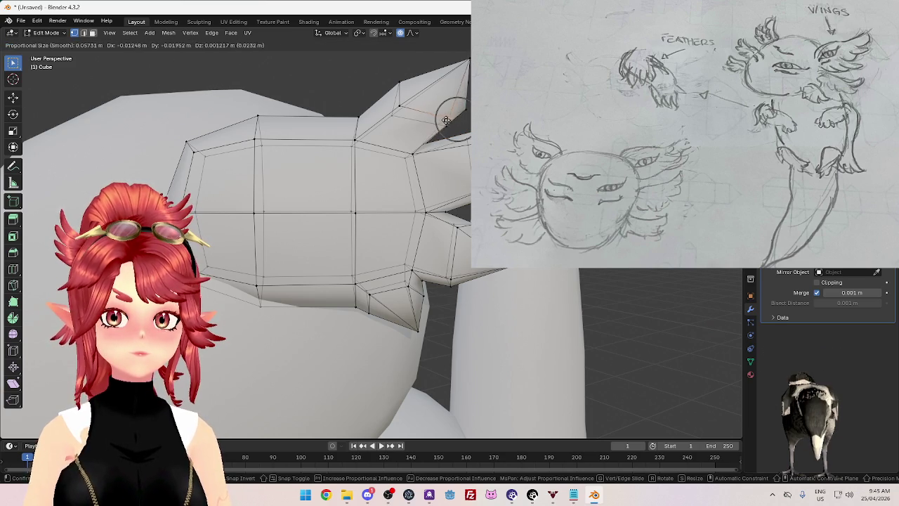
click(446, 123)
click(465, 135)
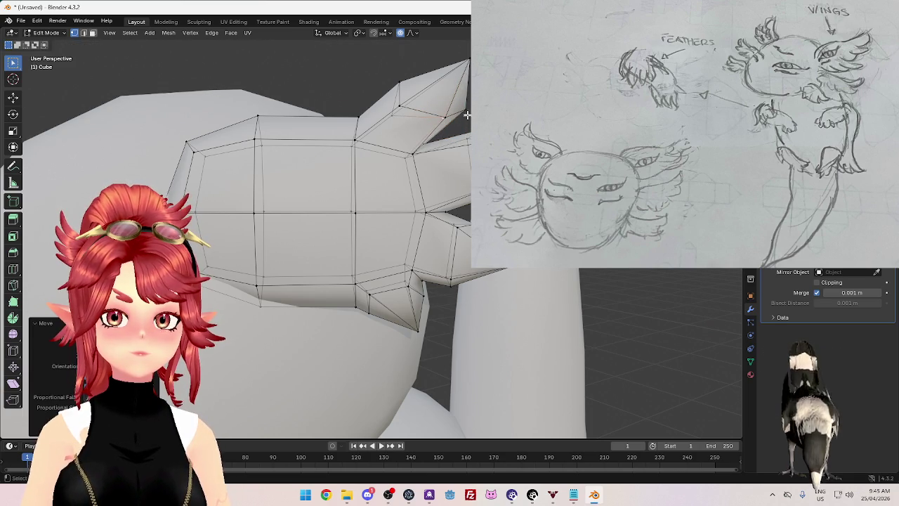
click(355, 119)
key(g)
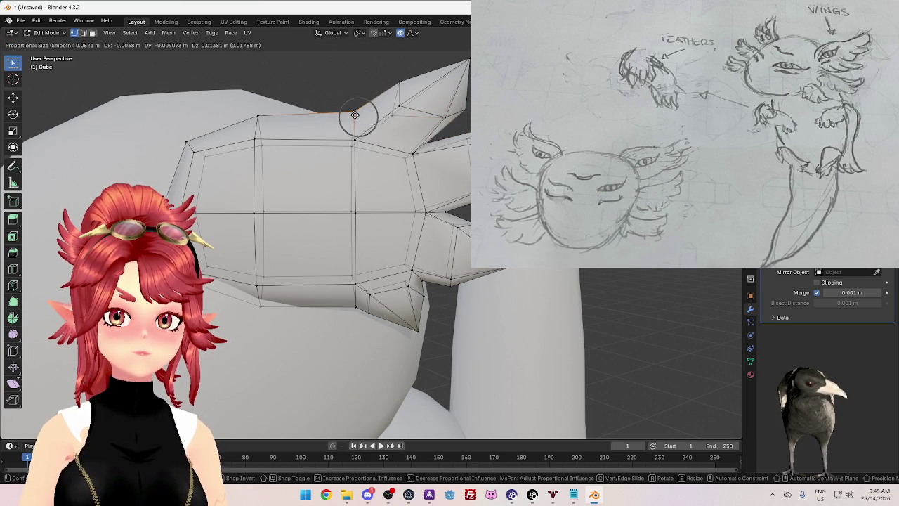
scroll(355, 114, down, 3)
scroll(354, 111, down, 2)
scroll(354, 110, down, 4)
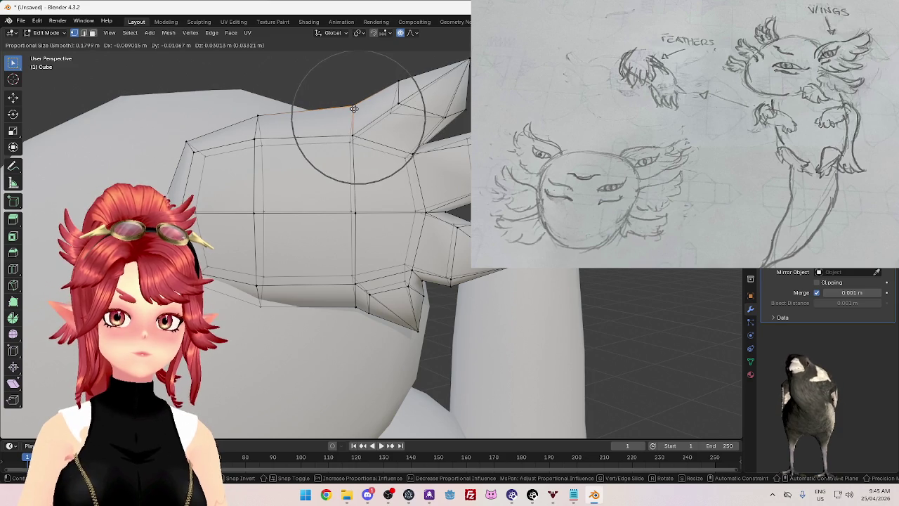
scroll(353, 108, up, 1)
click(353, 106)
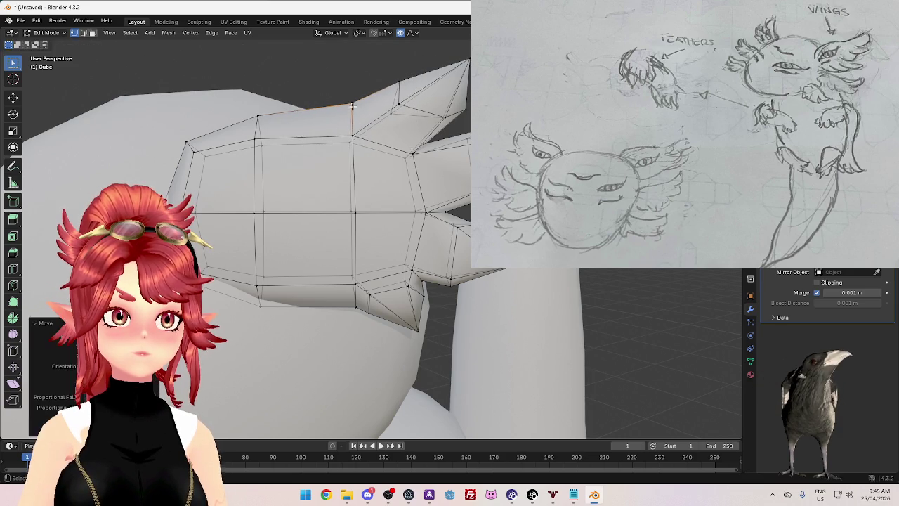
Step: Review the whole character, then re-enter Edit Mode and box-select the top feather tip
scroll(352, 106, down, 3)
mouse_move(365, 176)
middle_down()
mouse_move(440, 224)
mouse_move(464, 279)
mouse_move(506, 267)
mouse_move(456, 258)
mouse_move(406, 266)
middle_up()
scroll(439, 224, down, 3)
key(Tab)
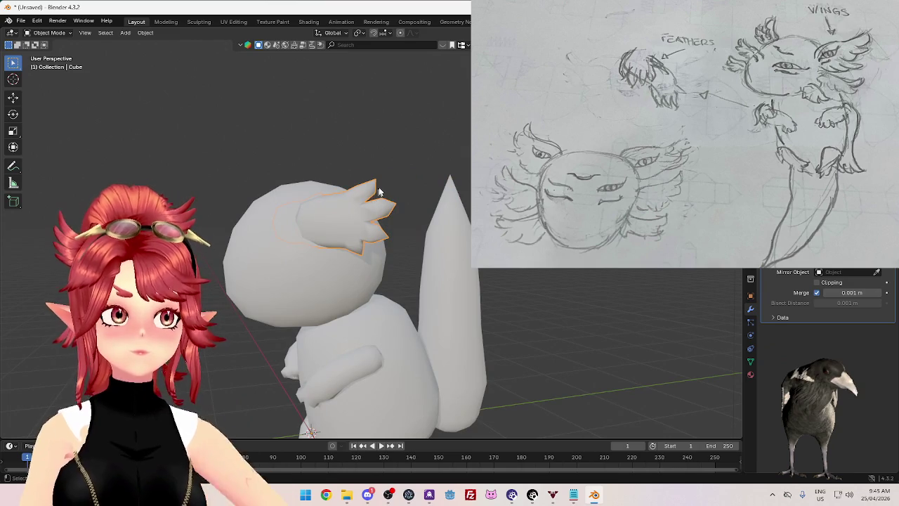
scroll(386, 191, up, 2)
scroll(390, 187, up, 2)
key(Tab)
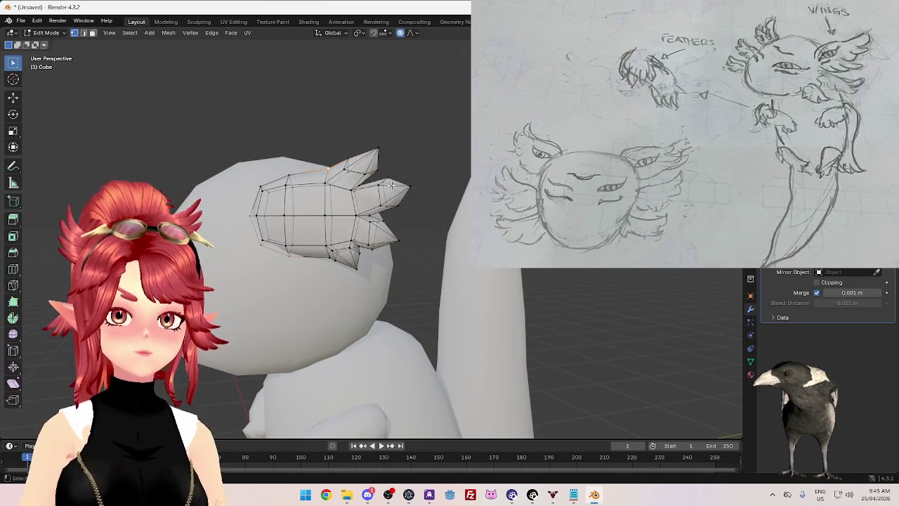
middle_drag(357, 162, 360, 136)
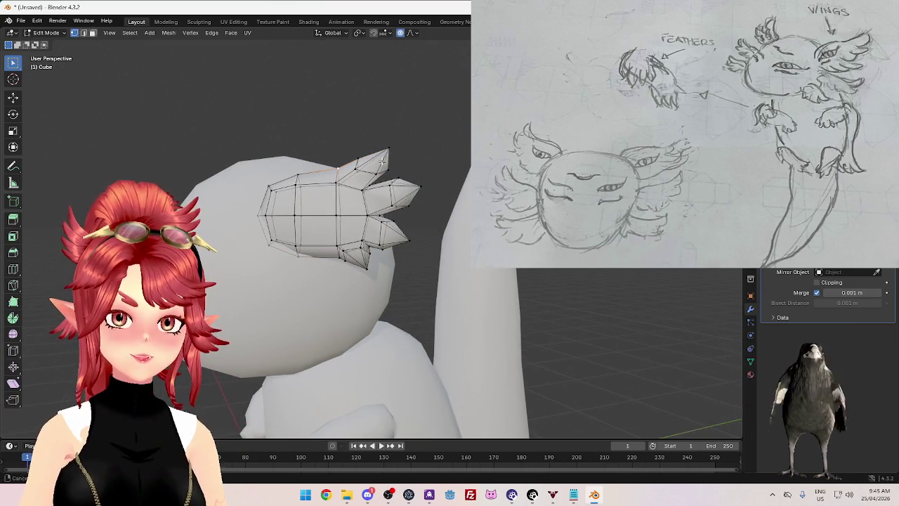
drag(349, 128, 414, 174)
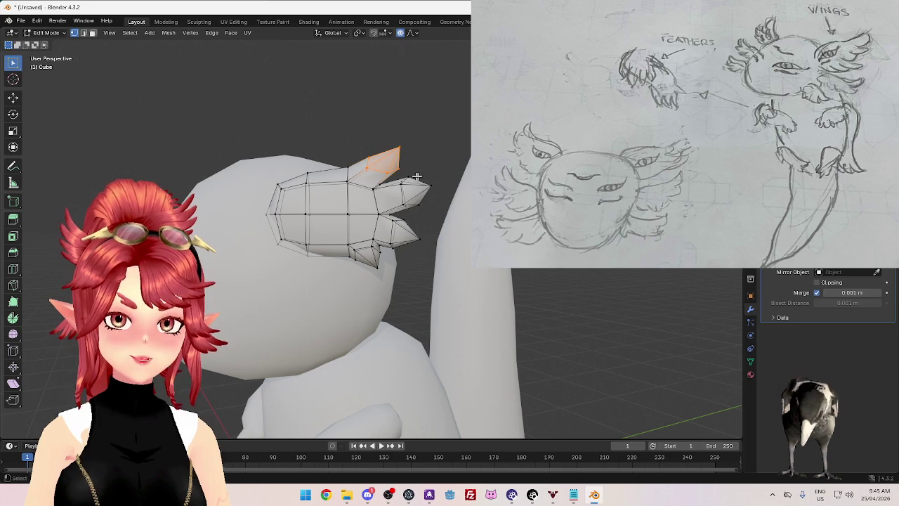
Step: Raise the top feather tip with proportional editing
key(g)
scroll(446, 173, down, 3)
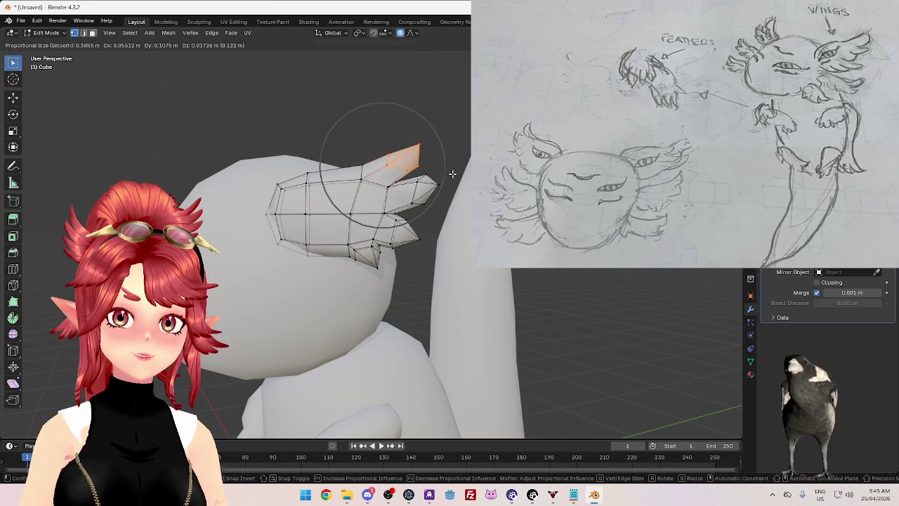
click(452, 173)
Step: Rotate the whole tuft and push it further out from the head
key(a)
key(r)
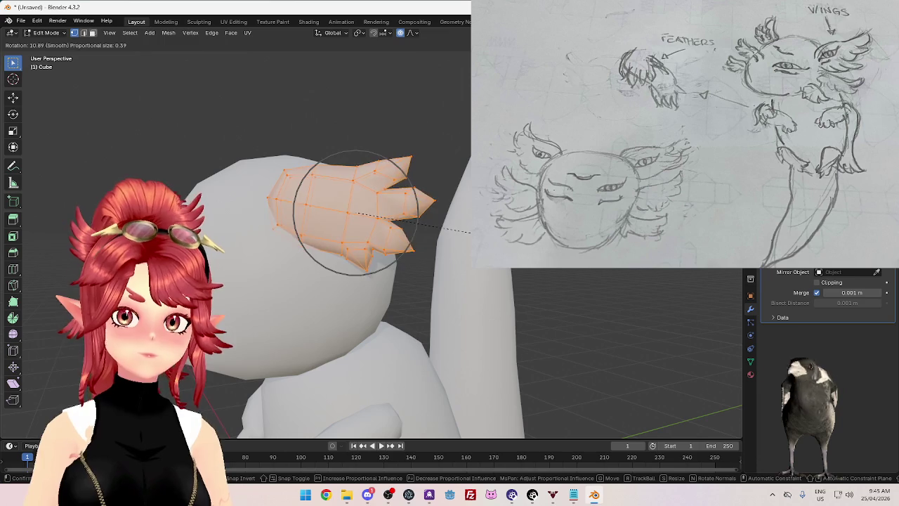
click(471, 231)
key(g)
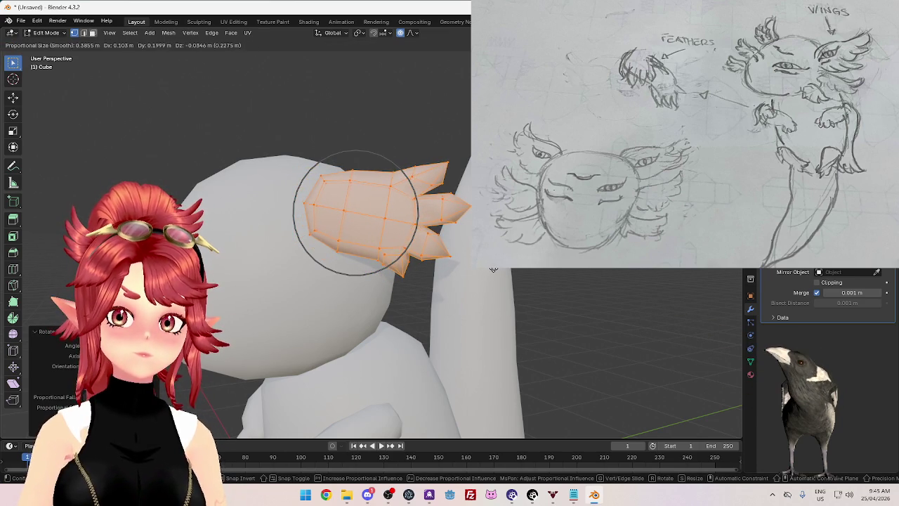
click(492, 269)
drag(281, 133, 336, 264)
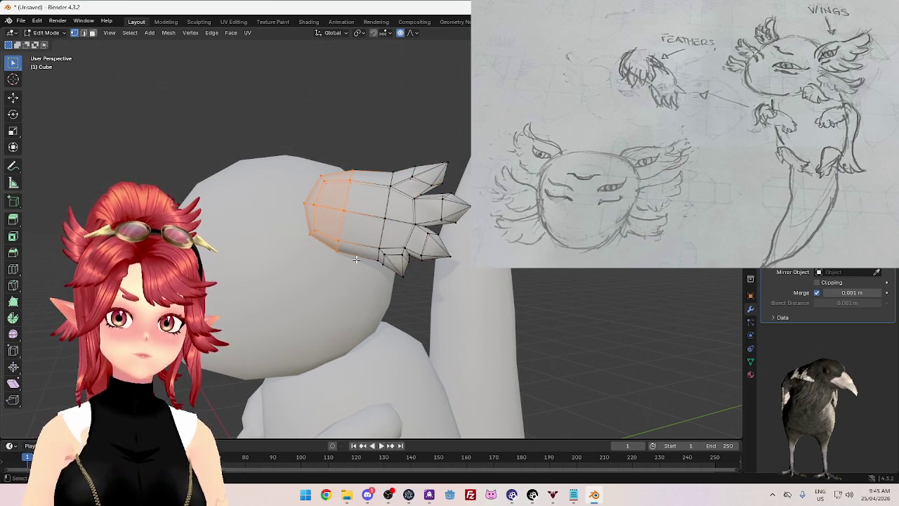
Step: Extrude the tuft's base ring back into the head, then rotate and reposition it
key(e)
click(340, 254)
key(r)
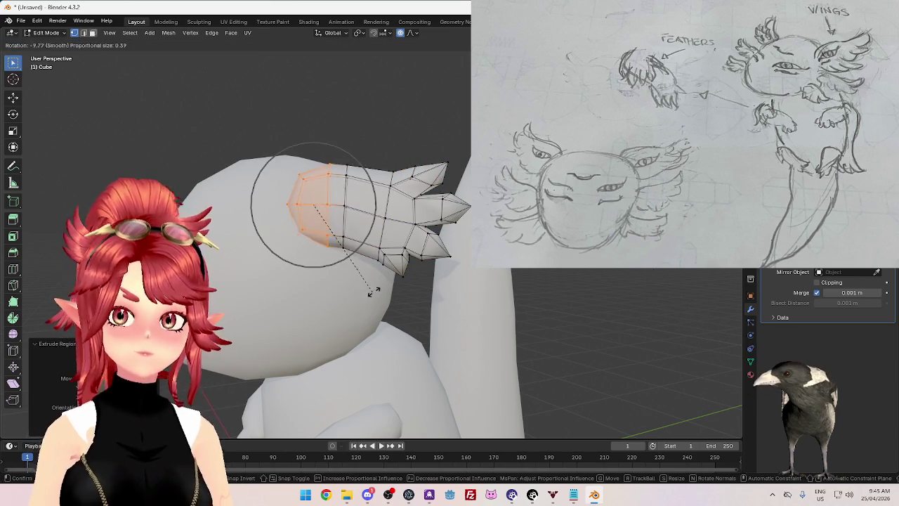
click(369, 287)
key(g)
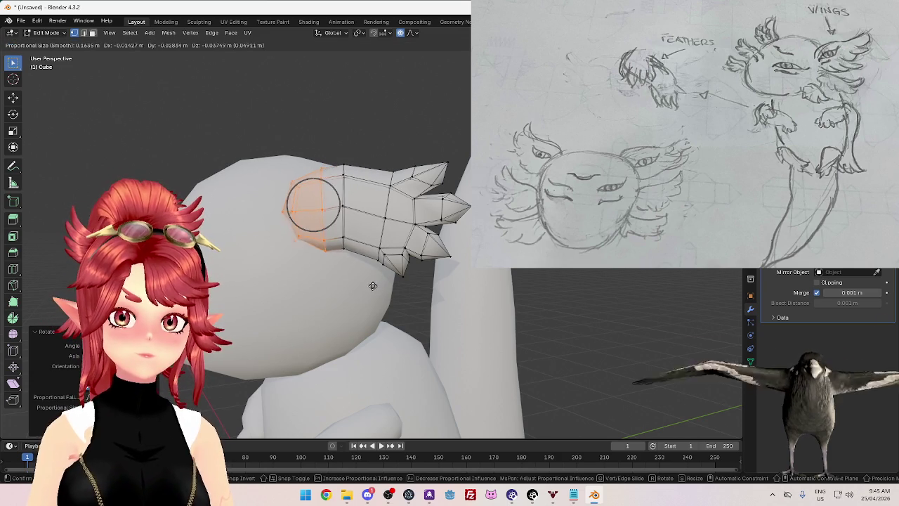
click(364, 288)
key(ctrl+z)
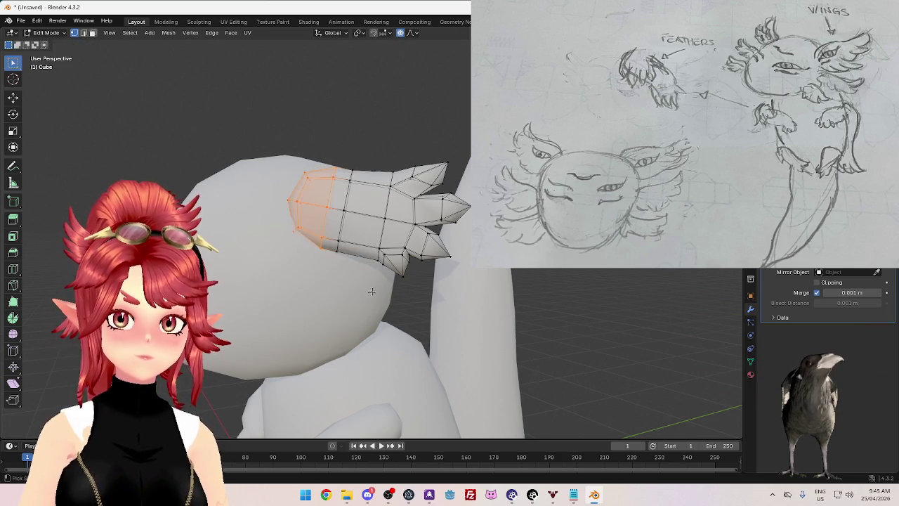
key(g)
scroll(365, 285, up, 2)
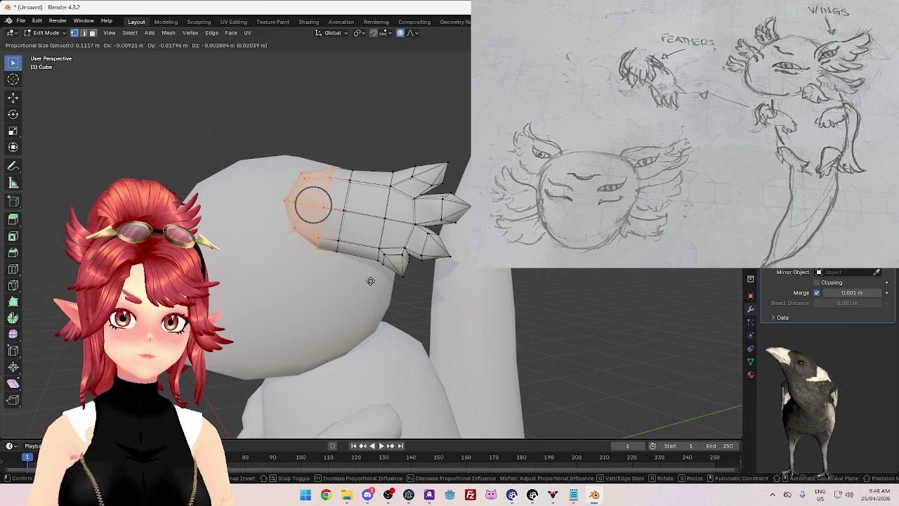
key(Escape)
key(g)
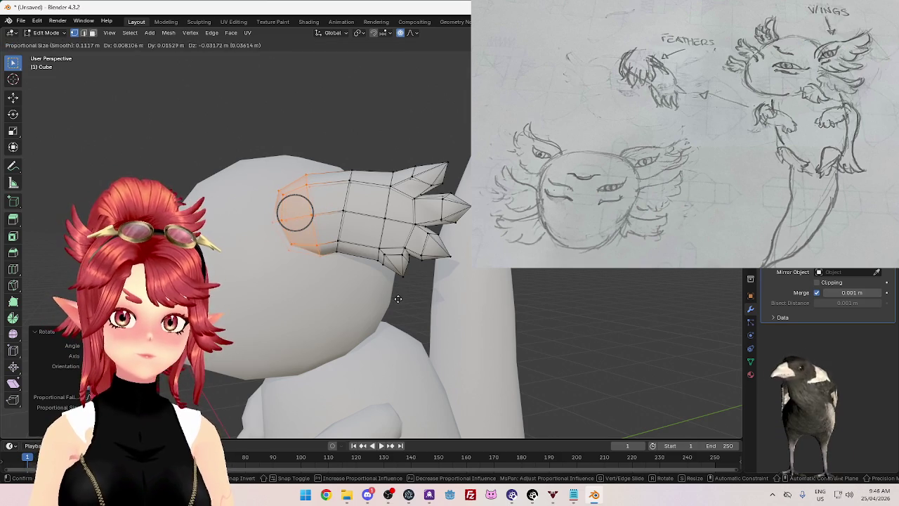
click(399, 298)
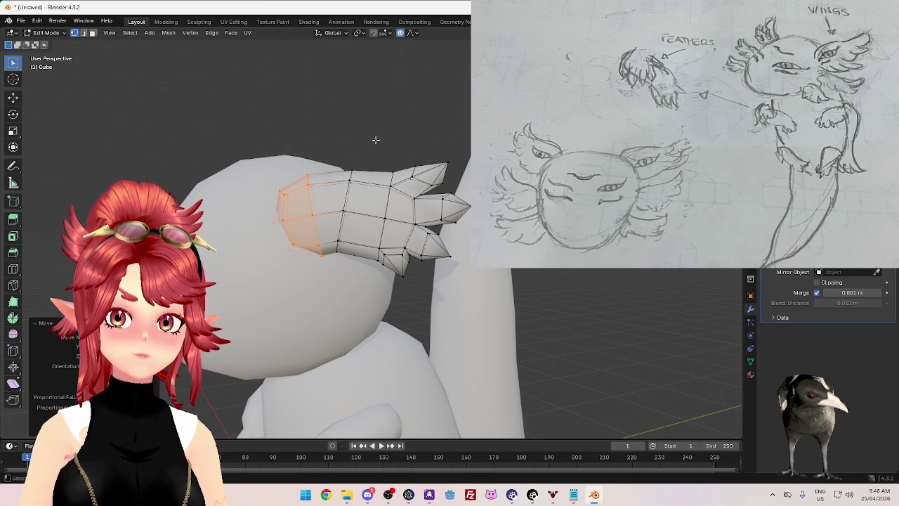
Step: Rotate and reposition the feathered front prongs to fan them wider around the tip
drag(376, 140, 537, 288)
key(r)
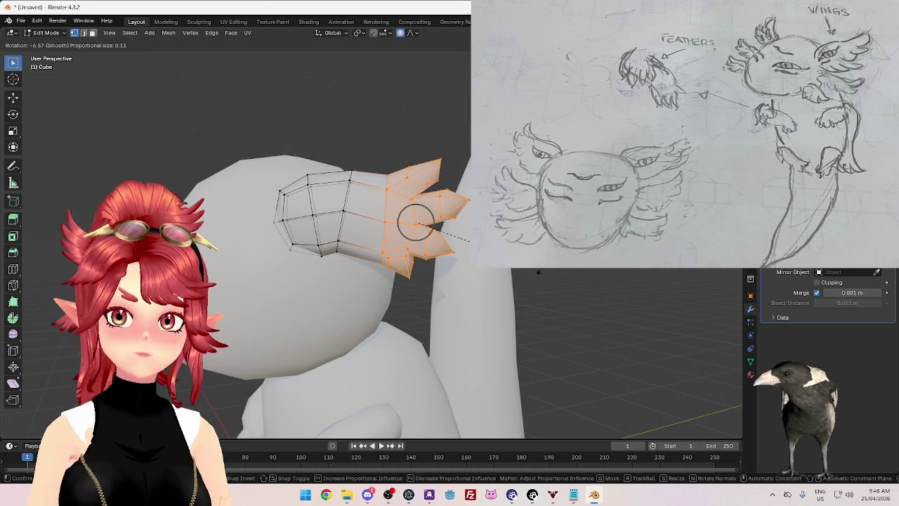
click(537, 288)
key(g)
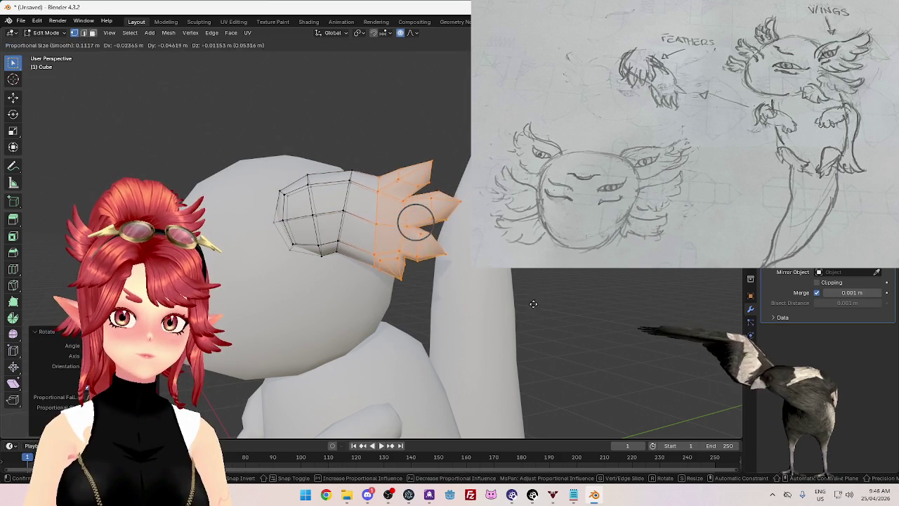
click(535, 304)
key(r)
click(585, 286)
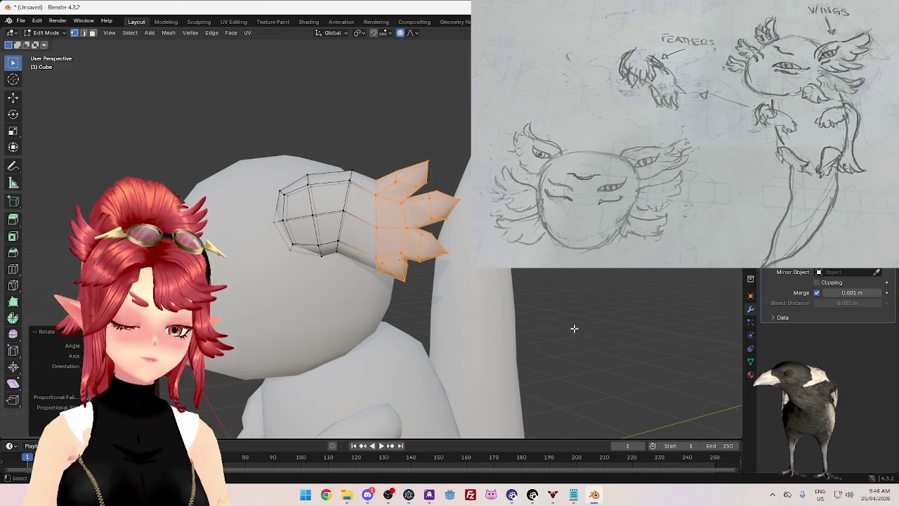
key(g)
click(577, 306)
Step: Tilt the feathers upward and shift them, then undo those feather adjustments
key(r)
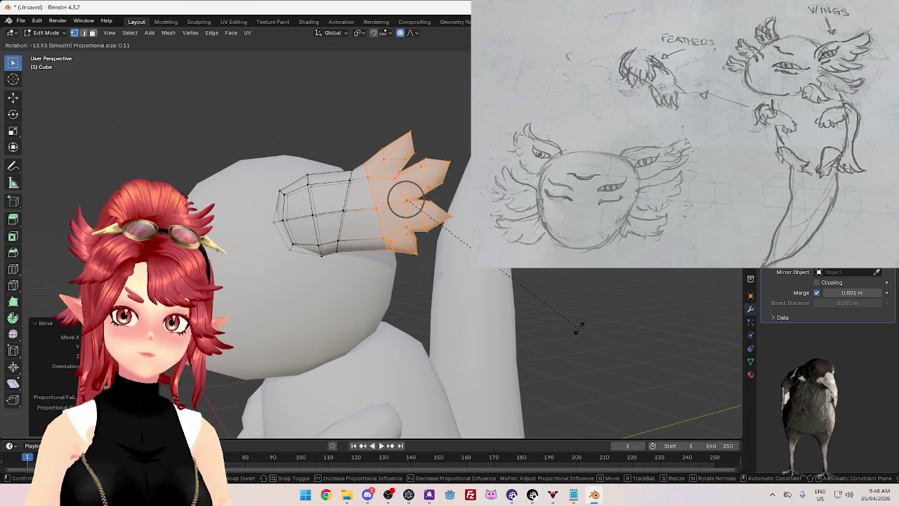
click(584, 324)
key(g)
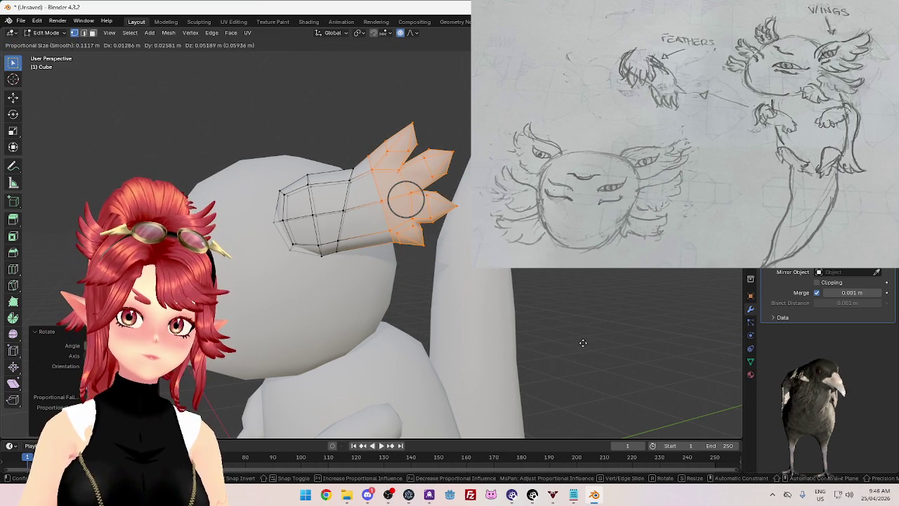
click(602, 366)
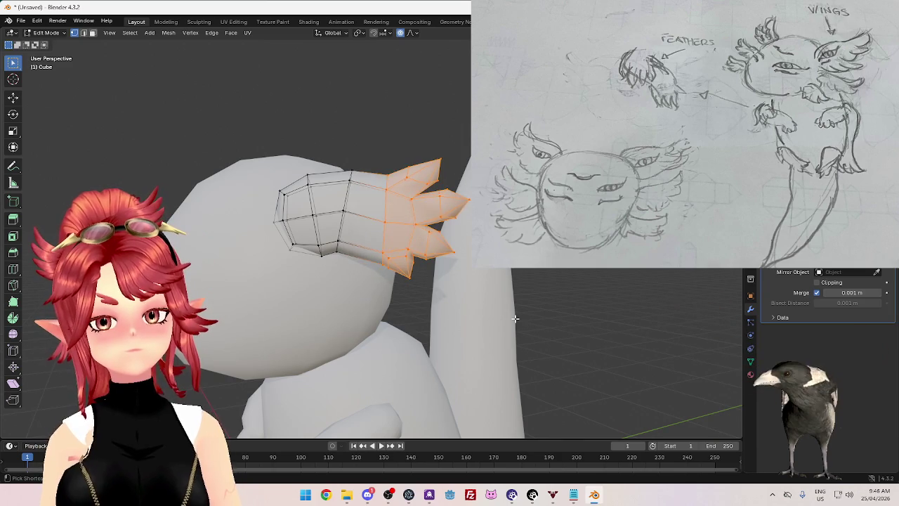
key(ctrl+z)
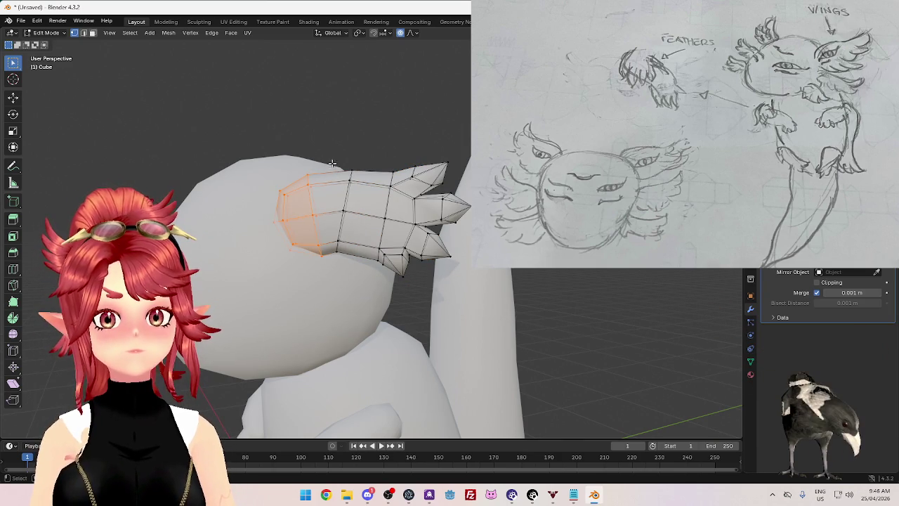
drag(363, 264, 364, 263)
key(r)
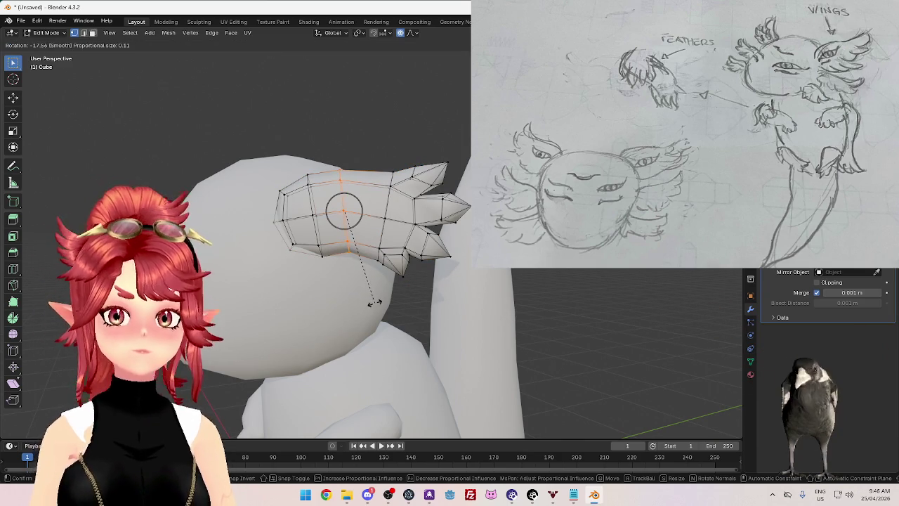
click(375, 308)
key(g)
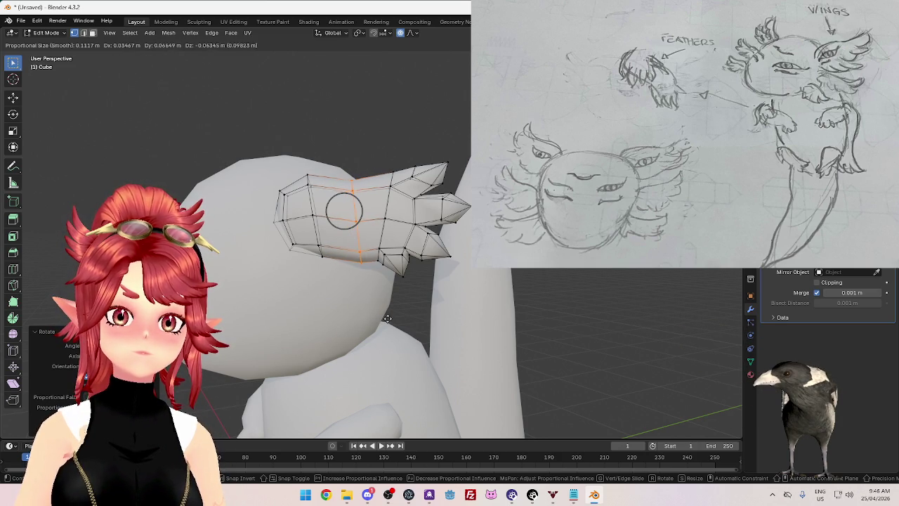
right_click(387, 318)
key(g)
right_click(399, 318)
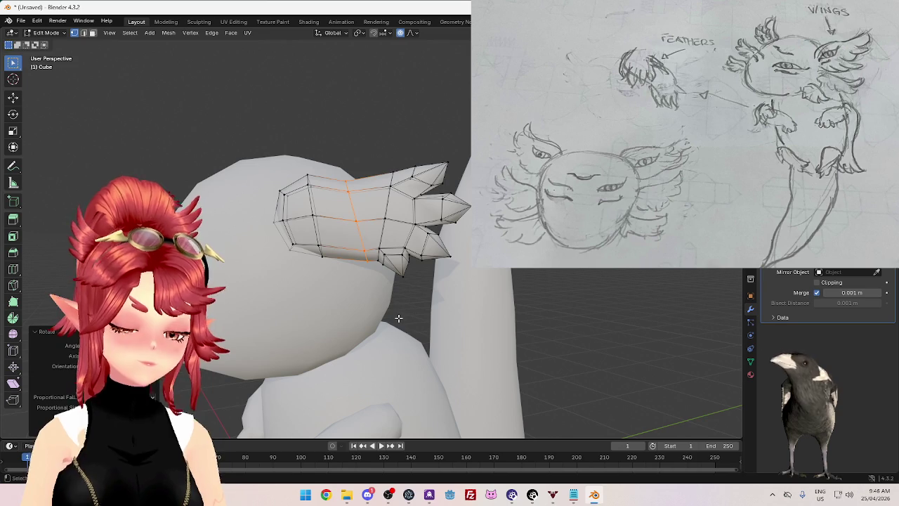
key(g)
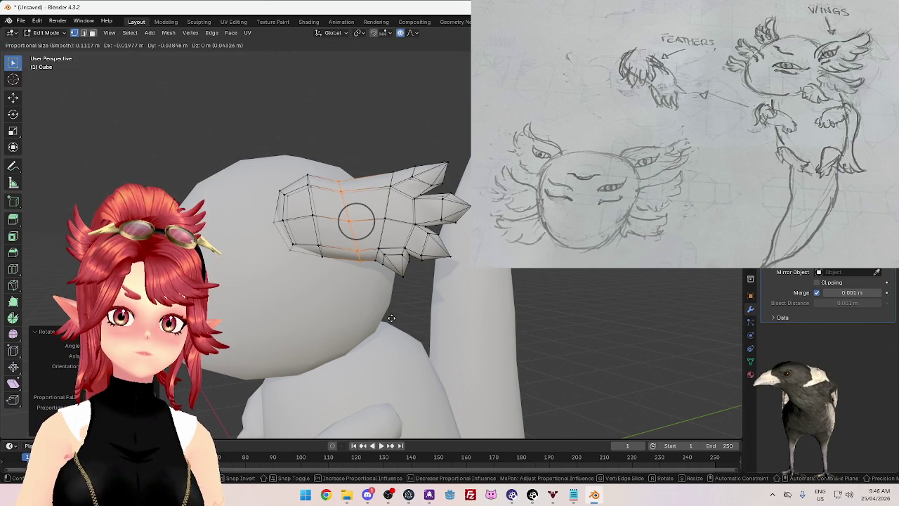
key(s)
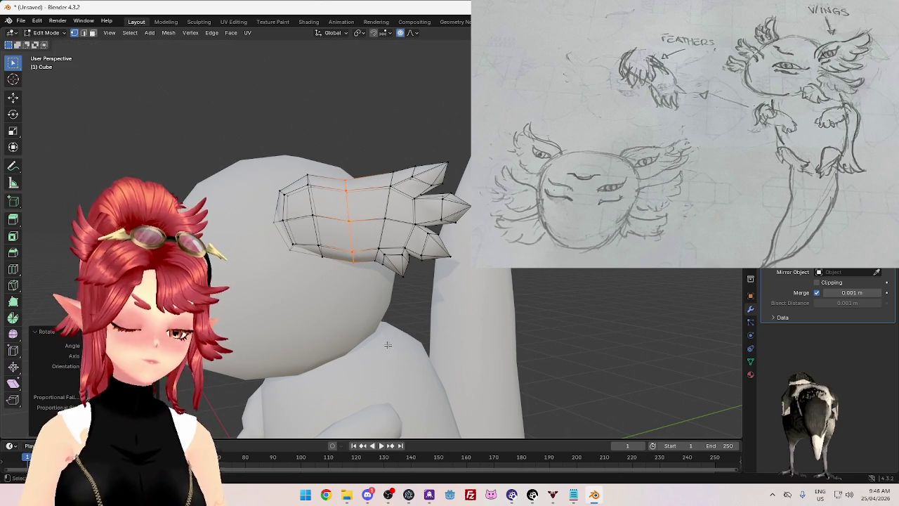
click(385, 334)
key(g)
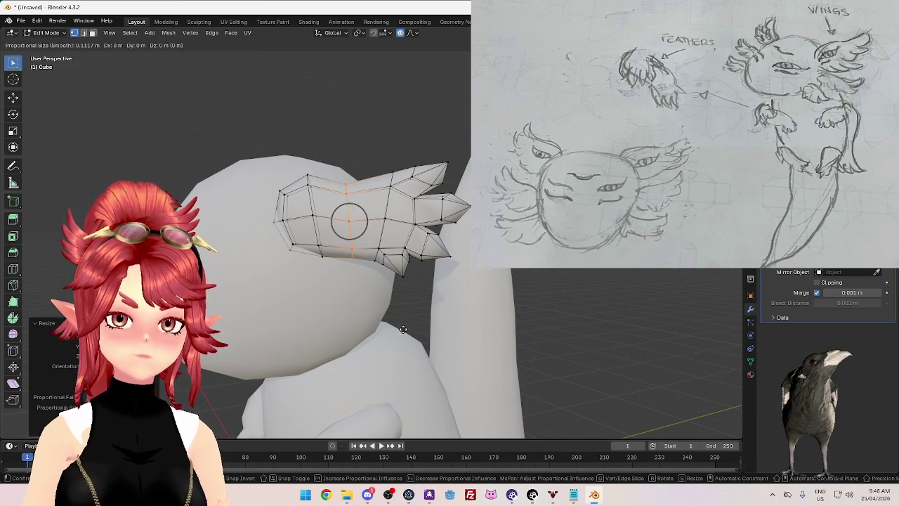
right_click(404, 329)
key(ctrl+z)
key(ctrl+z)
key(ctrl+z)
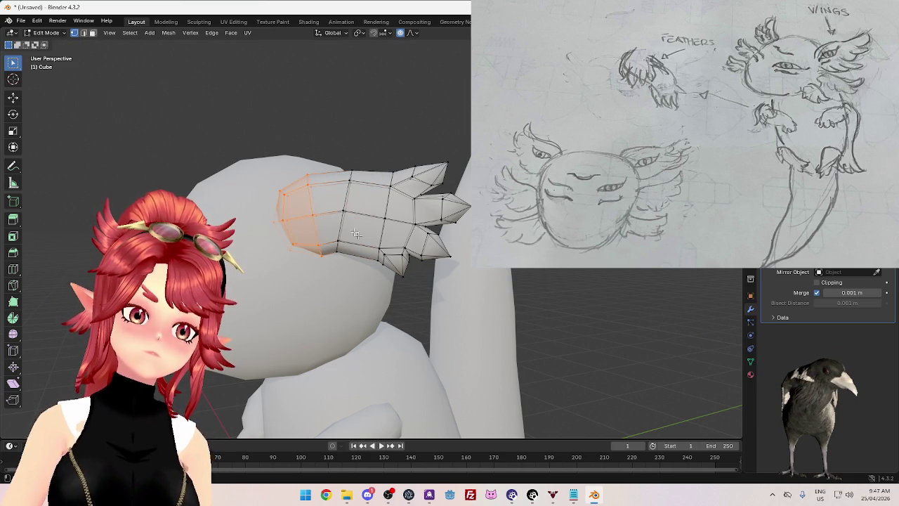
Step: Pull the tuft's underside vertex with proportional falloff so it blends into the head
click(355, 175)
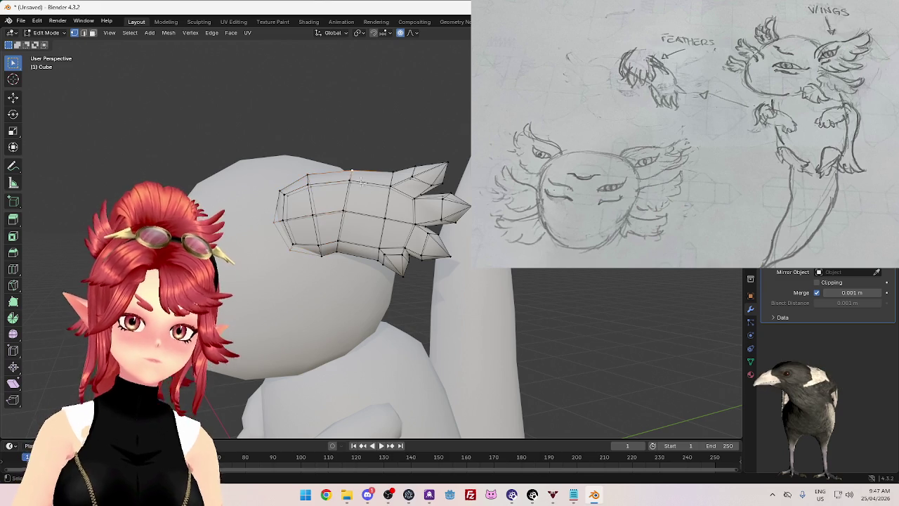
key(g)
scroll(366, 198, down, 3)
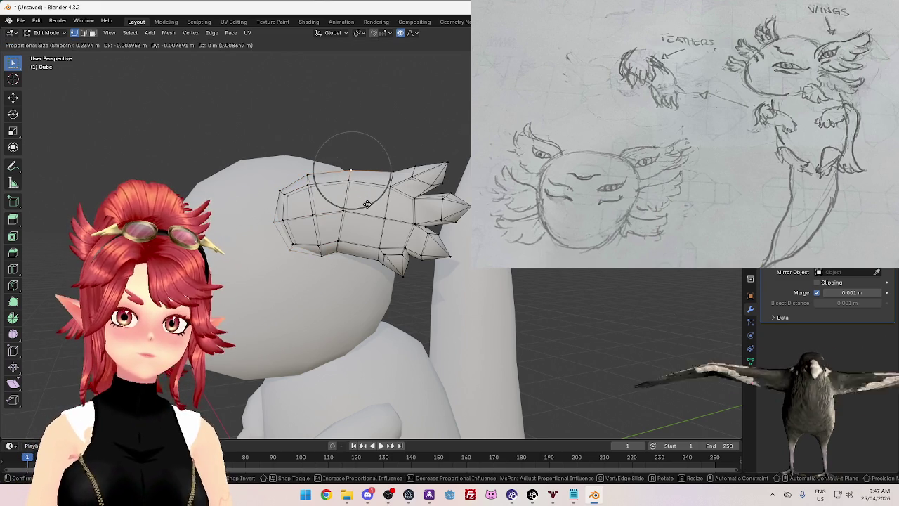
click(365, 196)
key(g)
scroll(361, 288, down, 2)
click(371, 286)
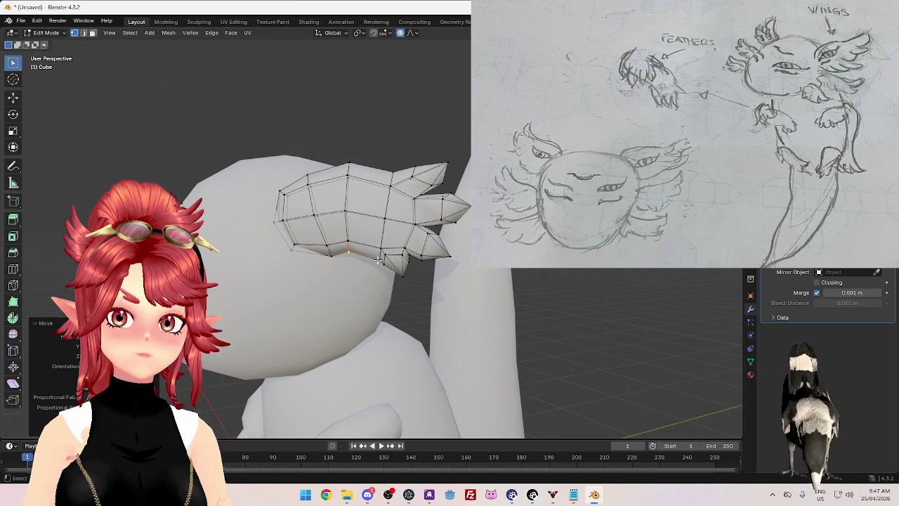
key(g)
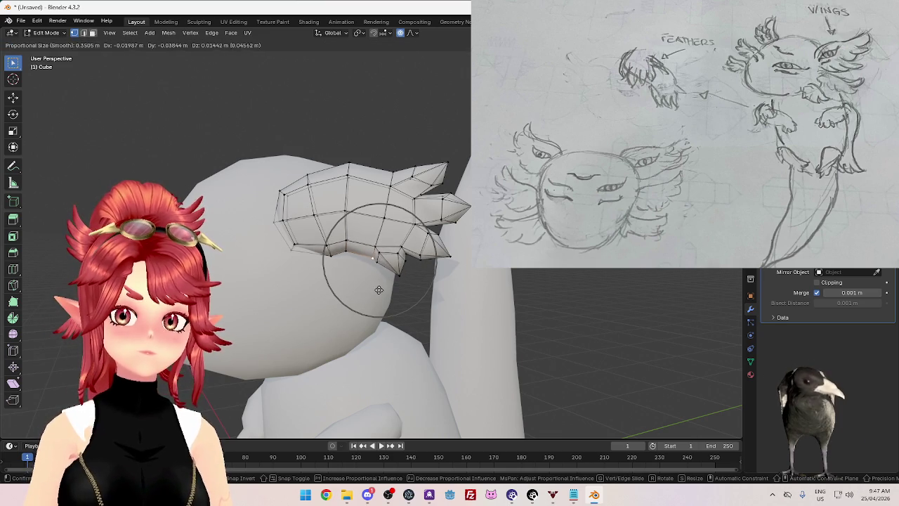
click(378, 290)
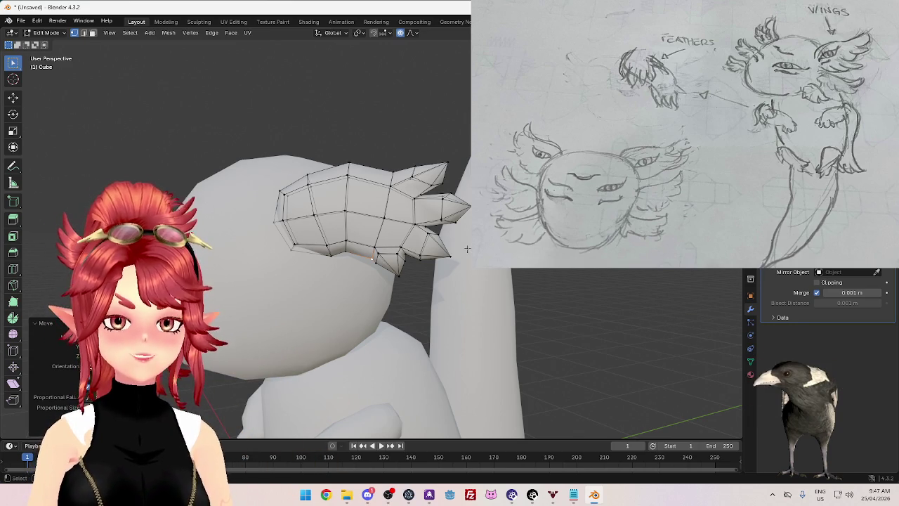
Step: Return to Object Mode to view the smoothed ear tuft
key(Tab)
scroll(408, 257, up, 2)
scroll(401, 260, down, 5)
scroll(381, 260, up, 4)
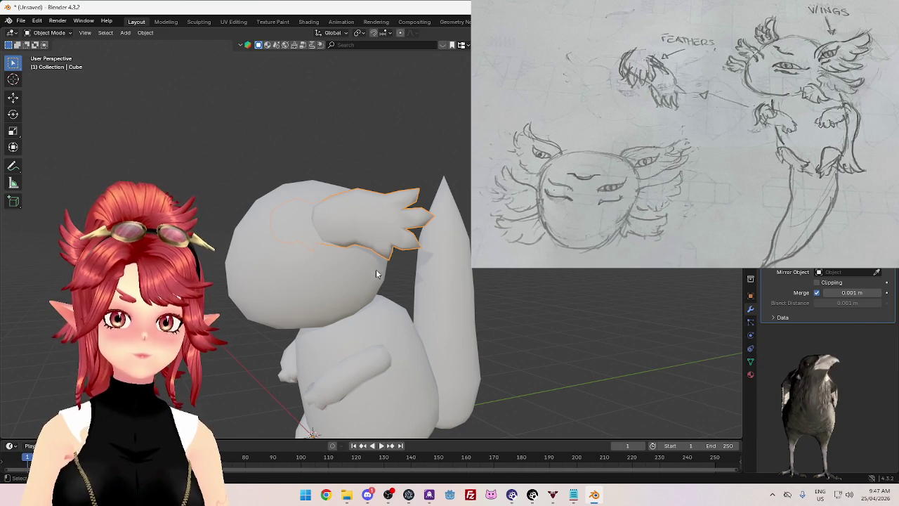
Step: Rotate and move the tuft's root vertices with soft falloff to tuck them against the head
key(Tab)
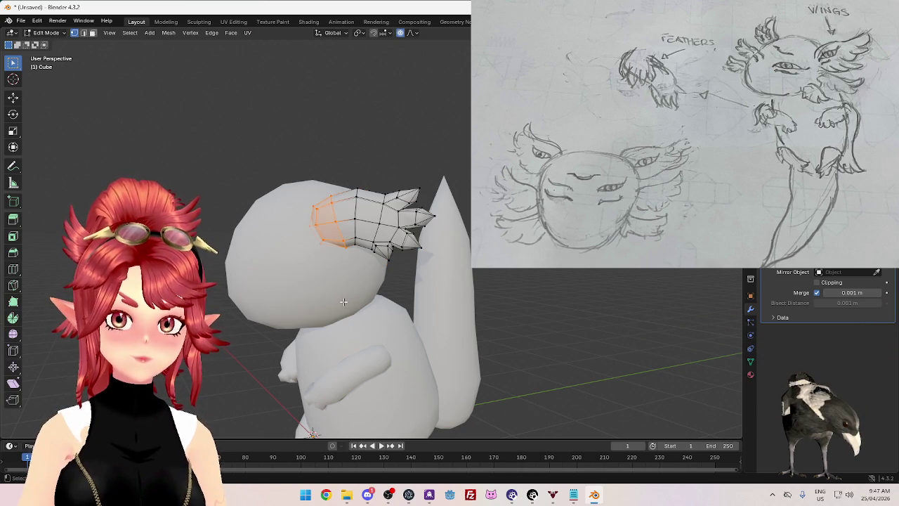
key(r)
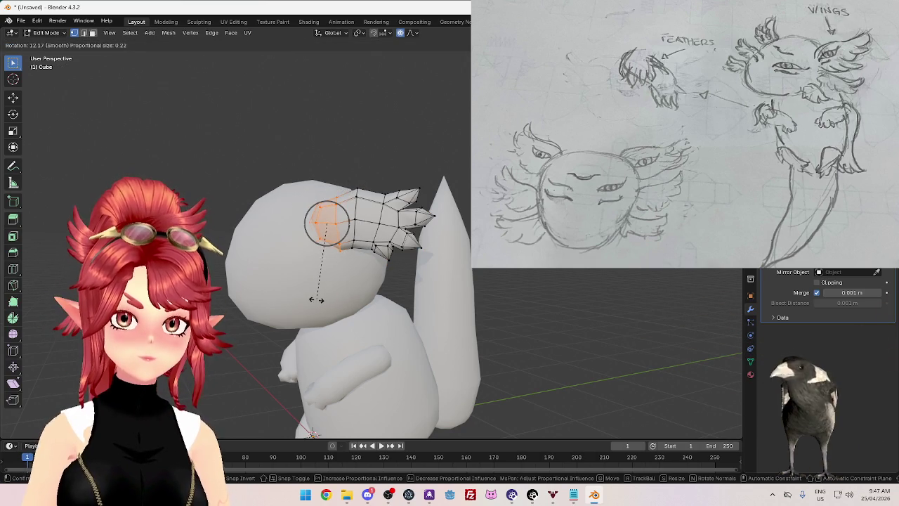
click(313, 293)
key(g)
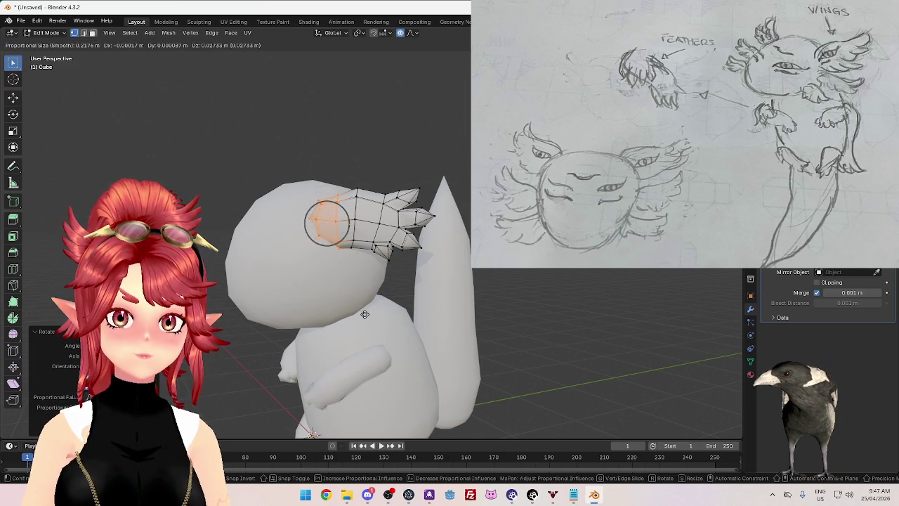
click(364, 314)
Step: Select the vertex loop at the tuft root, checking it in Object Mode and back
key(a)
key(alt+a)
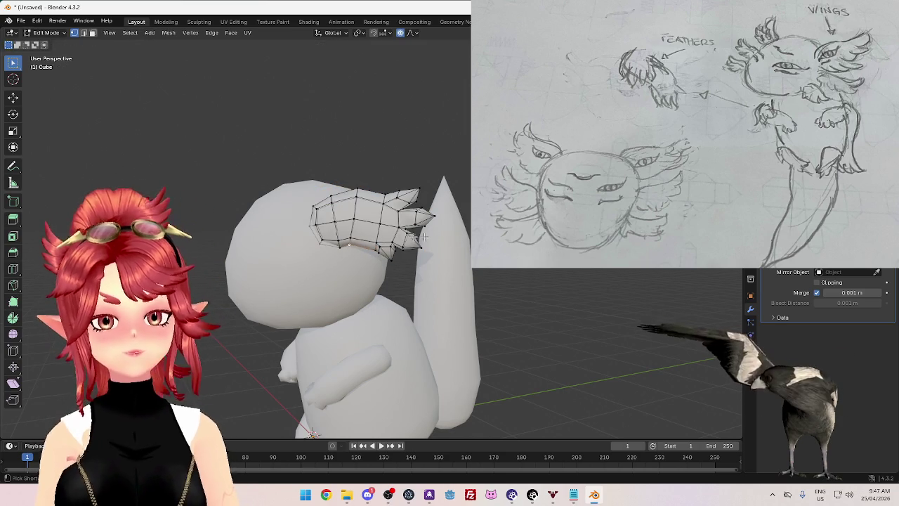
alt+click(389, 244)
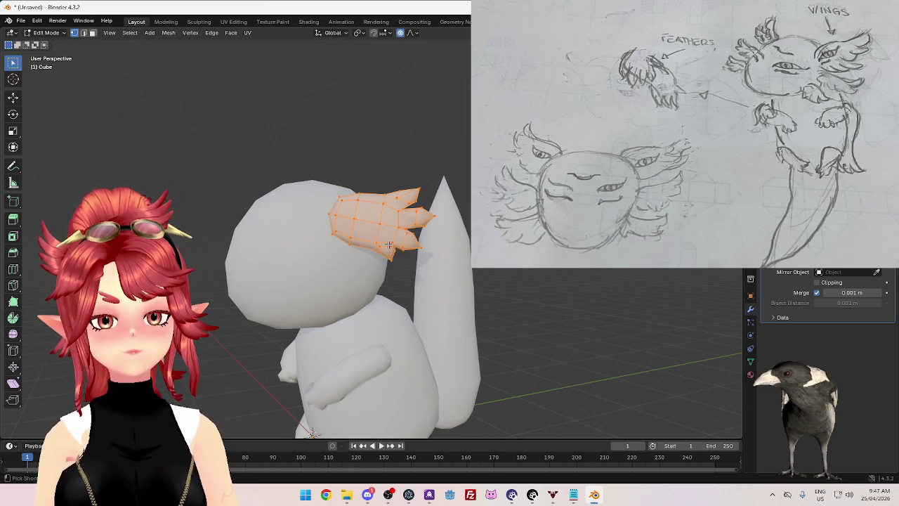
key(Tab)
scroll(429, 267, down, 5)
scroll(423, 277, up, 5)
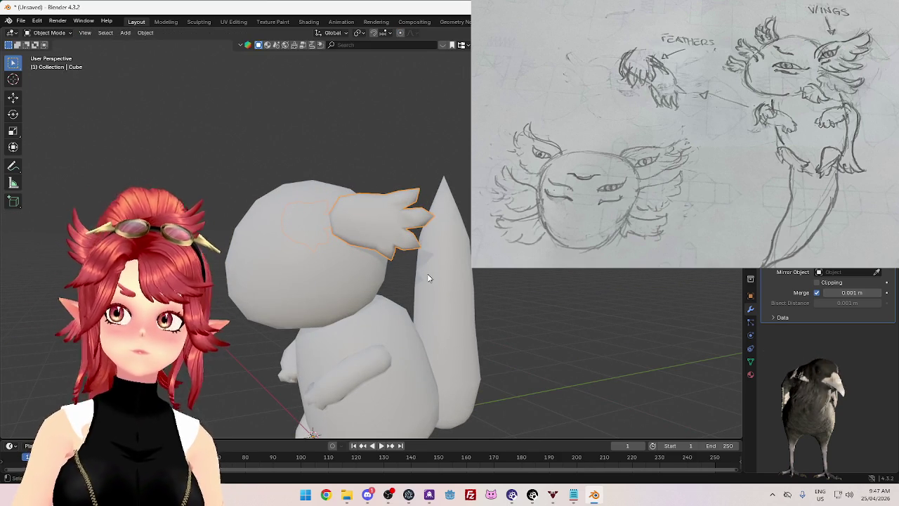
key(Tab)
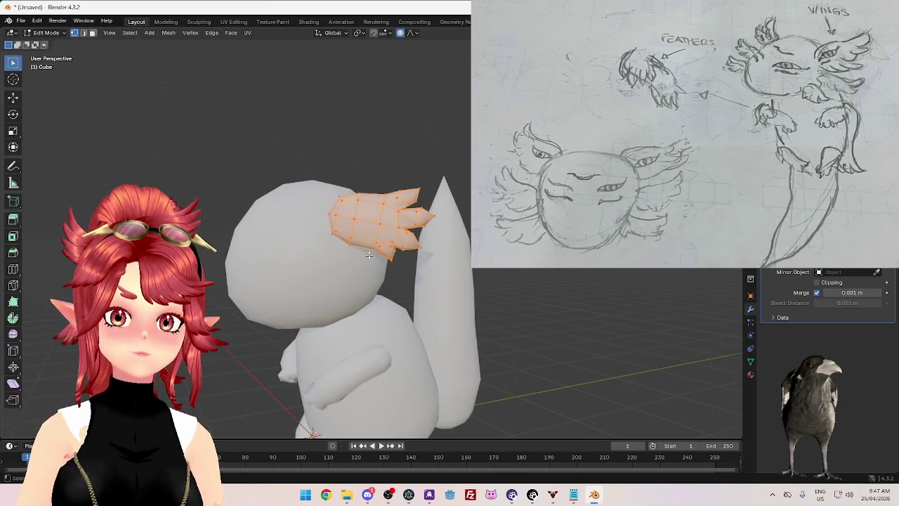
scroll(359, 274, up, 5)
scroll(358, 292, down, 3)
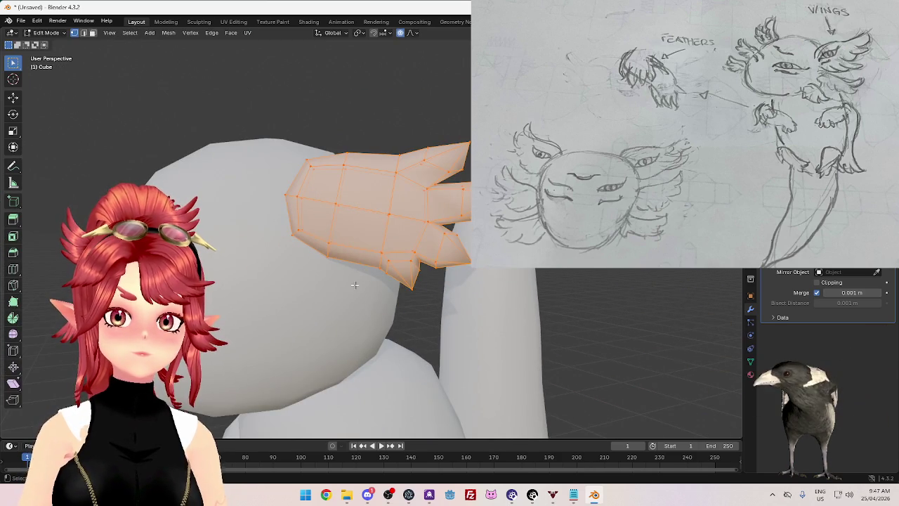
Step: Extrude the tuft base's lower face downward and scale the new face smaller
middle_drag(358, 292, 381, 207)
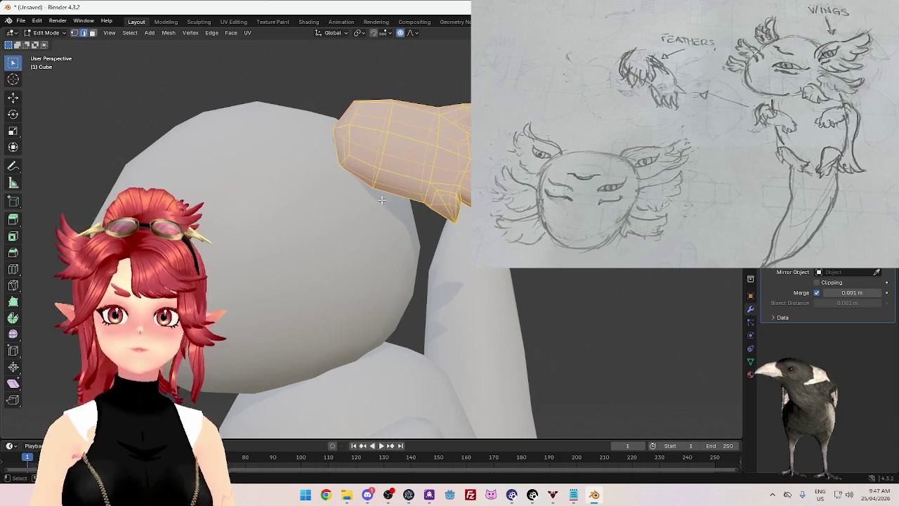
key(e)
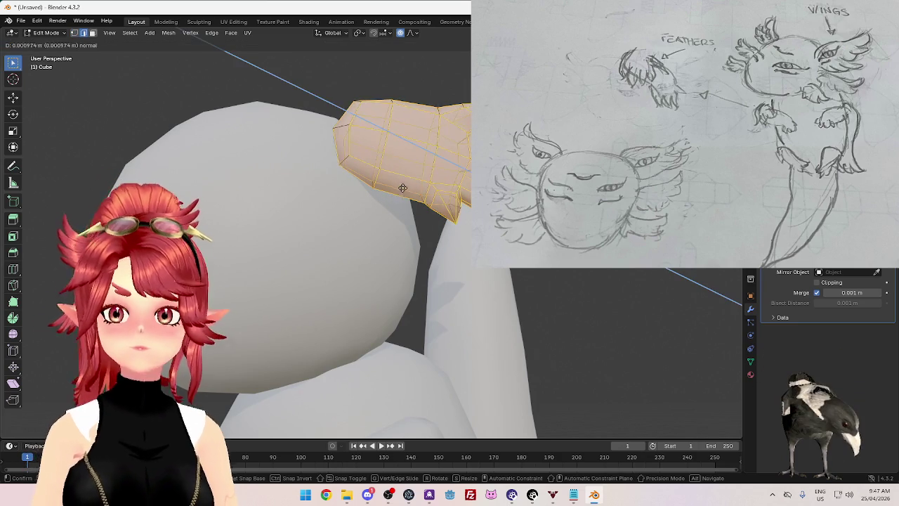
click(420, 228)
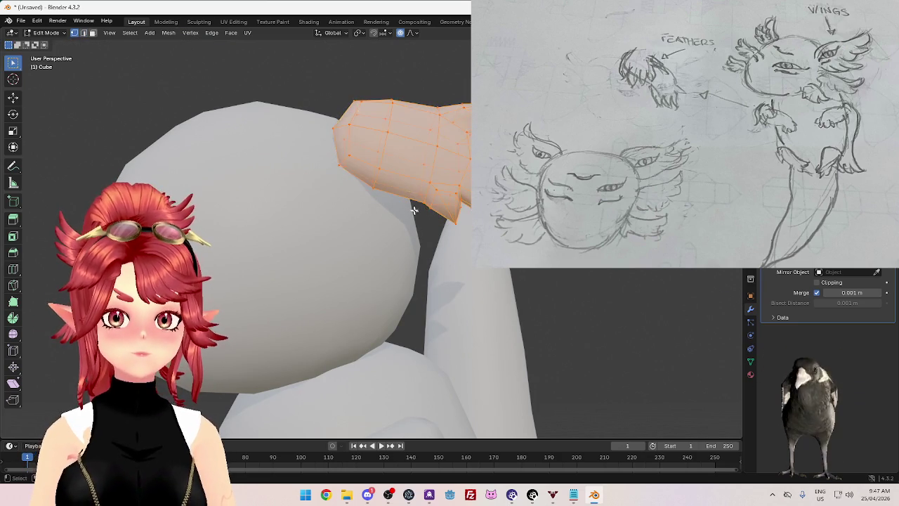
middle_drag(405, 198, 385, 246)
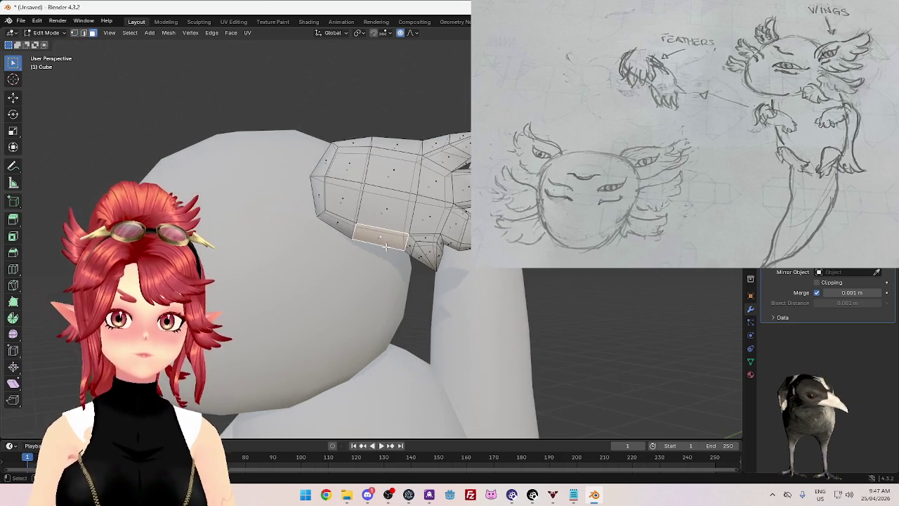
key(e)
click(392, 304)
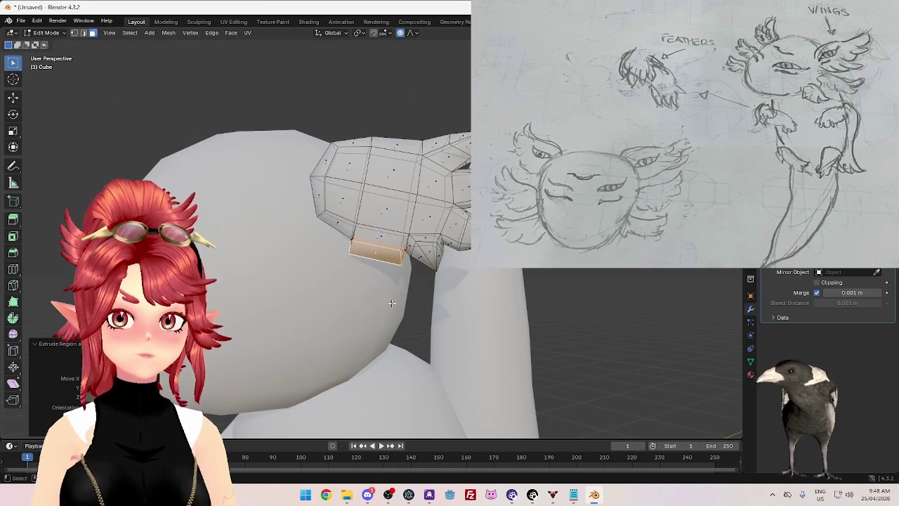
key(ctrl+z)
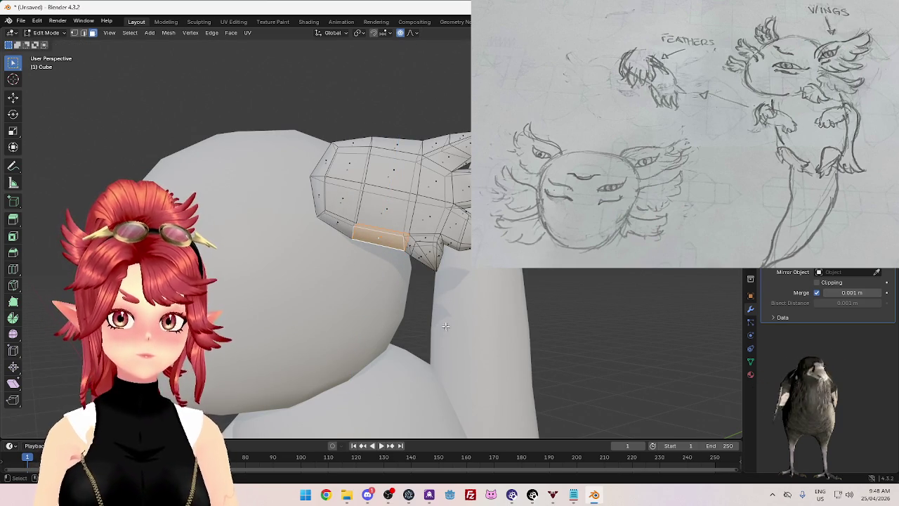
key(e)
click(452, 340)
key(s)
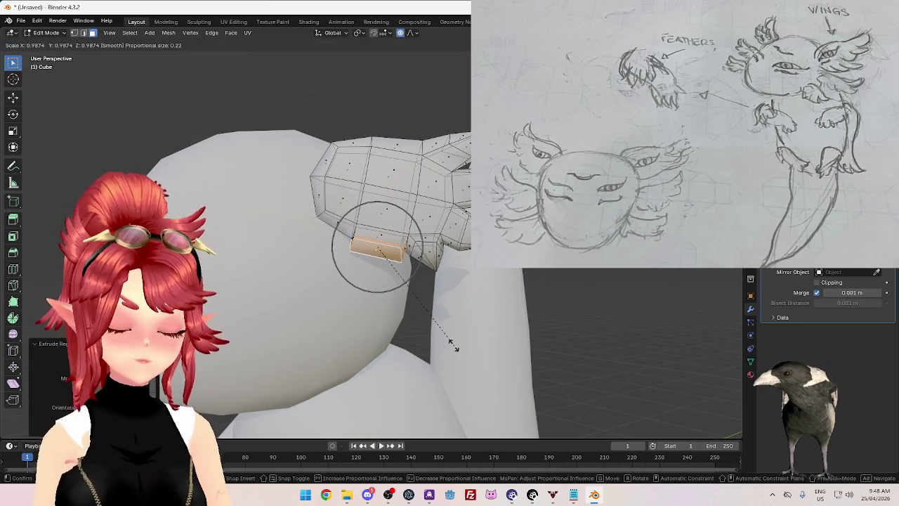
click(437, 336)
scroll(441, 330, up, 5)
scroll(420, 342, down, 3)
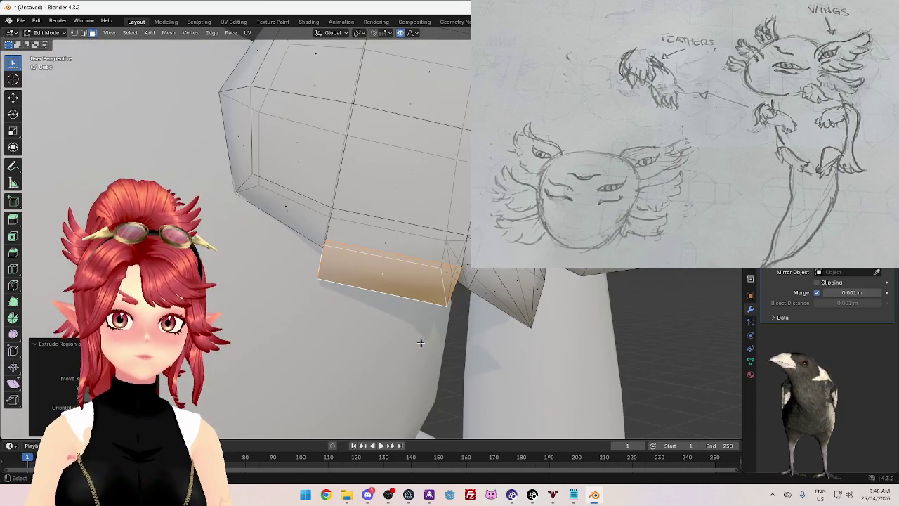
Step: In edge mode, shrink the end, subdivide the edges, and pull the new point into place
key(2)
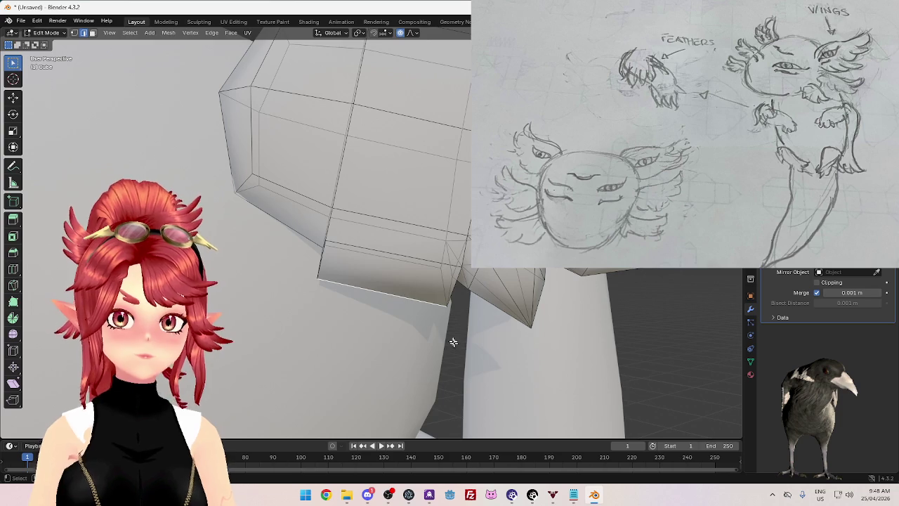
key(s)
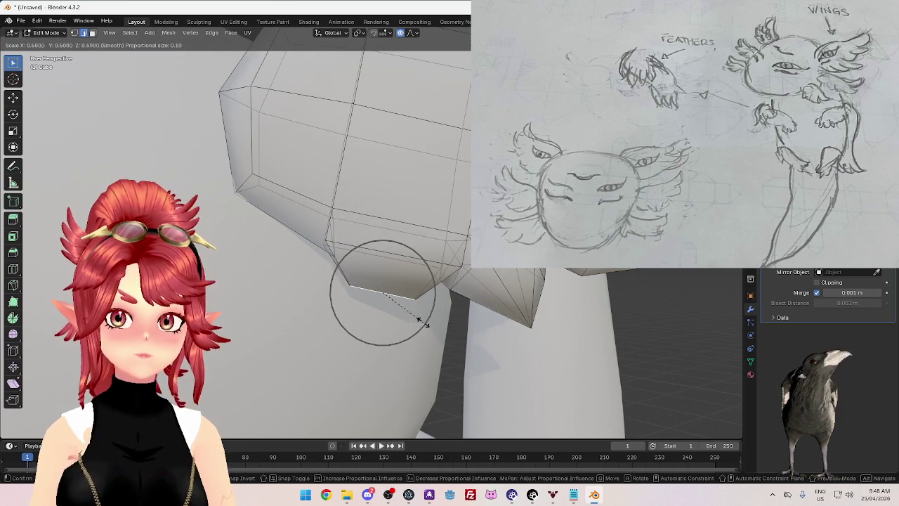
click(421, 325)
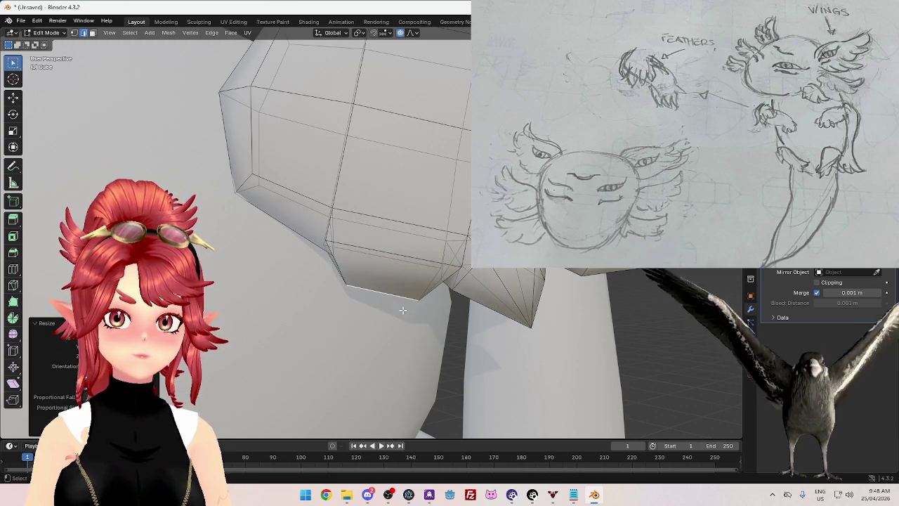
key(ctrl+e)
click(357, 218)
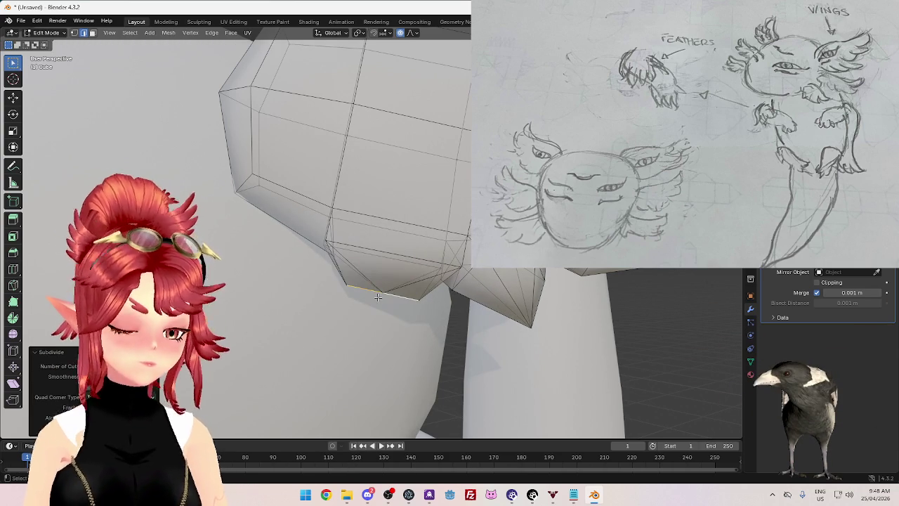
scroll(388, 301, down, 5)
key(g)
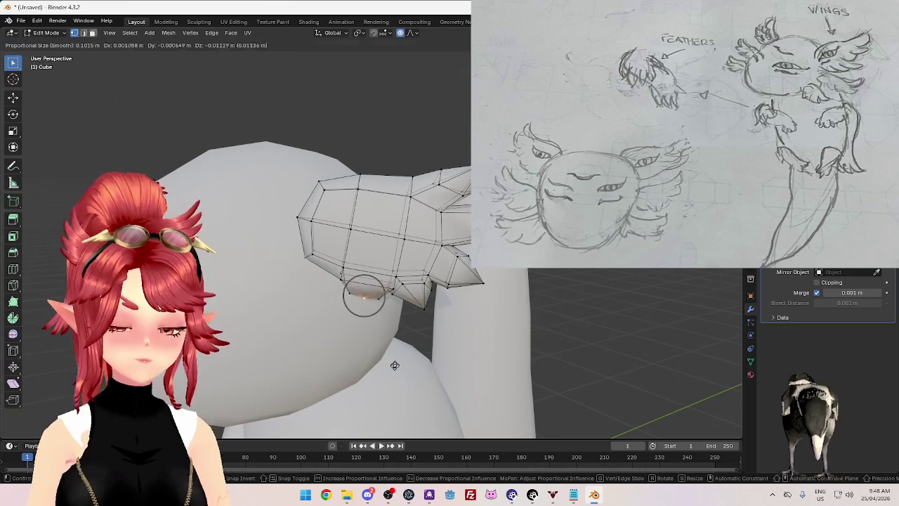
click(394, 375)
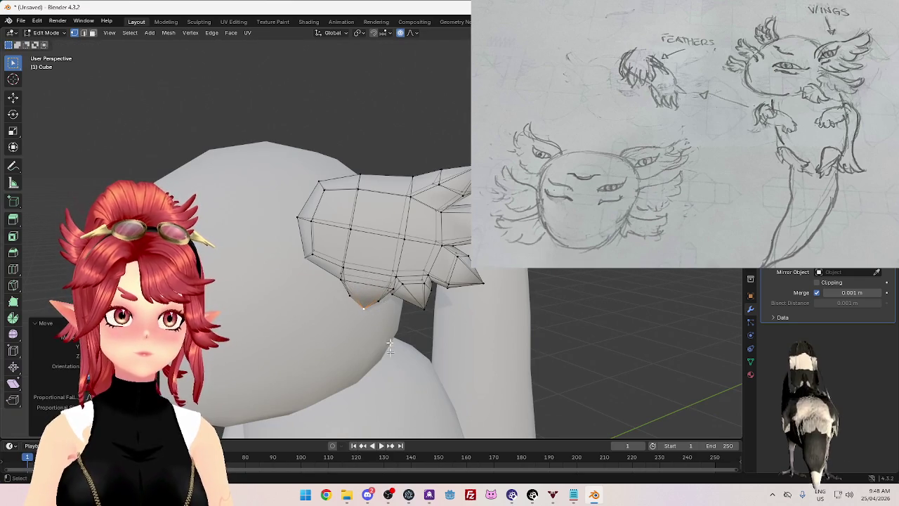
Step: Check the tapered point from Object Mode, then resume editing the tuft mesh
key(Tab)
scroll(420, 337, down, 3)
middle_drag(419, 337, 422, 333)
key(Tab)
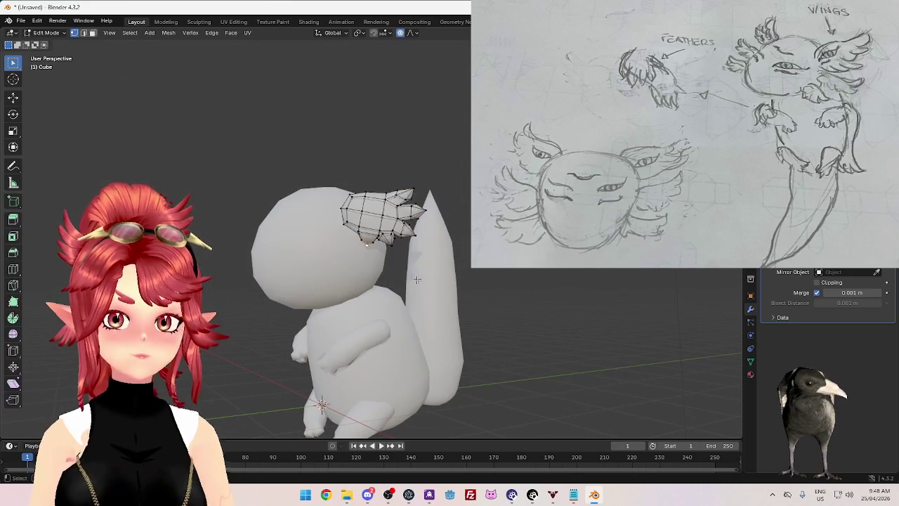
Step: Rotate the whole feather tuft to a new angle and enlarge it slightly
key(a)
middle_drag(418, 280, 481, 272)
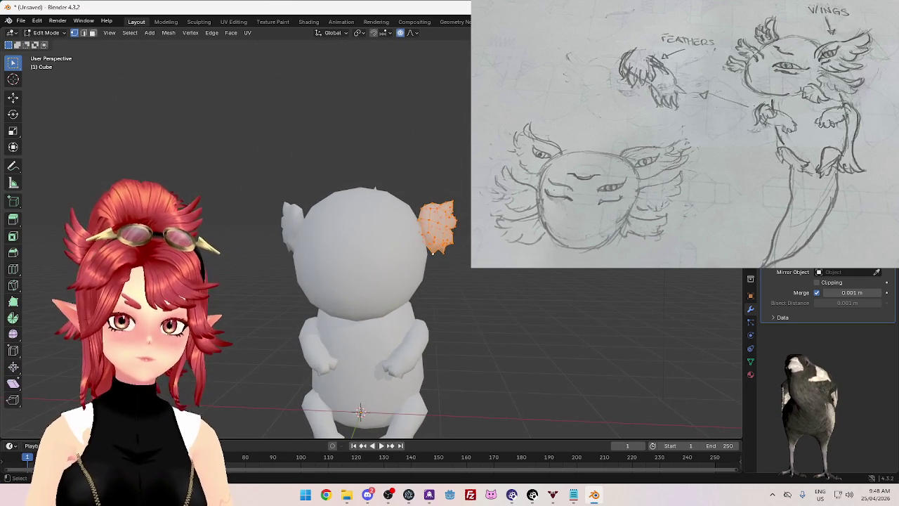
key(r)
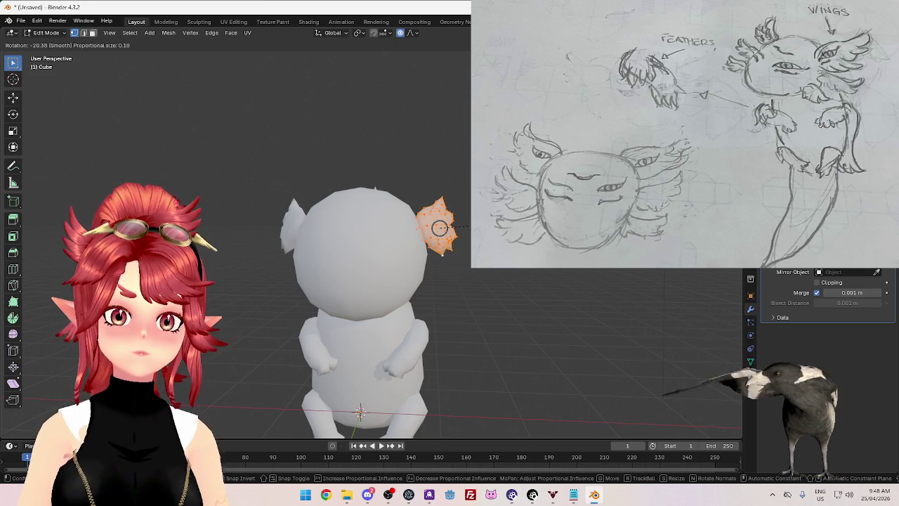
click(439, 227)
key(s)
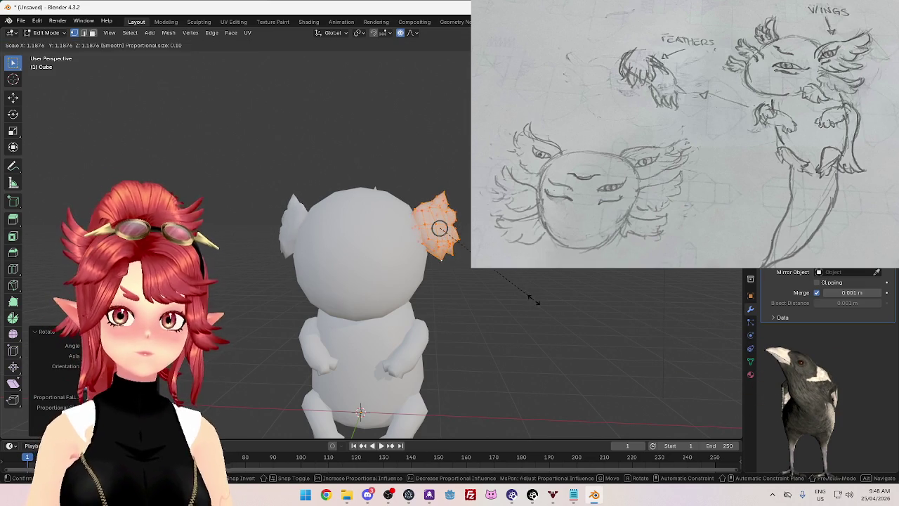
click(546, 320)
Step: Compare both feathers in Object Mode, then move the tuft with proportional falloff
mouse_move(538, 315)
middle_down()
mouse_move(478, 315)
mouse_move(549, 307)
mouse_move(499, 305)
mouse_move(528, 301)
mouse_move(548, 335)
mouse_move(476, 328)
mouse_move(458, 343)
mouse_move(526, 358)
mouse_move(468, 354)
middle_up()
scroll(528, 309, down, 4)
key(Tab)
click(500, 327)
scroll(468, 261, up, 4)
key(Tab)
mouse_move(468, 261)
middle_down()
mouse_move(512, 297)
mouse_move(490, 353)
middle_up()
key(g)
click(541, 368)
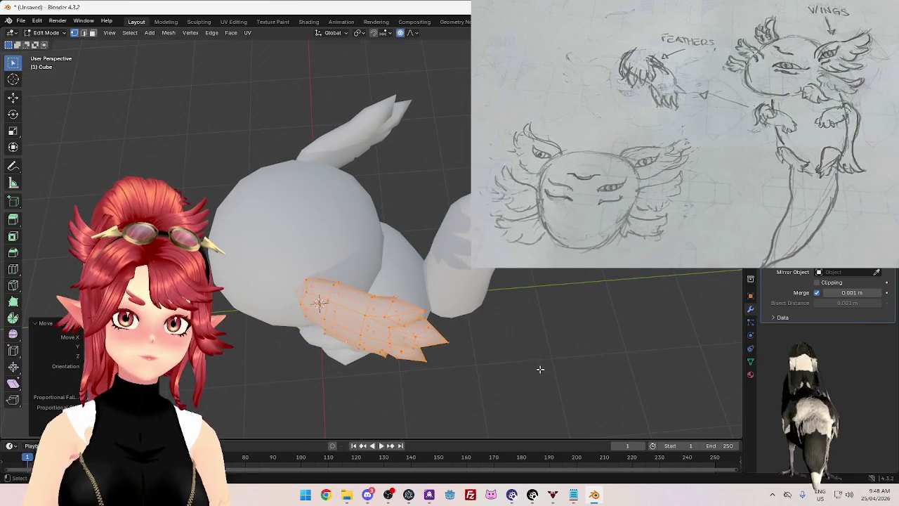
Step: Rotate the feather tuft around the Z axis against the head
mouse_move(536, 375)
middle_down()
mouse_move(612, 305)
mouse_move(513, 357)
mouse_move(507, 315)
mouse_move(538, 309)
mouse_move(504, 321)
mouse_move(522, 294)
middle_up()
key(Tab)
key(Tab)
key(r)
key(z)
click(542, 304)
Step: Rotate the feather tuft once more and return to Object Mode
key(Tab)
scroll(526, 319, down, 3)
mouse_move(538, 335)
middle_down()
mouse_move(445, 311)
mouse_move(430, 346)
mouse_move(385, 321)
middle_up()
scroll(465, 331, up, 2)
key(Tab)
scroll(439, 298, up, 3)
middle_drag(439, 298, 547, 295)
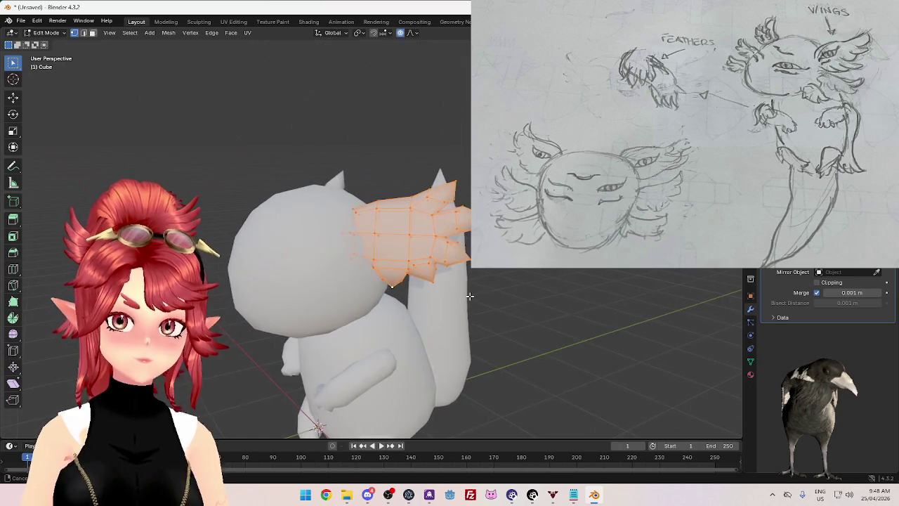
key(r)
click(551, 276)
key(Tab)
scroll(432, 325, down, 4)
mouse_move(432, 325)
middle_down()
mouse_move(485, 317)
mouse_move(425, 342)
mouse_move(384, 341)
mouse_move(428, 333)
middle_up()
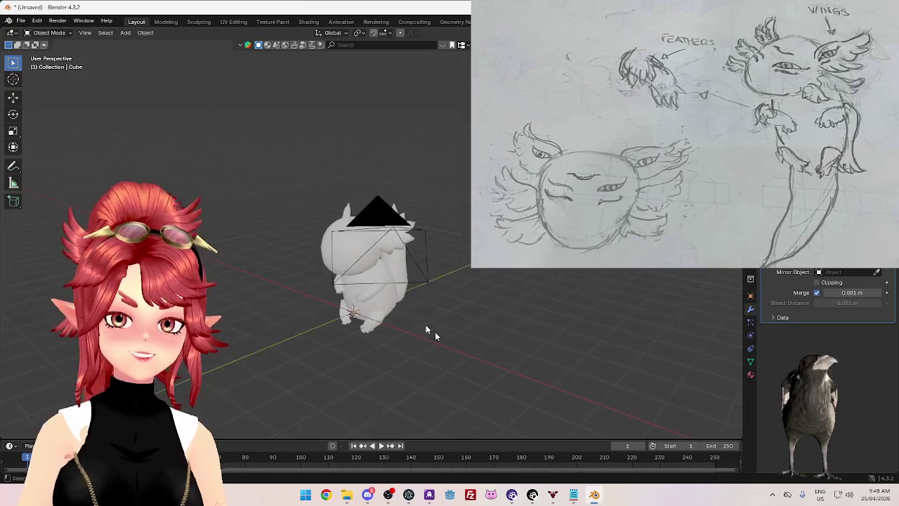
Step: Duplicate the HeadWing feather tuft and drop the copy lower on the body
scroll(449, 316, up, 5)
click(470, 292)
scroll(470, 292, down, 4)
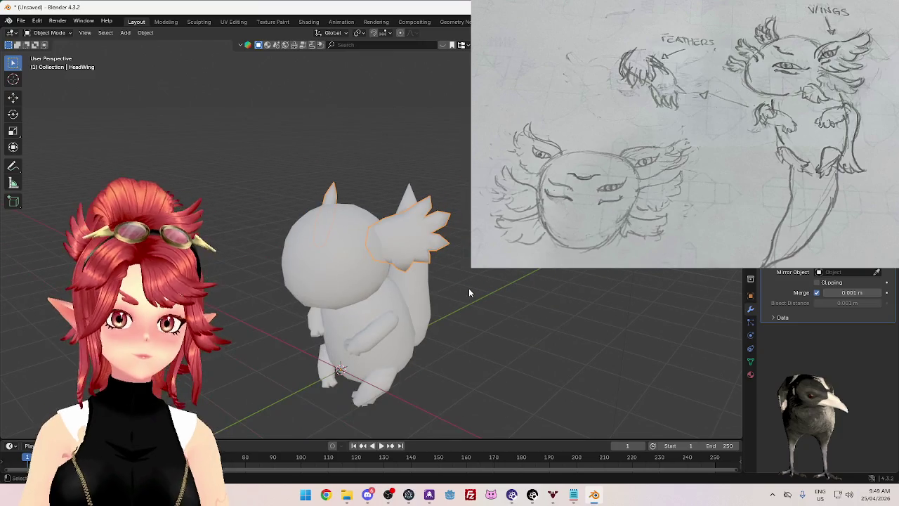
key(shift+d)
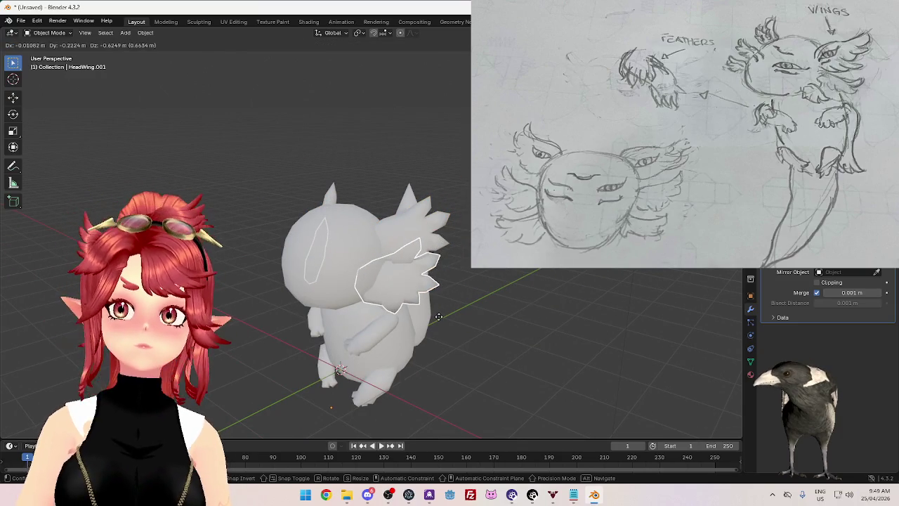
click(439, 316)
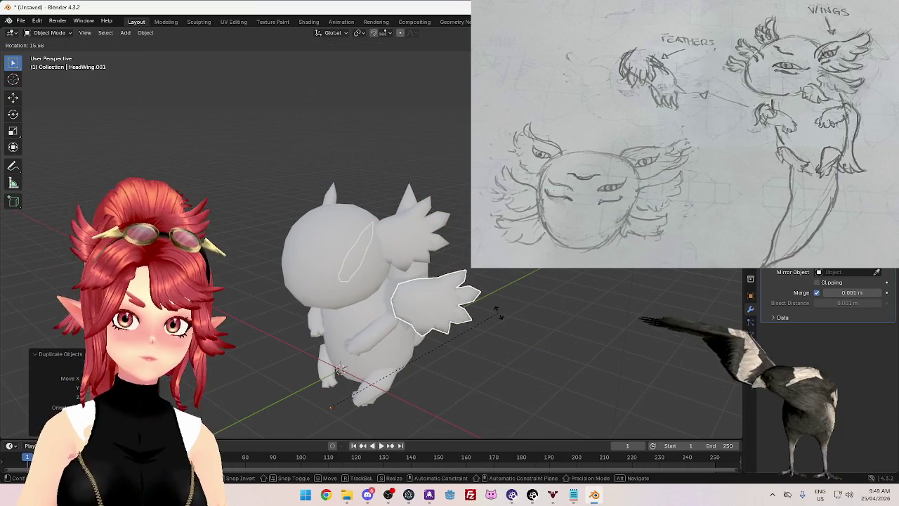
Step: In Edit Mode, rotate the copied tuft and shrink it to a smaller size
middle_drag(507, 270, 502, 291)
key(Tab)
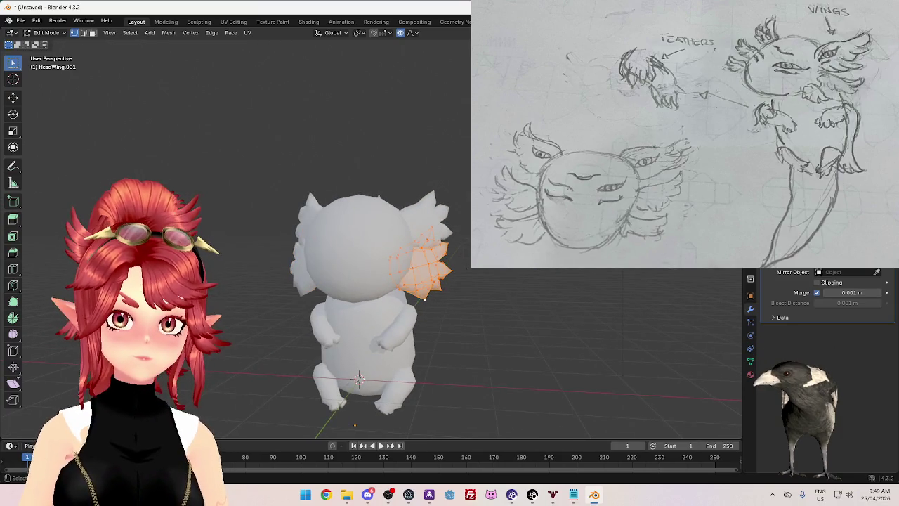
middle_drag(423, 298, 453, 253)
key(r)
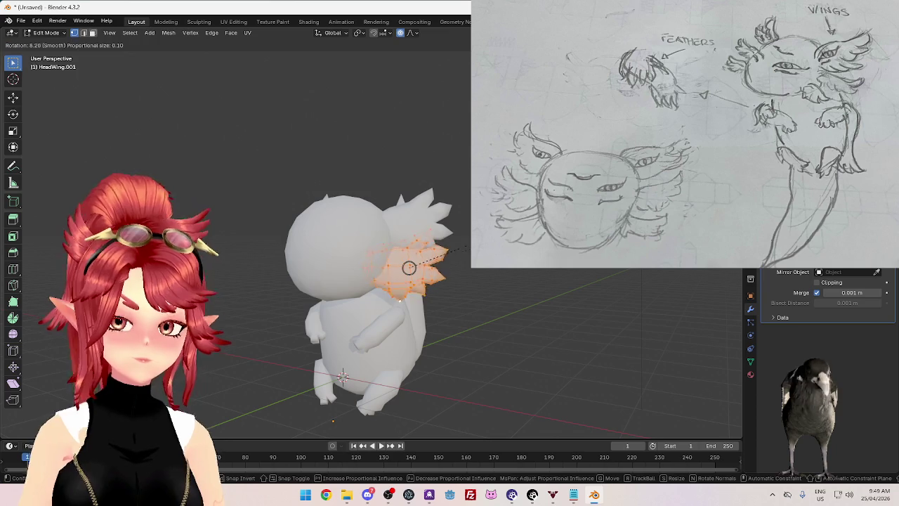
click(465, 247)
key(s)
click(429, 270)
Step: Rotate and reposition the small tuft toward the side of the body below the head
scroll(504, 324, up, 3)
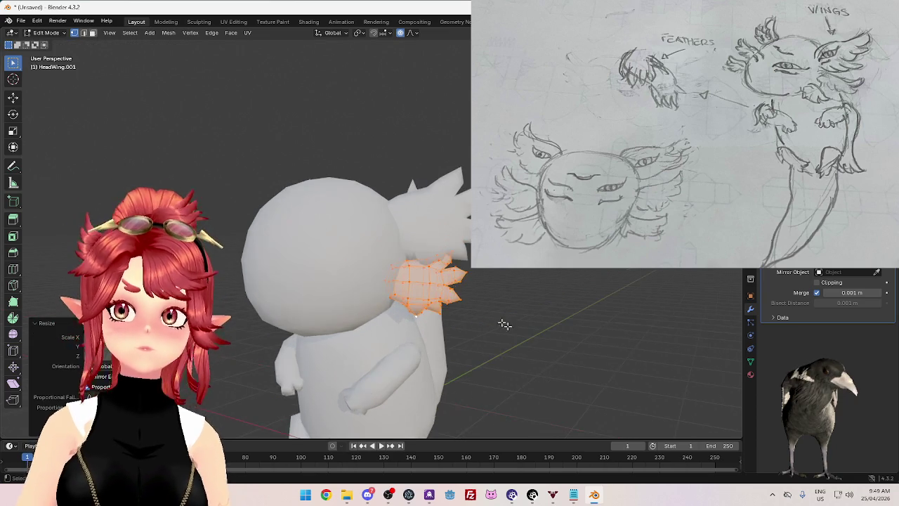
middle_drag(504, 324, 498, 337)
key(r)
click(488, 301)
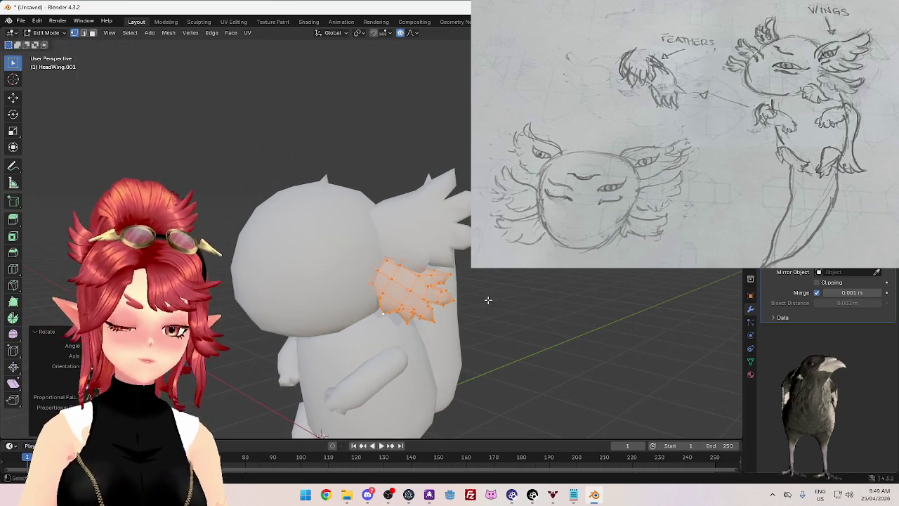
key(g)
click(481, 301)
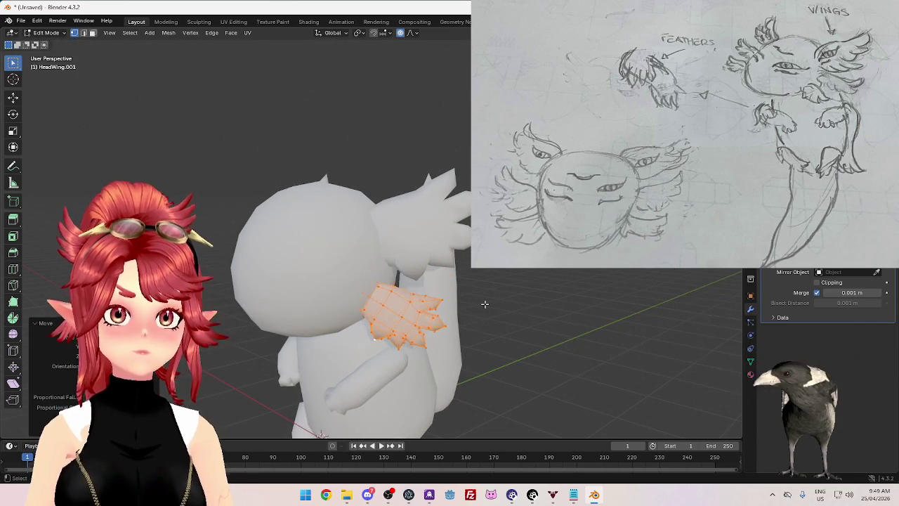
scroll(492, 323, down, 4)
middle_drag(558, 341, 494, 347)
scroll(485, 330, up, 3)
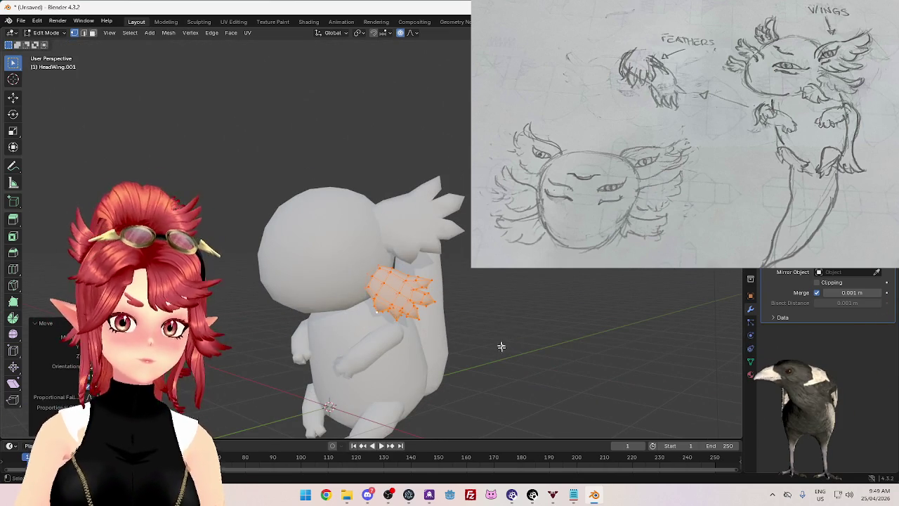
key(r)
click(504, 320)
key(g)
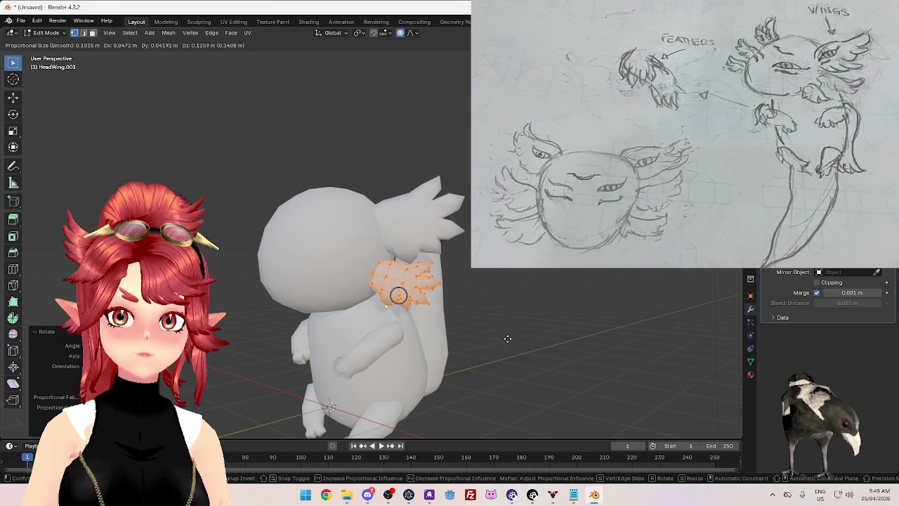
click(509, 340)
Step: Rotate the small tuft again, shift it down and left, and return to Object Mode
mouse_move(508, 342)
middle_down()
mouse_move(520, 344)
mouse_move(495, 321)
mouse_move(459, 350)
mouse_move(516, 356)
mouse_move(499, 341)
mouse_move(539, 302)
mouse_move(543, 318)
middle_up()
scroll(484, 323, up, 3)
key(r)
click(511, 369)
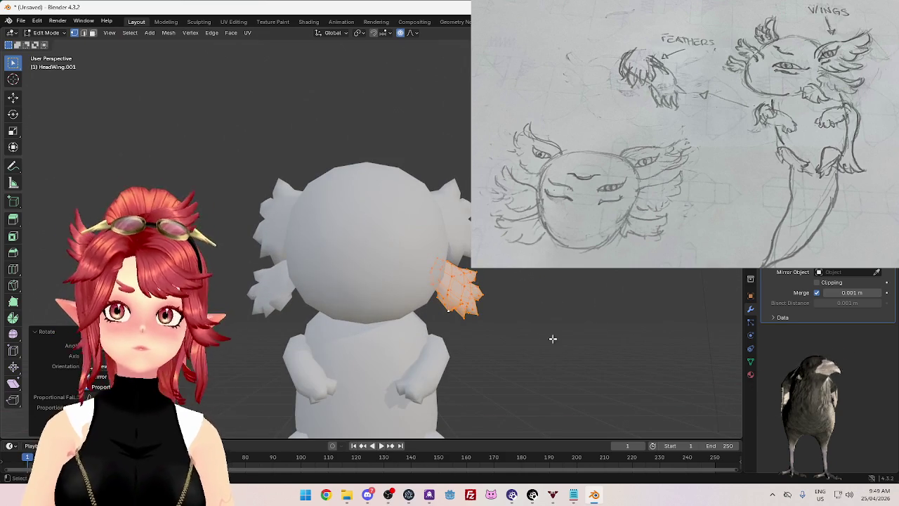
key(g)
click(535, 347)
mouse_move(534, 347)
middle_down()
mouse_move(541, 358)
mouse_move(485, 375)
mouse_move(438, 317)
middle_up()
key(Tab)
scroll(541, 359, down, 3)
scroll(421, 330, up, 2)
scroll(399, 326, up, 2)
Step: Rotate the small tuft's mesh about the Z axis and move it to a new position
key(r)
key(z)
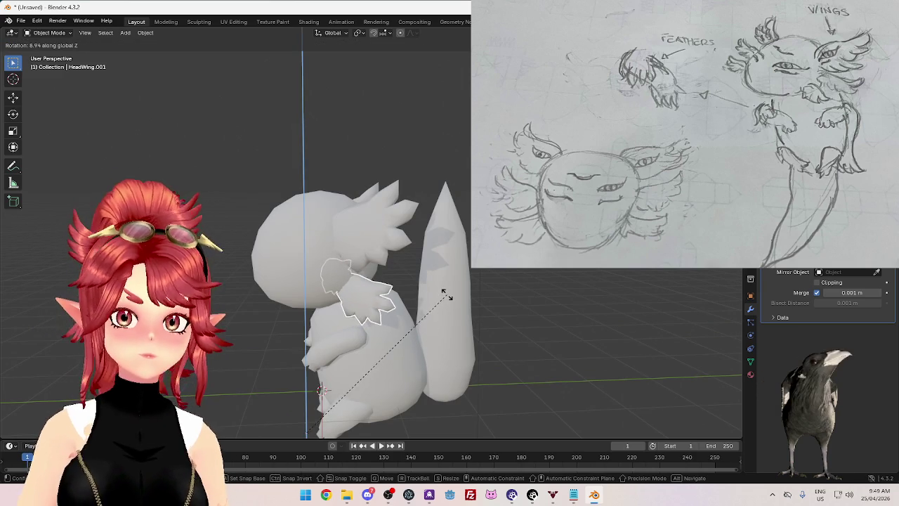
key(Escape)
key(Tab)
key(r)
key(z)
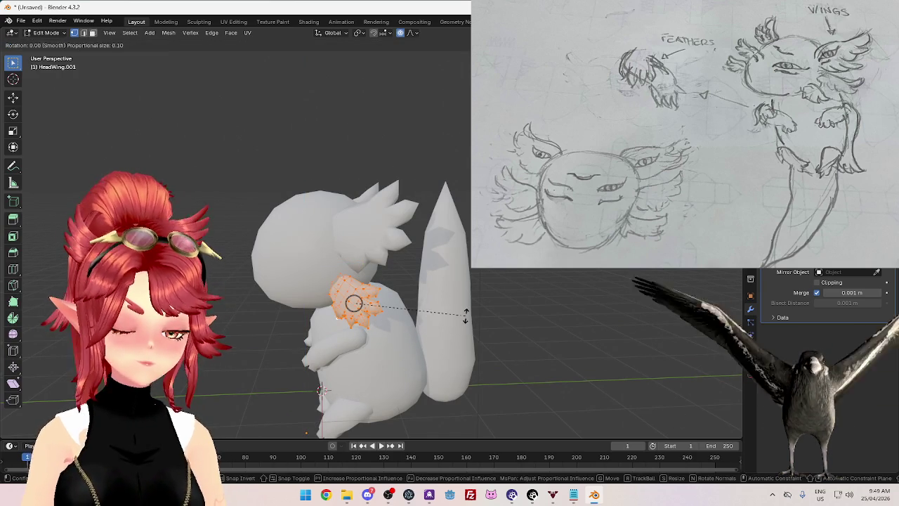
click(449, 266)
mouse_move(437, 324)
middle_down()
mouse_move(393, 329)
mouse_move(485, 321)
mouse_move(520, 305)
mouse_move(517, 341)
middle_up()
key(g)
click(398, 323)
scroll(496, 329, down, 4)
key(Tab)
Step: Check the tuft from a side view, toggling between Edit and Object Mode
middle_drag(548, 366, 505, 361)
scroll(509, 290, up, 5)
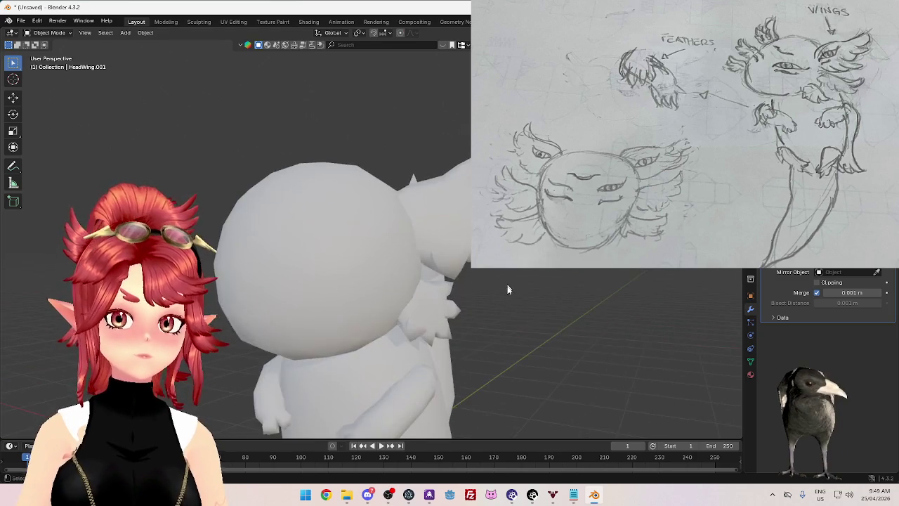
scroll(513, 309, down, 2)
key(Tab)
mouse_move(525, 317)
middle_down()
mouse_move(433, 285)
mouse_move(502, 284)
mouse_move(562, 315)
mouse_move(504, 339)
mouse_move(505, 287)
middle_up()
key(r)
key(Escape)
key(Tab)
key(Tab)
Step: Turn the small tuft about the Z axis to a new angle
key(r)
key(z)
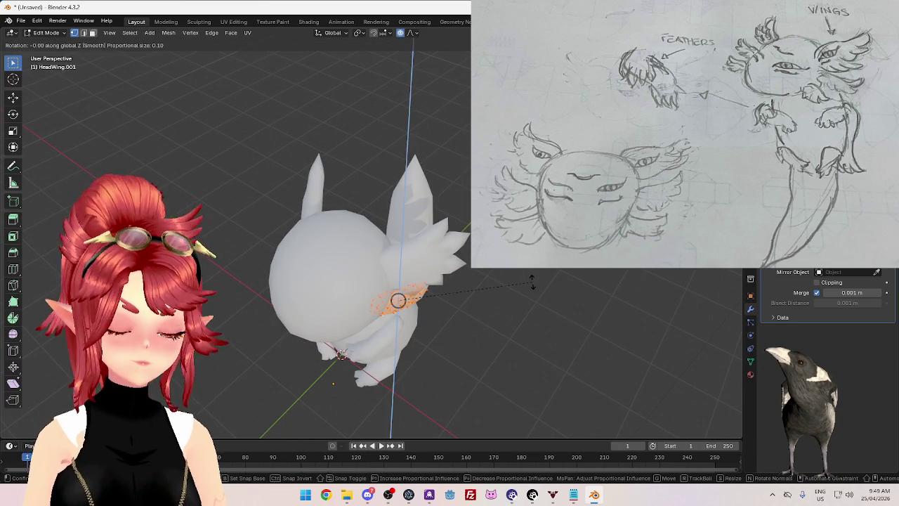
click(526, 318)
mouse_move(526, 318)
middle_down()
mouse_move(520, 304)
mouse_move(456, 322)
mouse_move(476, 274)
middle_up()
key(Tab)
scroll(520, 305, down, 3)
scroll(524, 307, up, 3)
Step: Shrink the small tuft further, nudge its position, then inspect it from behind
key(Tab)
key(s)
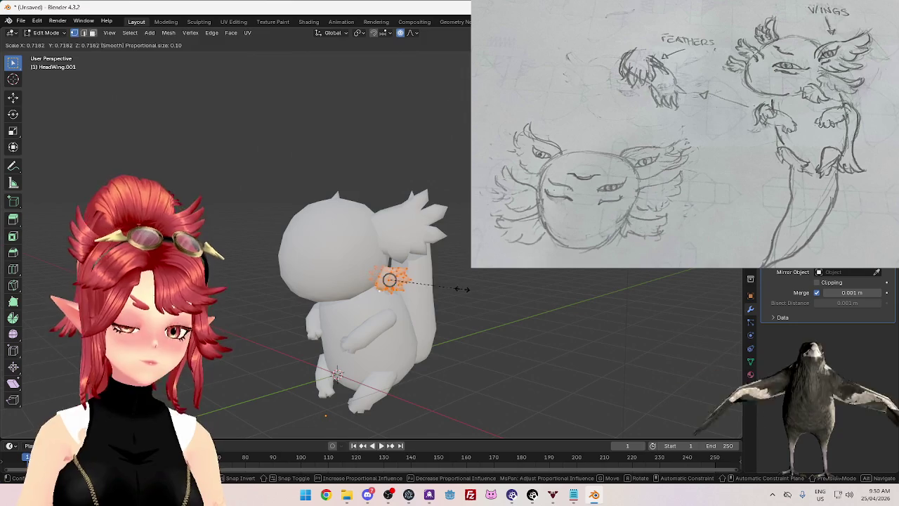
click(493, 302)
scroll(495, 324, up, 2)
key(g)
click(495, 324)
scroll(490, 322, down, 3)
key(Tab)
mouse_move(477, 344)
middle_down()
mouse_move(537, 337)
mouse_move(514, 351)
mouse_move(522, 335)
mouse_move(460, 341)
mouse_move(461, 351)
mouse_move(494, 323)
middle_up()
scroll(522, 336, up, 3)
scroll(508, 322, up, 2)
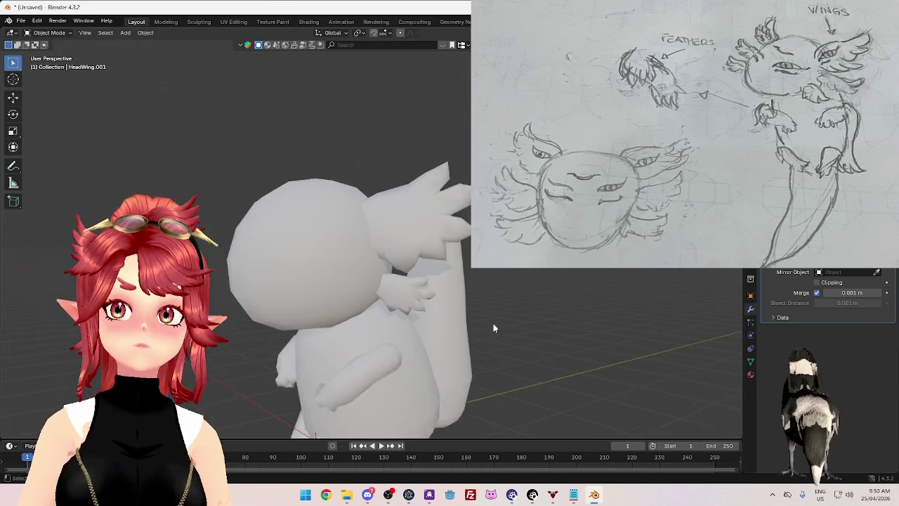
scroll(493, 323, down, 1)
scroll(476, 277, down, 2)
mouse_move(475, 278)
middle_down()
mouse_move(449, 281)
mouse_move(513, 288)
mouse_move(548, 277)
mouse_move(505, 281)
mouse_move(517, 301)
mouse_move(537, 298)
middle_up()
Step: Move, rotate and resize the small tuft so it rests against the upper body
key(Tab)
scroll(503, 281, up, 3)
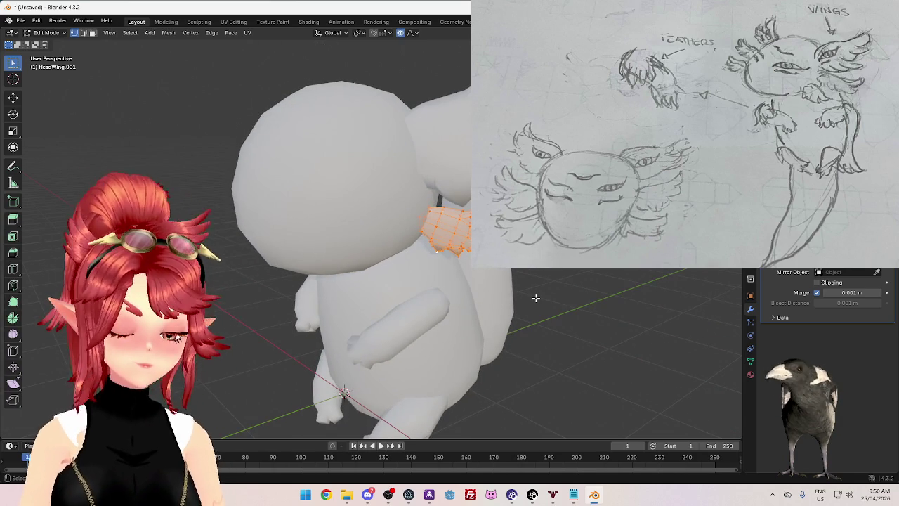
key(g)
click(491, 339)
mouse_move(490, 339)
middle_down()
mouse_move(533, 320)
mouse_move(524, 320)
middle_up()
key(r)
click(527, 346)
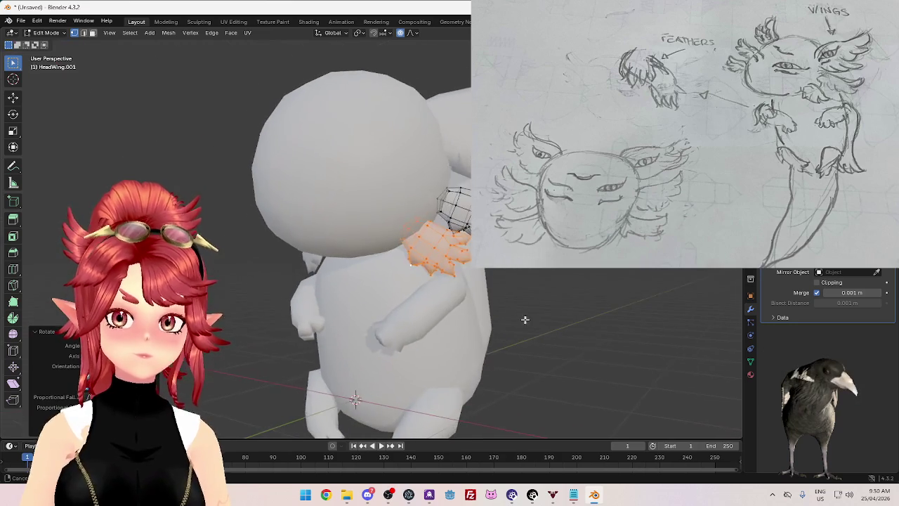
key(s)
click(532, 306)
mouse_move(532, 306)
middle_down()
mouse_move(510, 330)
mouse_move(424, 318)
mouse_move(513, 305)
middle_up()
key(g)
click(510, 329)
key(g)
click(423, 318)
Step: Orbit around the model to check the tuft's placement from the side and back
scroll(424, 318, down, 3)
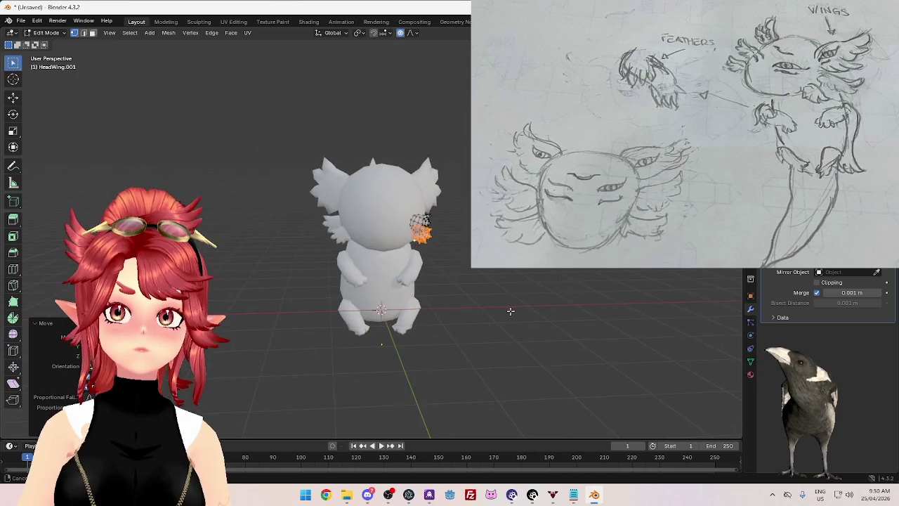
scroll(521, 296, up, 2)
middle_drag(541, 309, 469, 339)
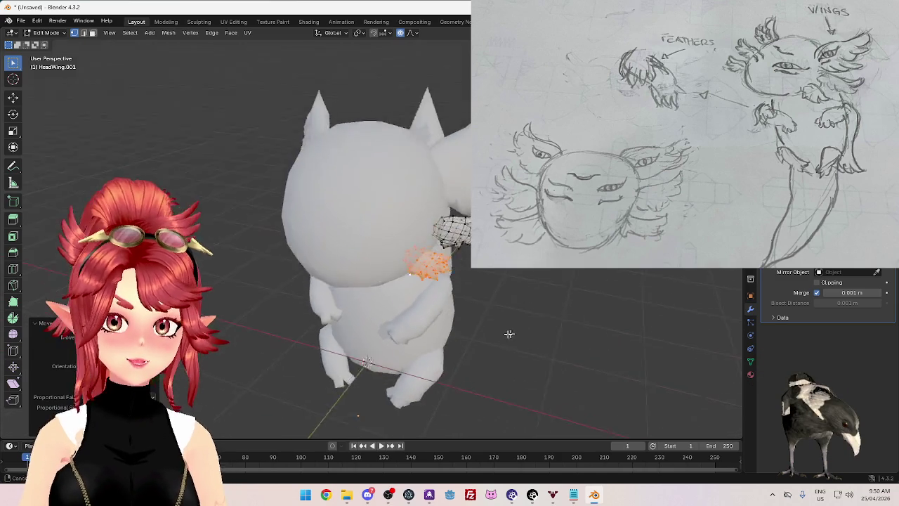
key(r)
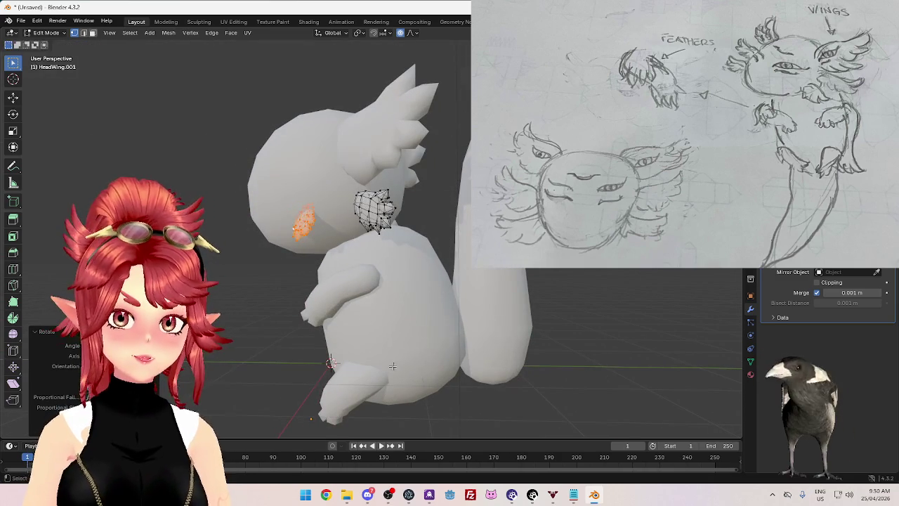
key(Escape)
mouse_move(460, 334)
middle_down()
mouse_move(491, 337)
mouse_move(416, 294)
mouse_move(473, 302)
mouse_move(484, 321)
mouse_move(446, 319)
mouse_move(450, 303)
middle_up()
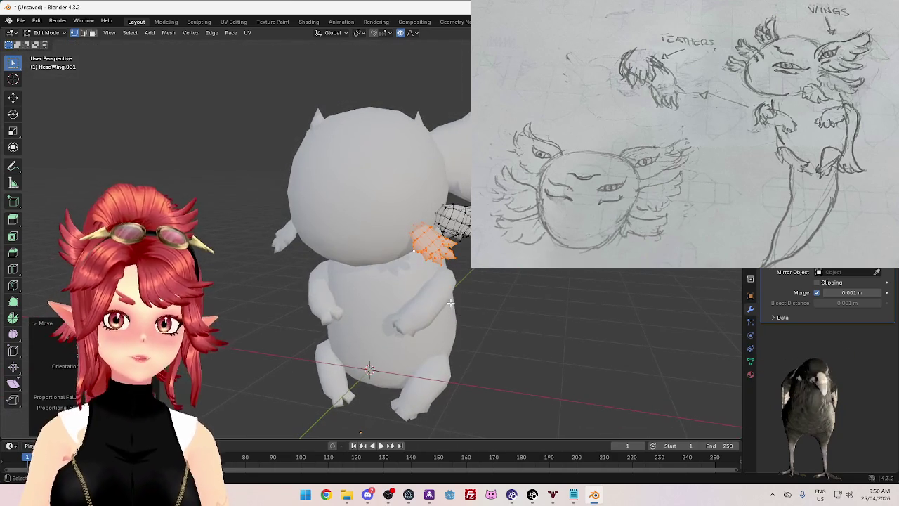
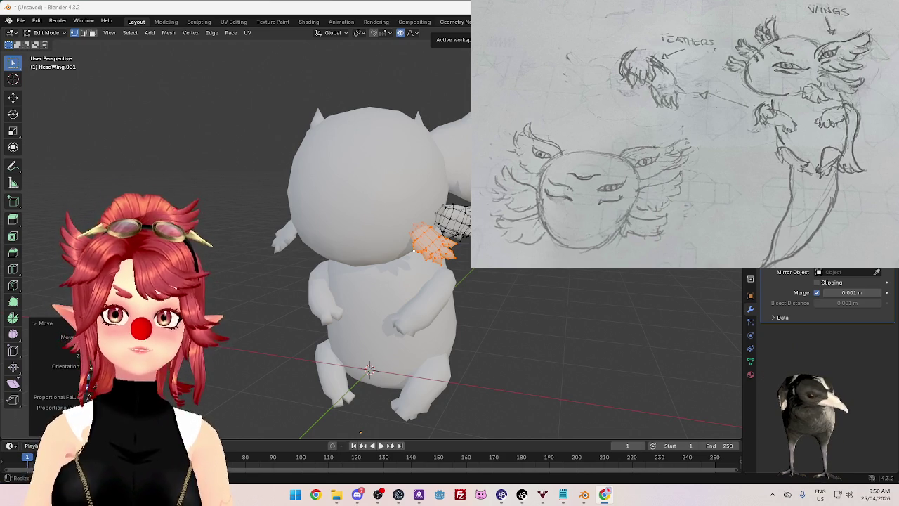
Step: Look over the axolotl reference images, then return to the Blender model
mouse_move(618, 14)
mouse_down()
mouse_move(479, 16)
mouse_move(444, 31)
mouse_up()
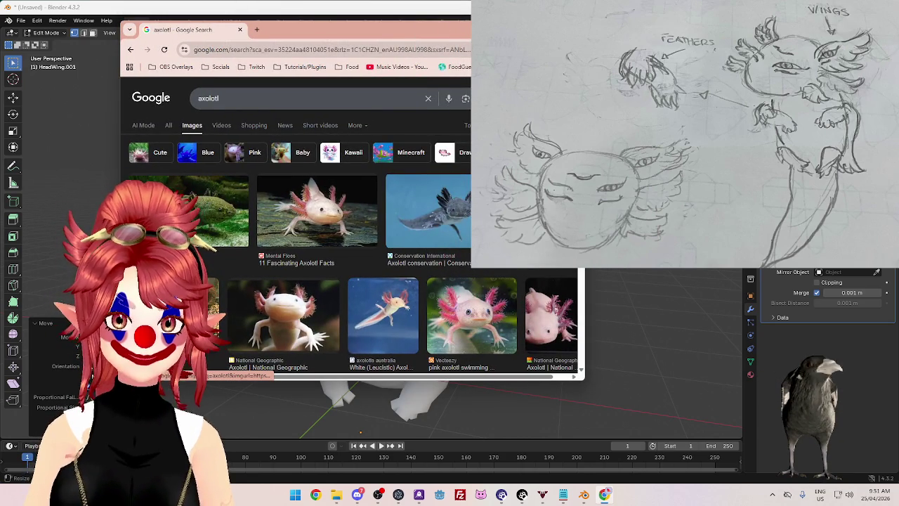
scroll(475, 328, down, 3)
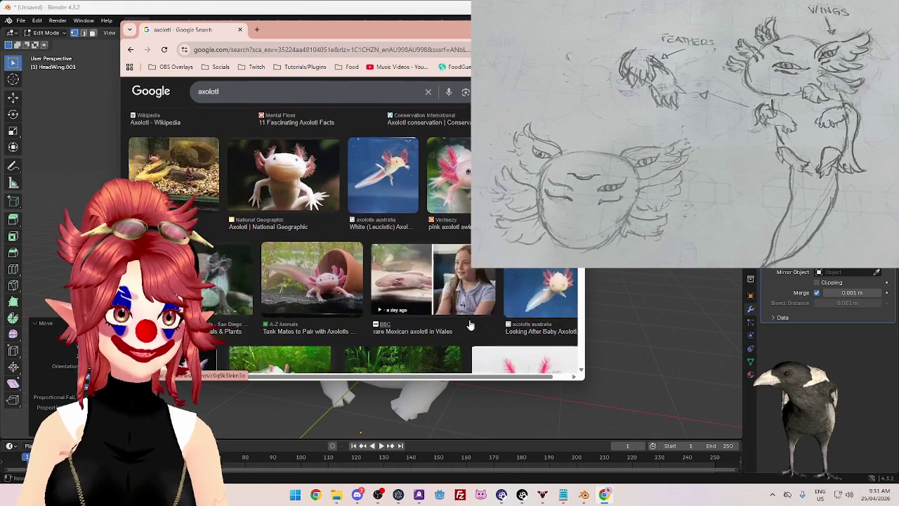
scroll(470, 322, down, 3)
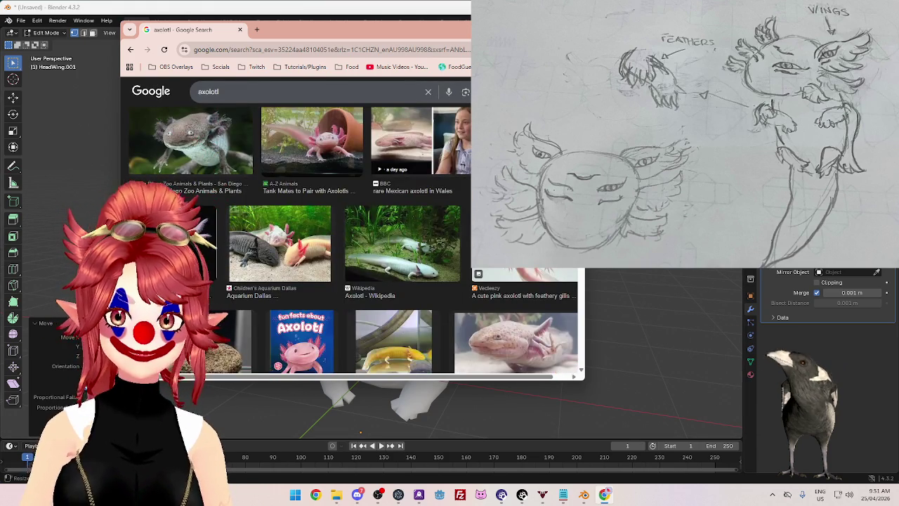
click(394, 415)
Step: Nudge the small head wing's vertices into a better spot with proportional editing
scroll(365, 253, up, 3)
middle_drag(365, 253, 393, 281)
scroll(393, 281, down, 3)
mouse_move(336, 260)
middle_down()
mouse_move(439, 233)
mouse_move(393, 253)
middle_up()
key(g)
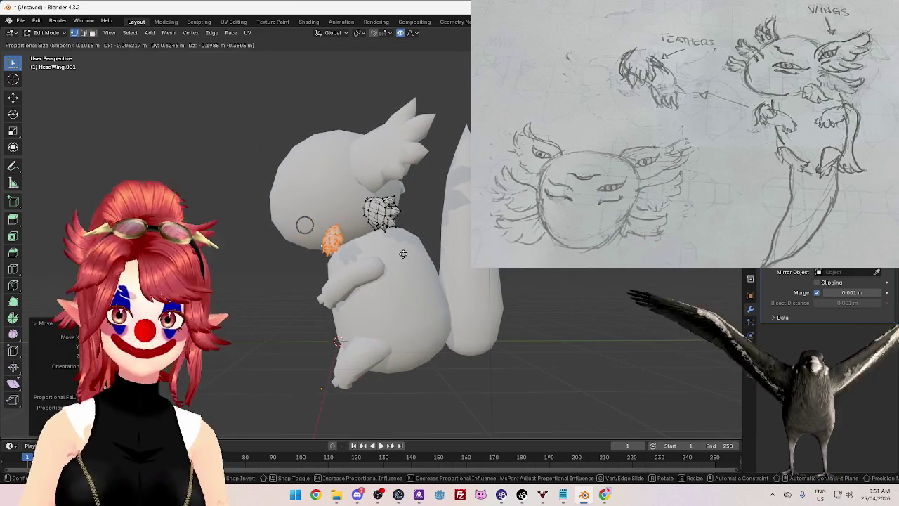
click(406, 252)
middle_drag(406, 252, 423, 238)
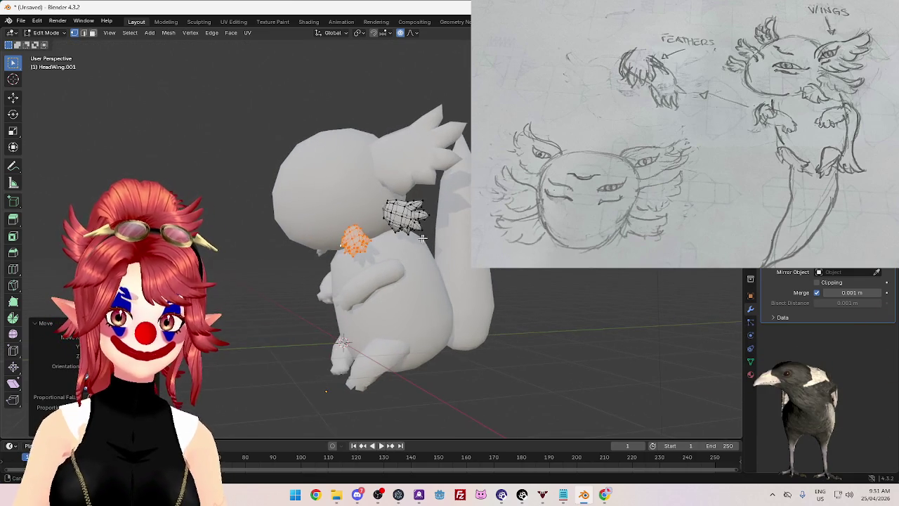
Step: Select the HeadWing.001 wing in Object Mode and duplicate it as HeadWing.002
key(Tab)
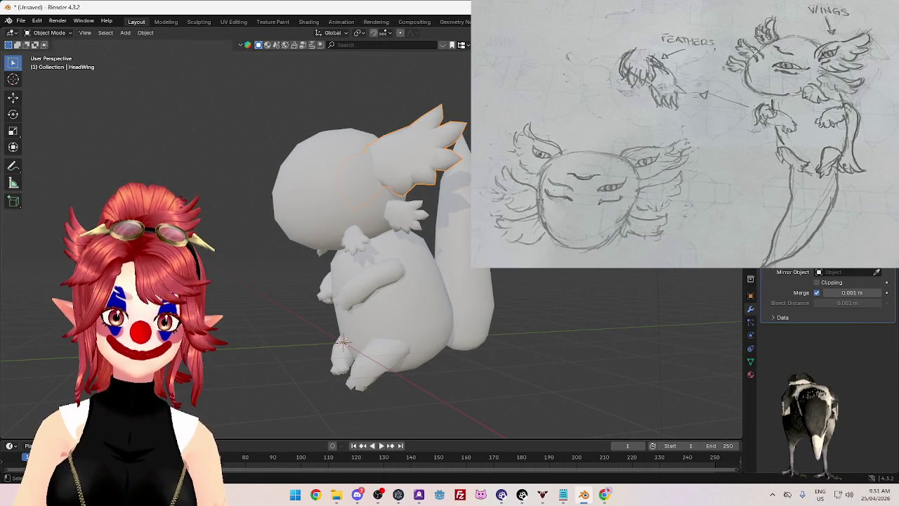
click(404, 214)
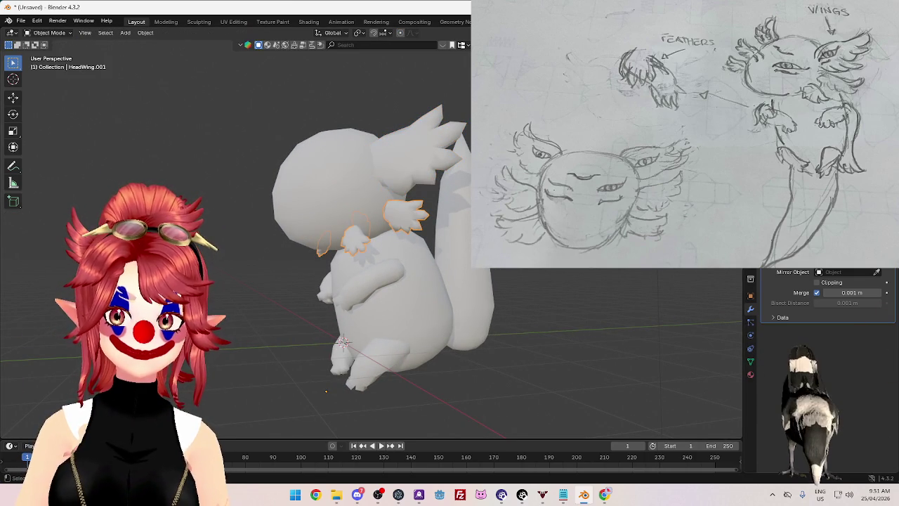
middle_drag(394, 253, 422, 246)
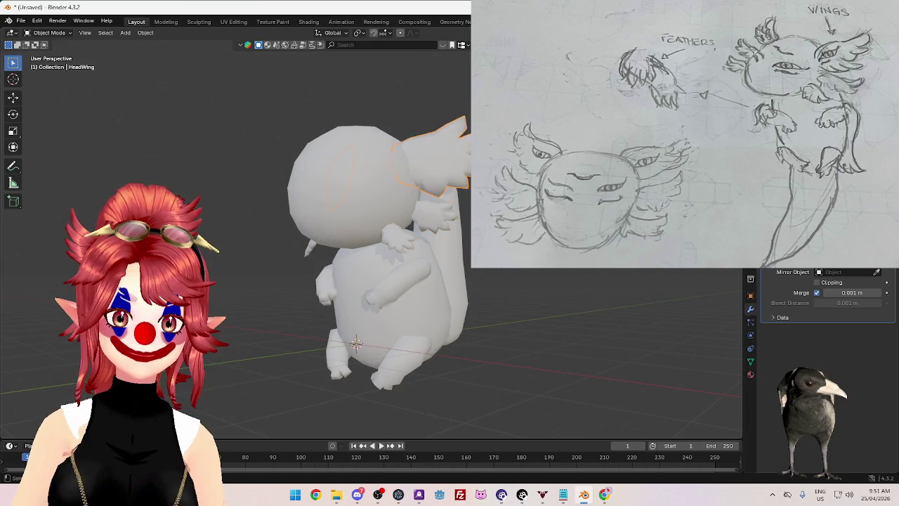
key(Tab)
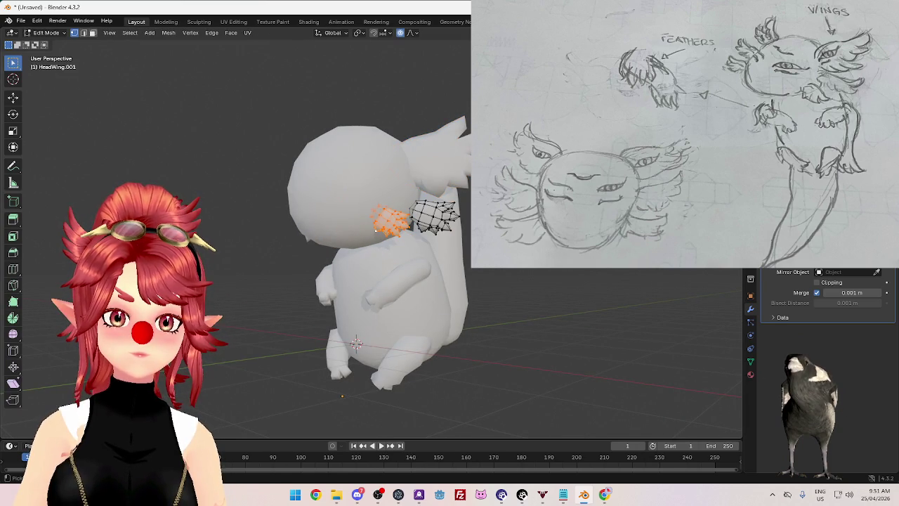
key(Tab)
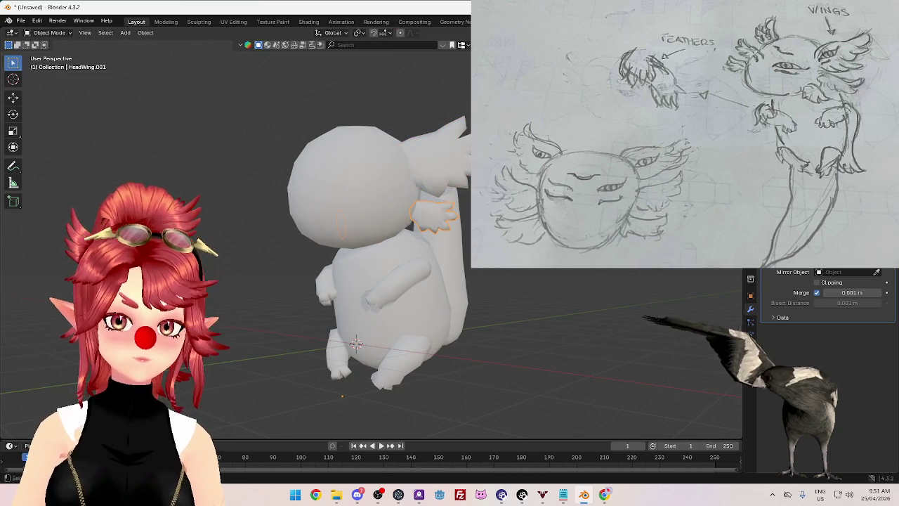
key(shift+d)
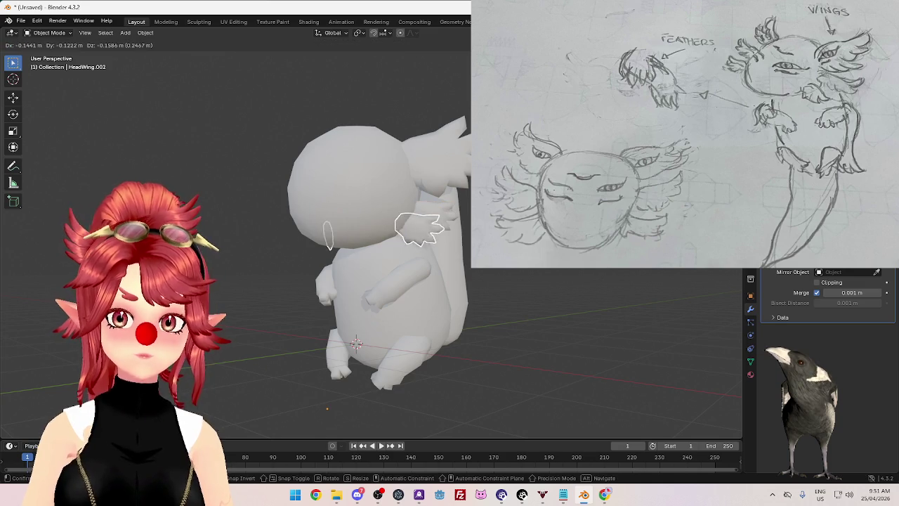
Step: Confirm the HeadWing.002 duplicate and move its vertices lower on the side of the head
key(Return)
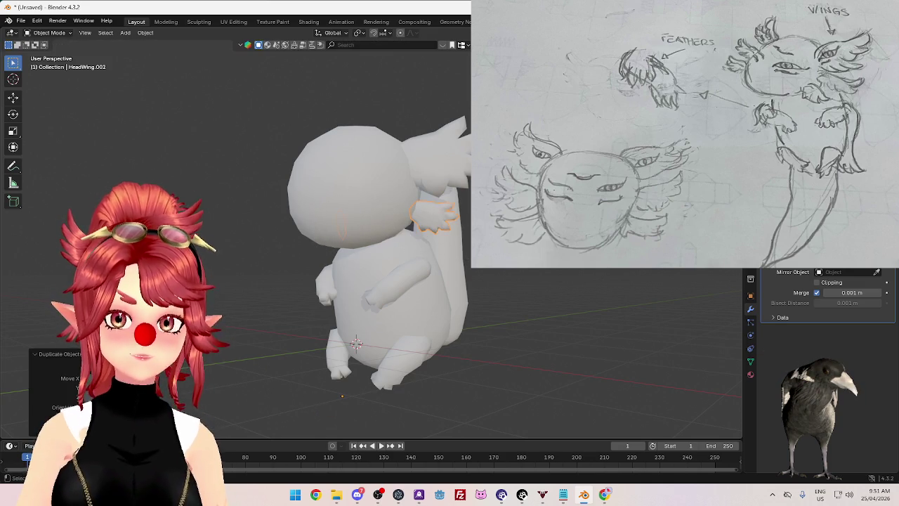
middle_drag(422, 232, 469, 230)
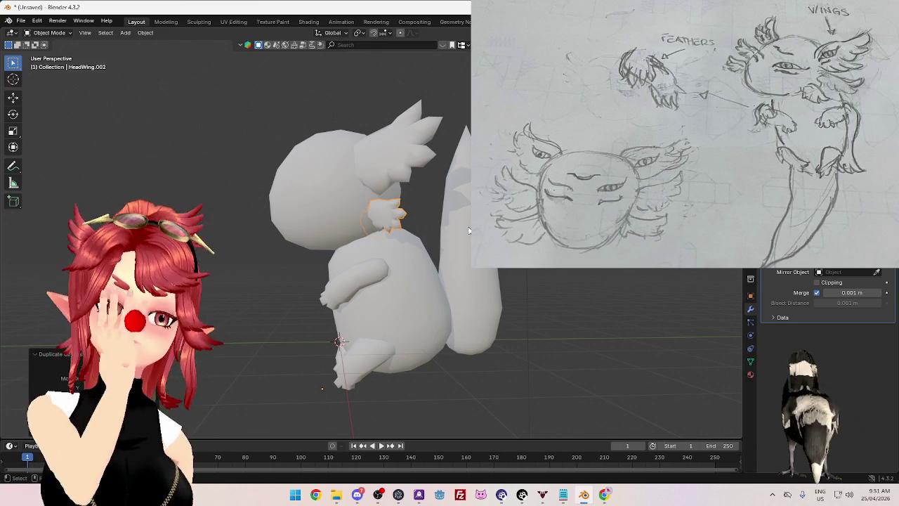
mouse_move(373, 265)
middle_down()
mouse_move(515, 293)
mouse_move(531, 309)
mouse_move(555, 304)
mouse_move(503, 329)
mouse_move(523, 336)
mouse_move(438, 299)
mouse_move(497, 292)
middle_up()
key(Tab)
key(g)
click(498, 349)
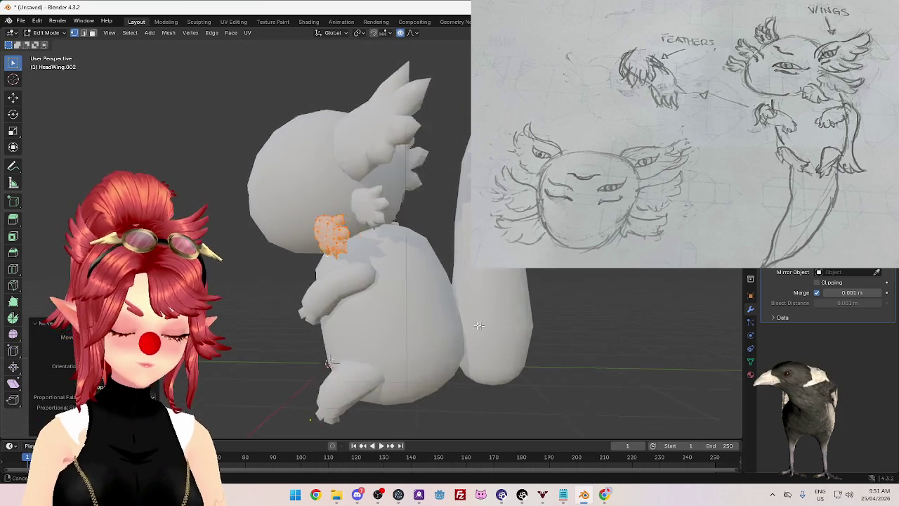
Step: Tilt HeadWing.002 into place with a proportional rotation and a final small move
key(r)
click(473, 341)
middle_drag(409, 321, 481, 340)
key(g)
click(422, 330)
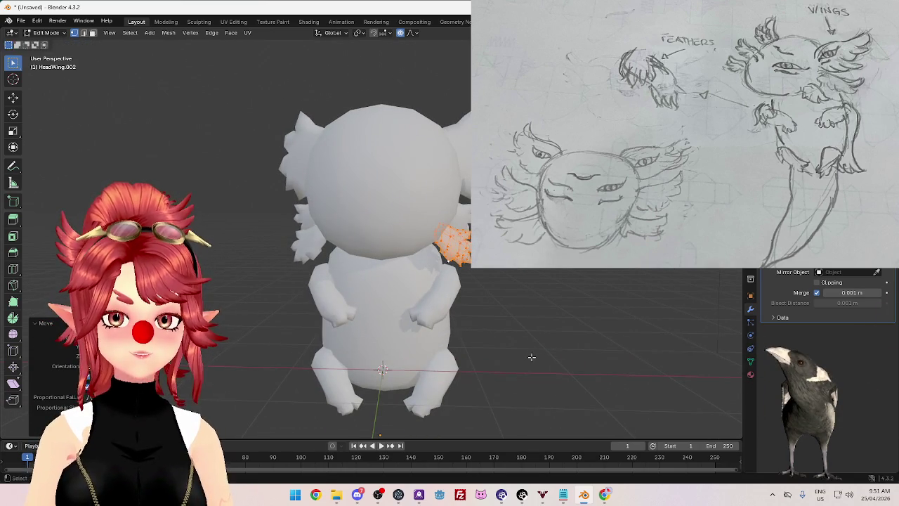
Step: Rotate HeadWing.001's vertices twice from a rear three-quarter view
middle_drag(532, 357, 452, 305)
key(Tab)
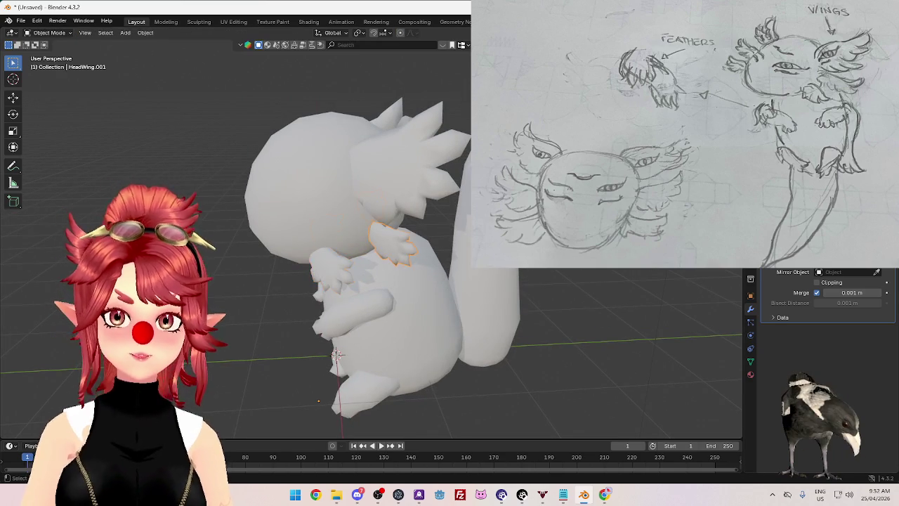
key(Tab)
middle_drag(338, 355, 397, 306)
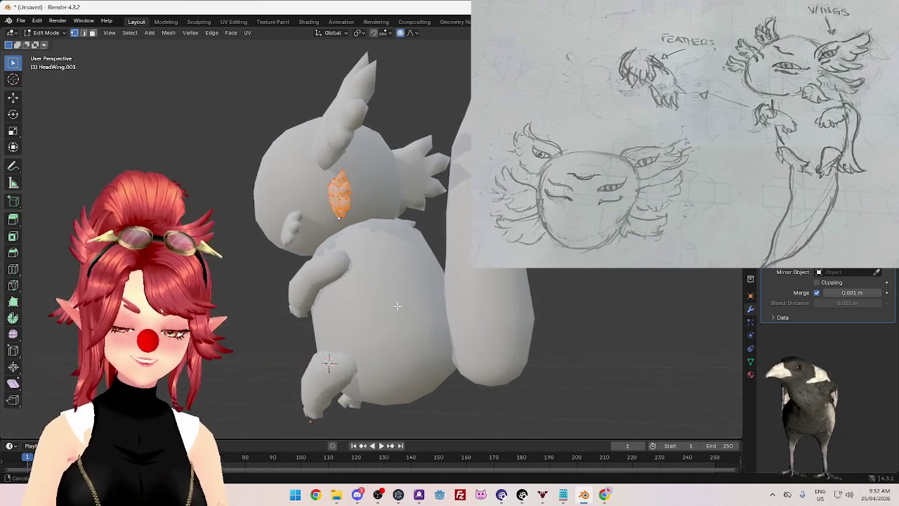
key(r)
click(296, 316)
key(r)
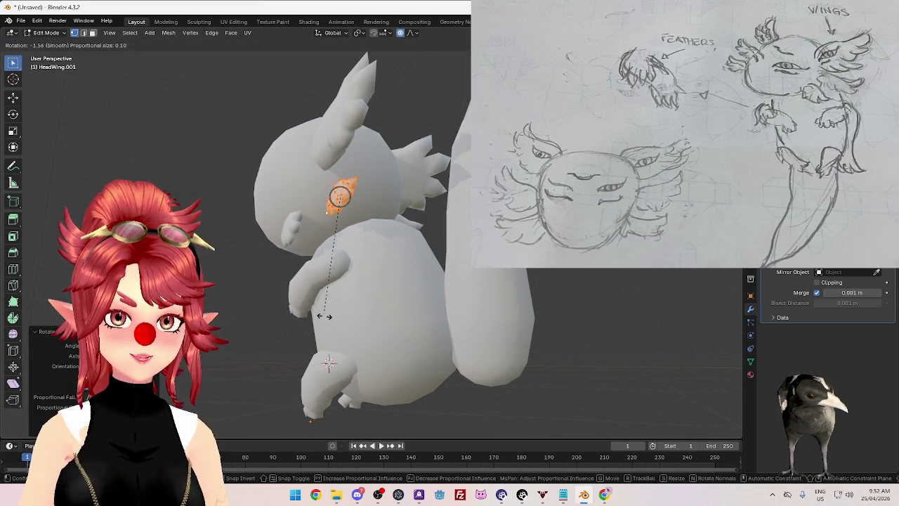
click(330, 320)
Step: Shift HeadWing.001 and scale it up slightly so it sits against the head
mouse_move(329, 320)
middle_down()
mouse_move(372, 290)
mouse_move(483, 316)
middle_up()
key(g)
click(416, 295)
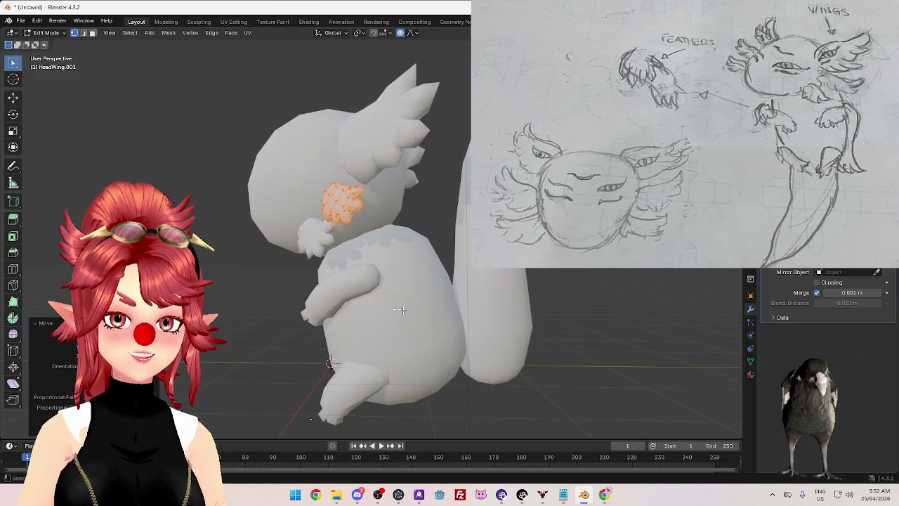
middle_drag(482, 316, 515, 323)
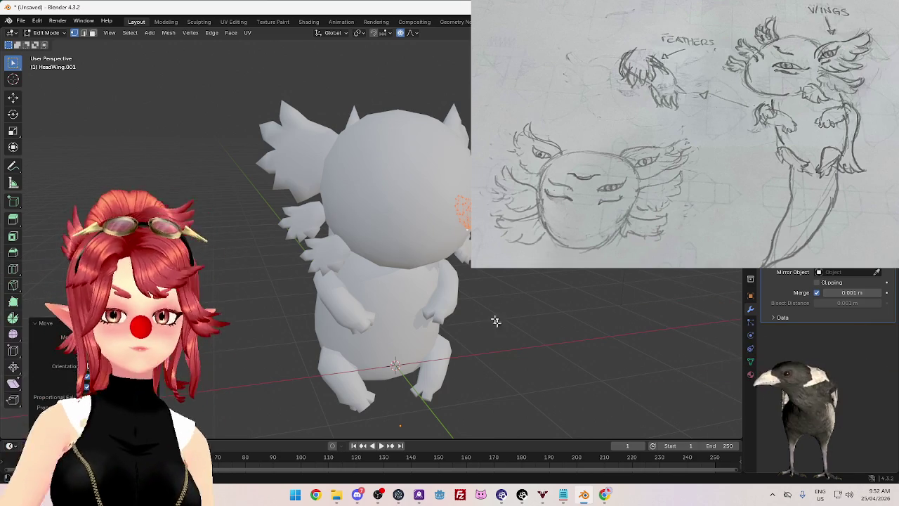
middle_drag(492, 317, 464, 344)
key(g)
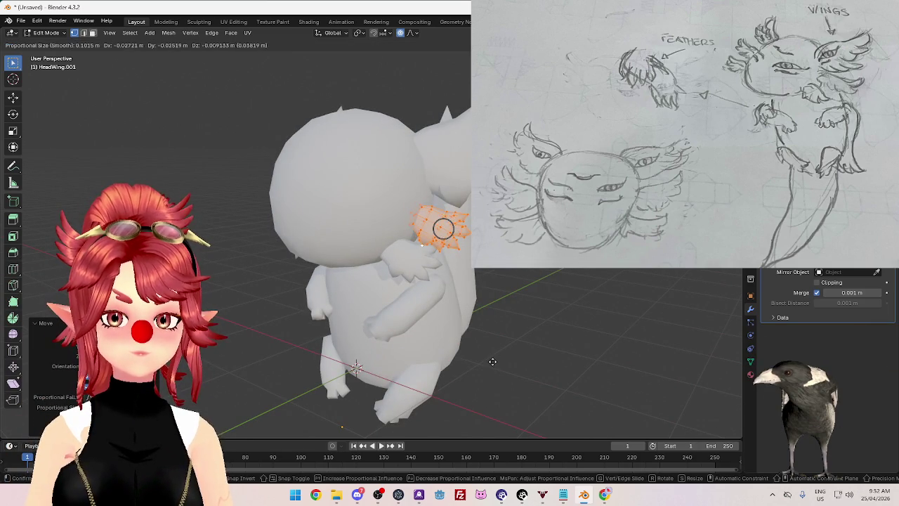
key(s)
click(547, 374)
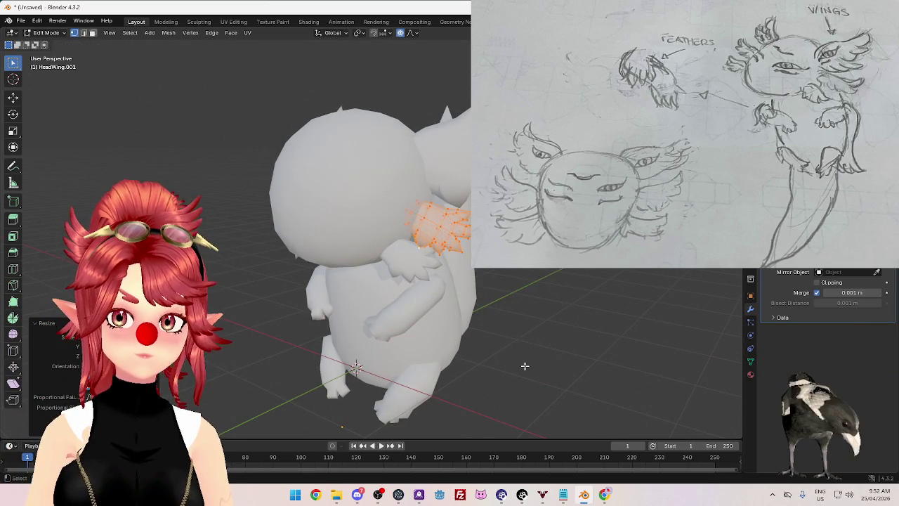
Step: From a side view, rotate HeadWing.001's vertices twice more to refine its angle
middle_drag(524, 366, 553, 366)
key(Tab)
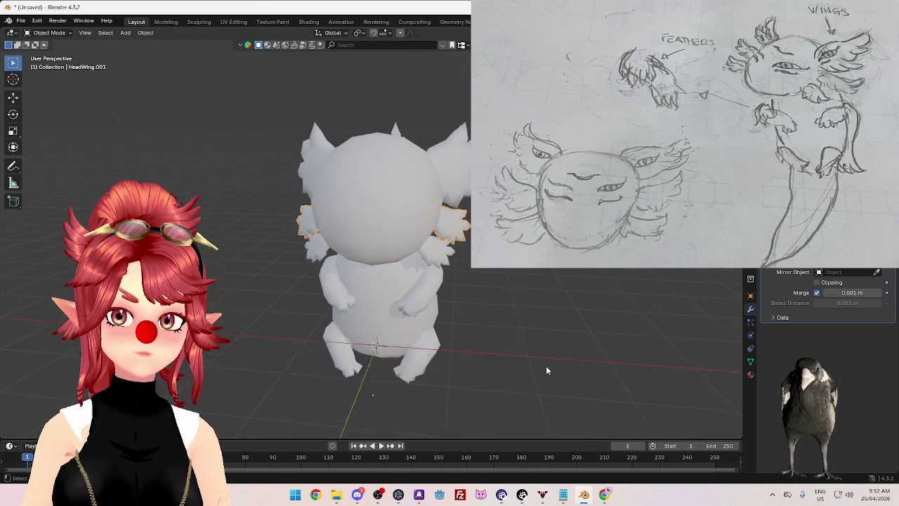
scroll(555, 362, down, 4)
scroll(492, 317, up, 4)
middle_drag(457, 303, 377, 258)
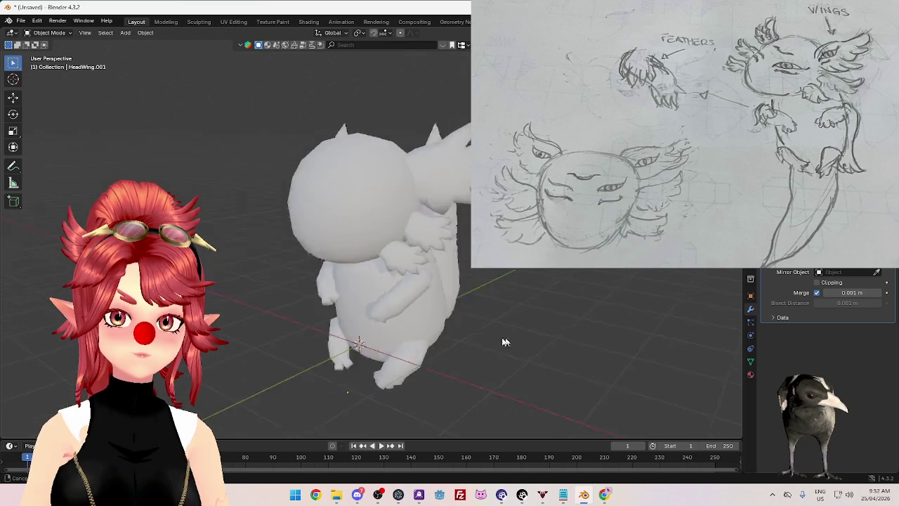
key(Tab)
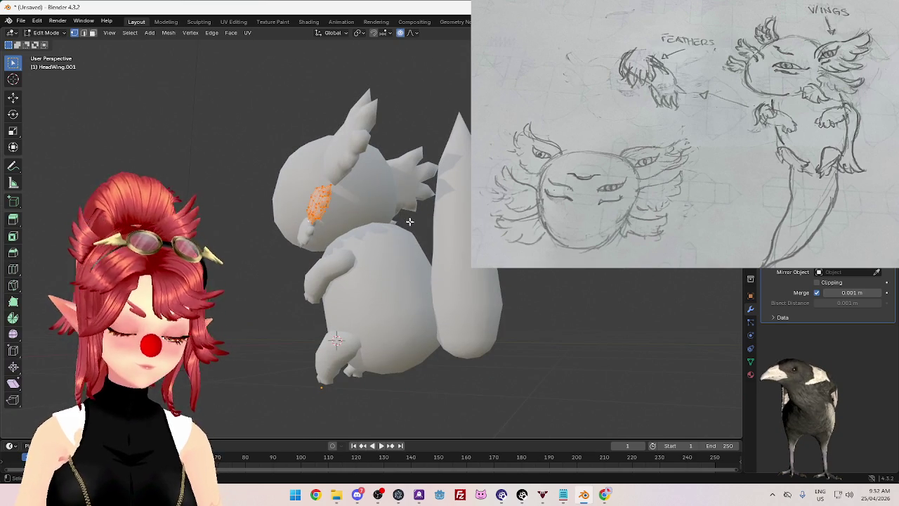
key(r)
click(418, 264)
middle_drag(418, 264, 427, 236)
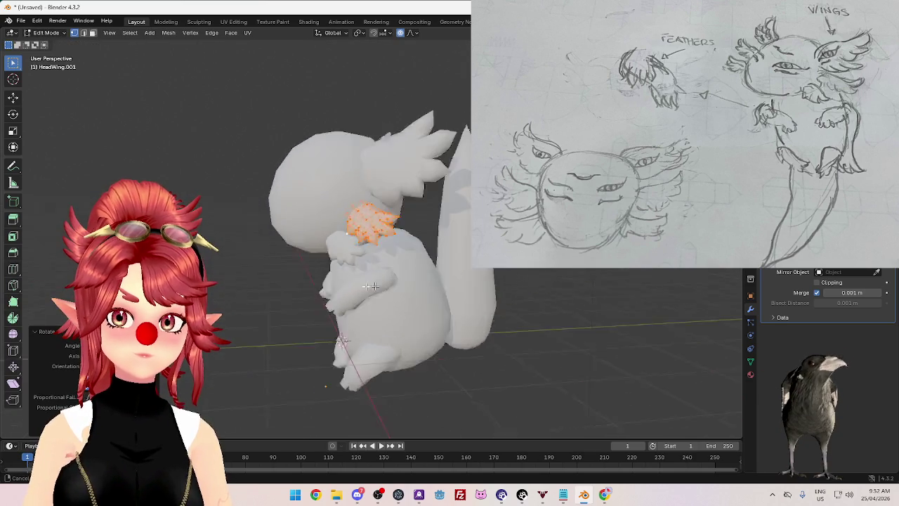
key(r)
click(428, 236)
Step: Return to Object Mode and bring up the Google Images axolotl results
key(Tab)
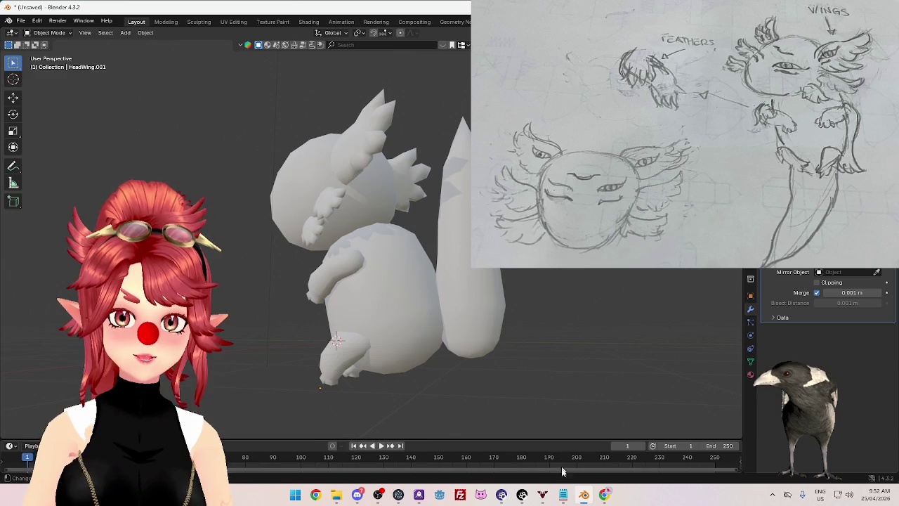
click(605, 494)
scroll(533, 283, down, 3)
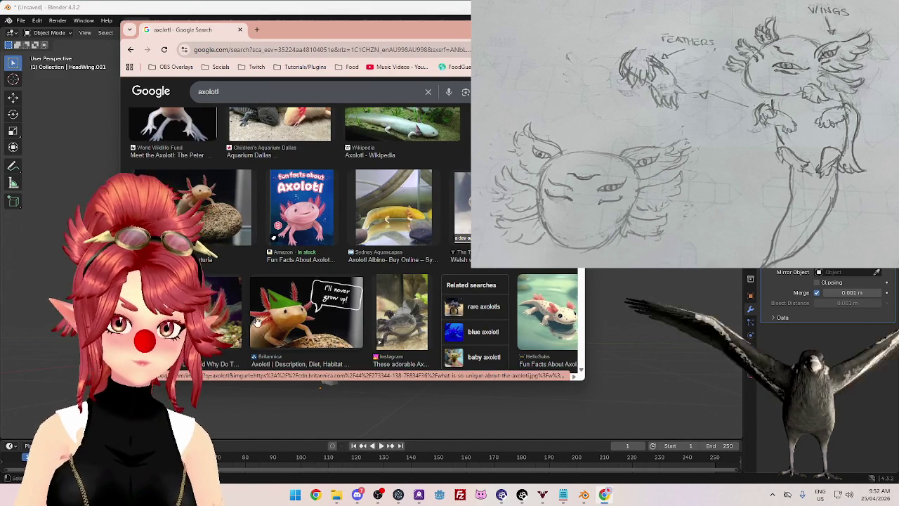
scroll(351, 281, down, 3)
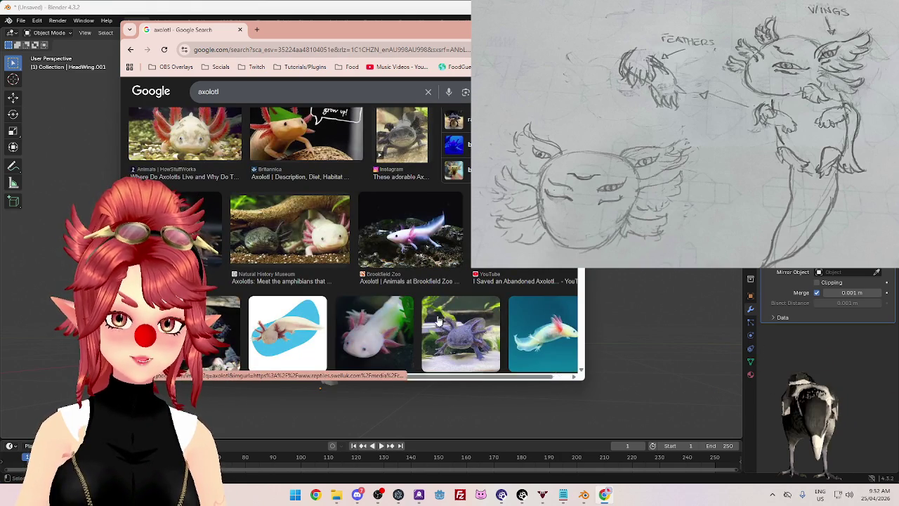
click(329, 382)
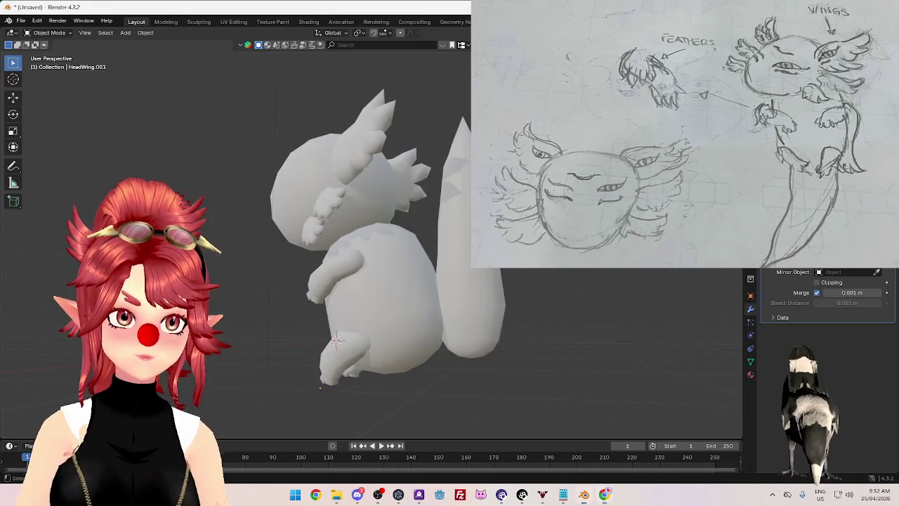
Step: Rescale and rotate the selected head wing's vertices with proportional editing
mouse_move(425, 225)
middle_down()
mouse_move(453, 260)
mouse_move(453, 240)
mouse_move(508, 281)
mouse_move(500, 271)
mouse_move(482, 307)
middle_up()
key(Tab)
key(s)
click(501, 268)
key(r)
click(488, 342)
mouse_move(488, 341)
middle_down()
mouse_move(463, 278)
mouse_move(378, 216)
middle_up()
key(Tab)
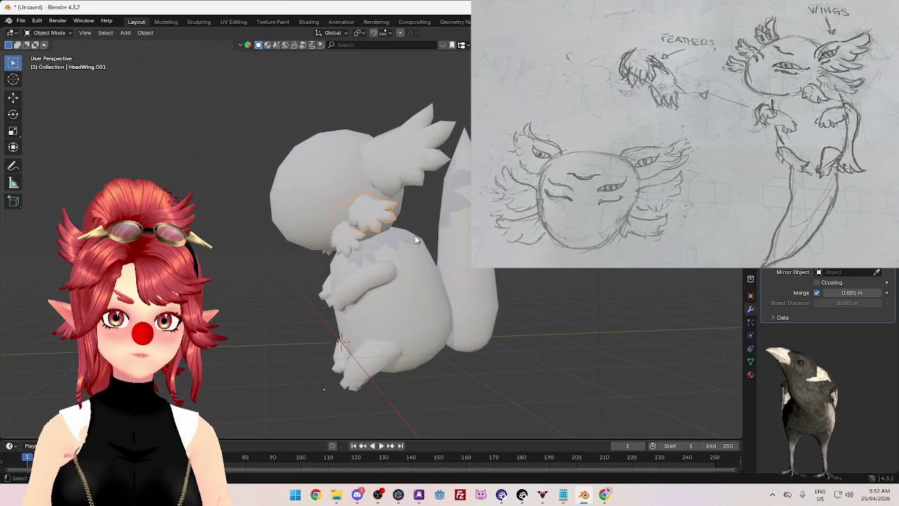
Step: Move, resize and move again the head wing so it hugs the head
key(Tab)
key(g)
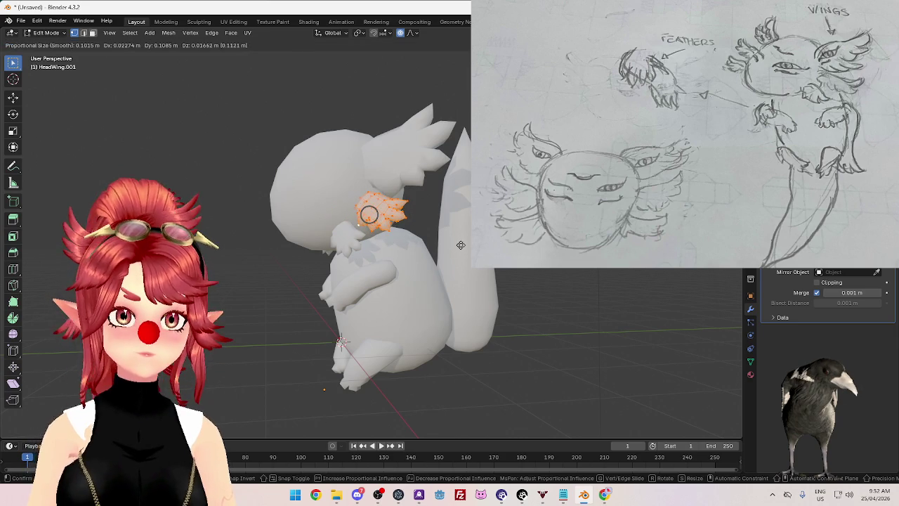
click(460, 244)
scroll(420, 236, down, 2)
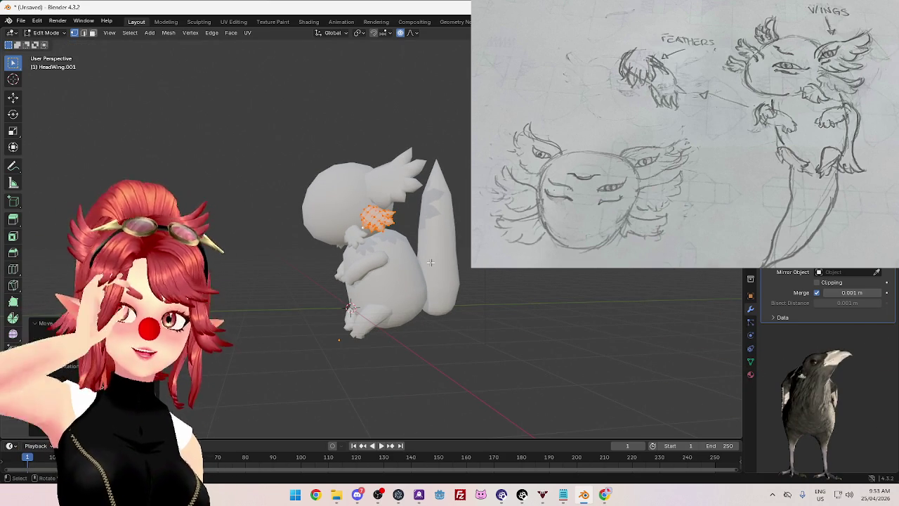
mouse_move(431, 262)
middle_down()
mouse_move(445, 316)
mouse_move(474, 297)
mouse_move(441, 323)
mouse_move(499, 300)
middle_up()
key(s)
click(482, 307)
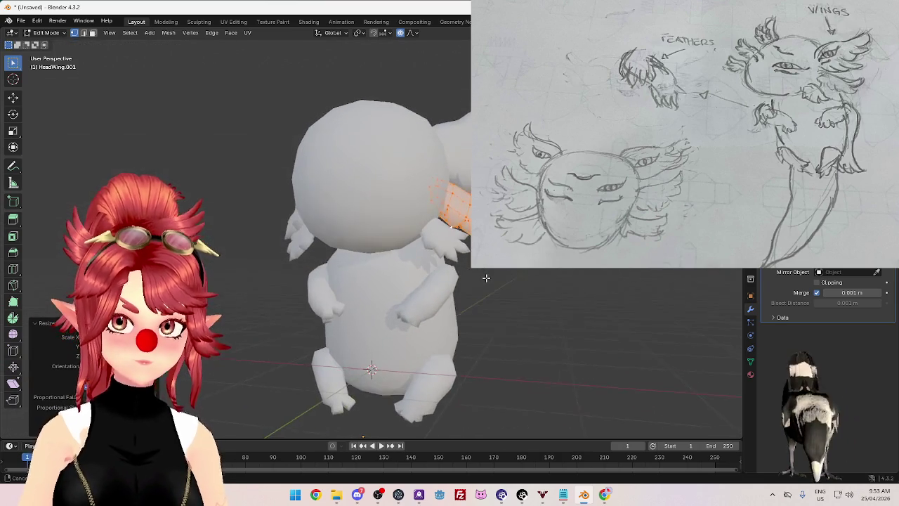
key(g)
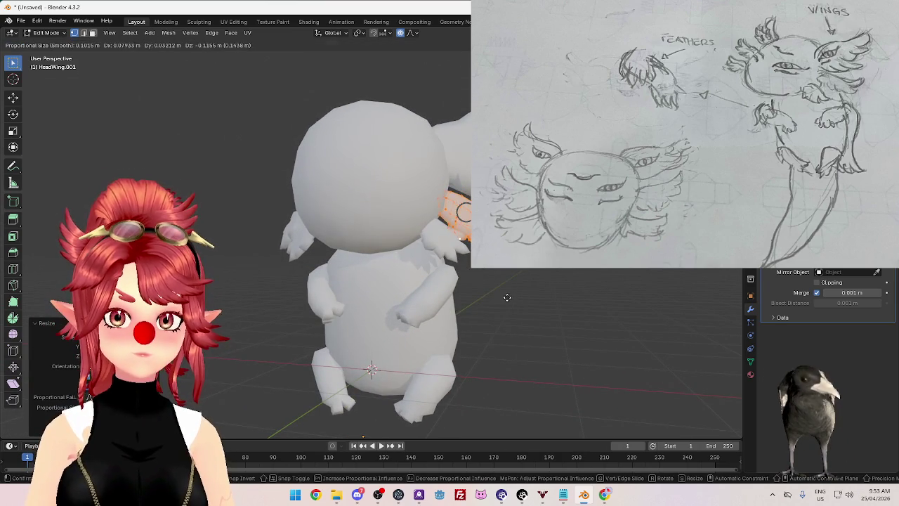
click(507, 297)
key(Tab)
Step: Rotate the head wing's vertices to a new angle against the shoulders
scroll(481, 313, down, 3)
mouse_move(482, 313)
middle_down()
mouse_move(556, 322)
mouse_move(477, 311)
middle_up()
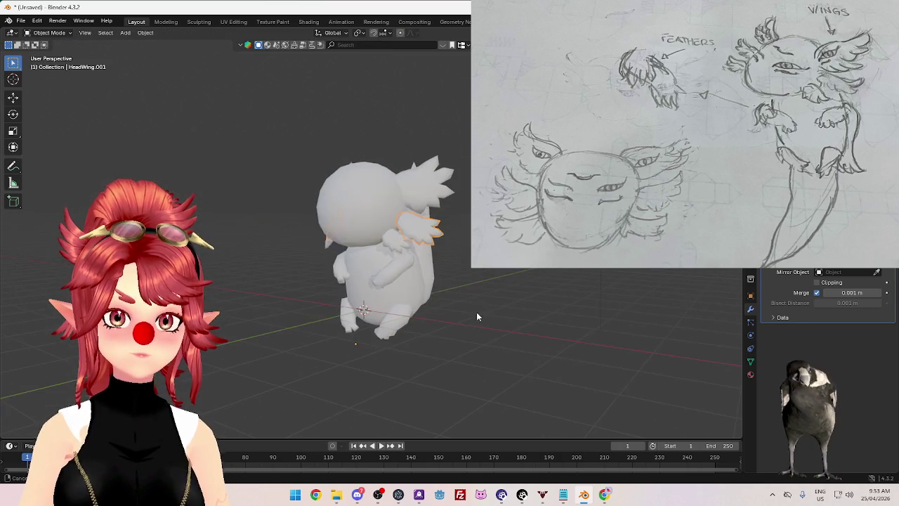
mouse_move(534, 299)
middle_down()
mouse_move(530, 321)
mouse_move(474, 331)
middle_up()
scroll(560, 287, up, 4)
key(Tab)
middle_drag(560, 287, 505, 296)
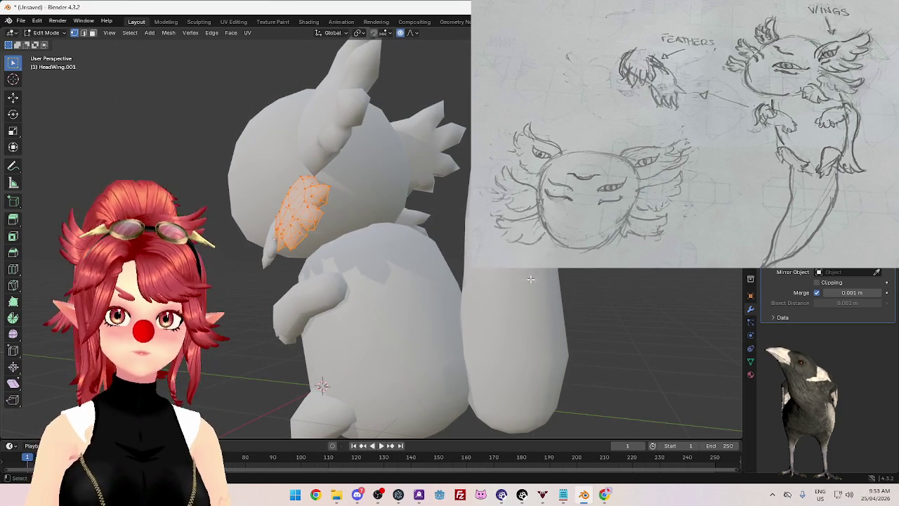
key(r)
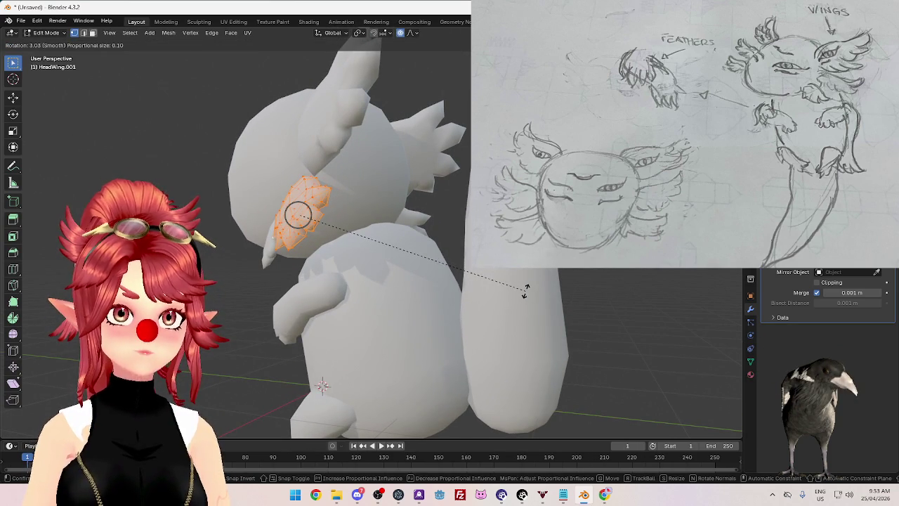
click(520, 290)
key(r)
key(Escape)
middle_drag(326, 277, 414, 258)
key(Tab)
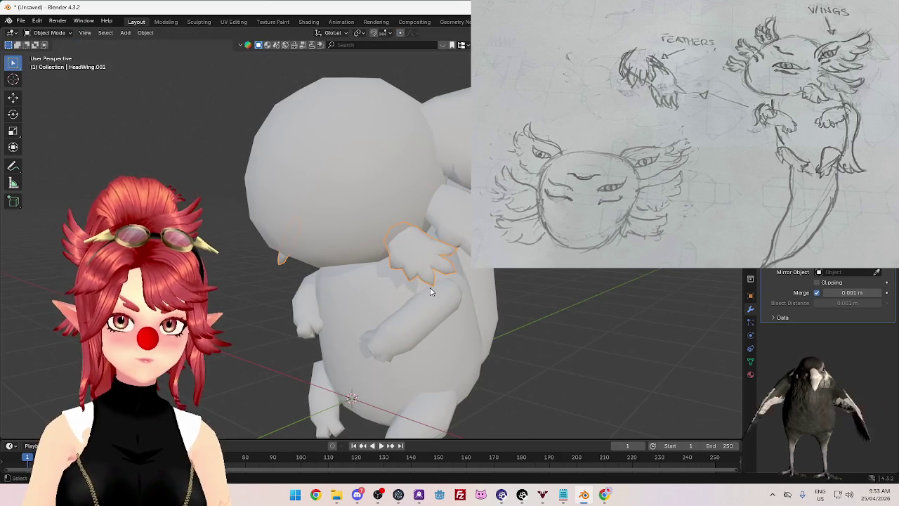
Step: Move HeadWing.002's vertices closer against the creature's body
key(Tab)
middle_drag(431, 291, 397, 284)
key(g)
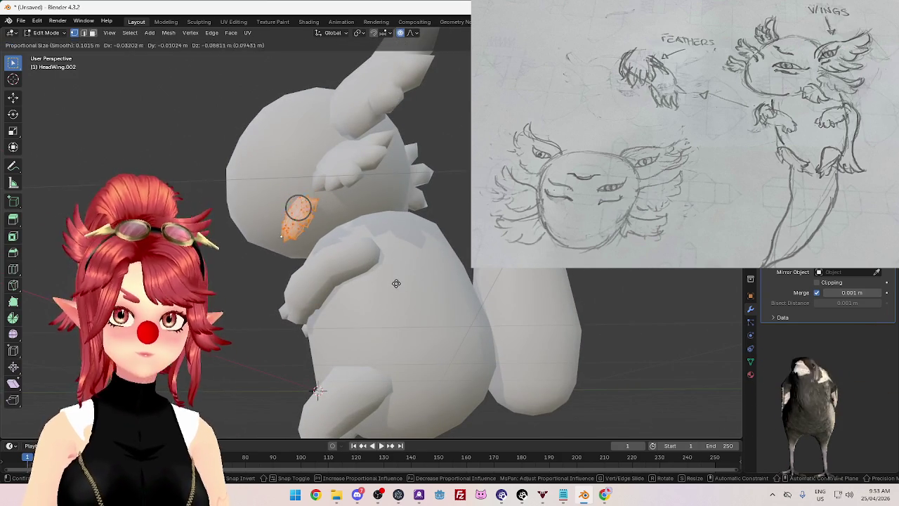
click(398, 284)
key(r)
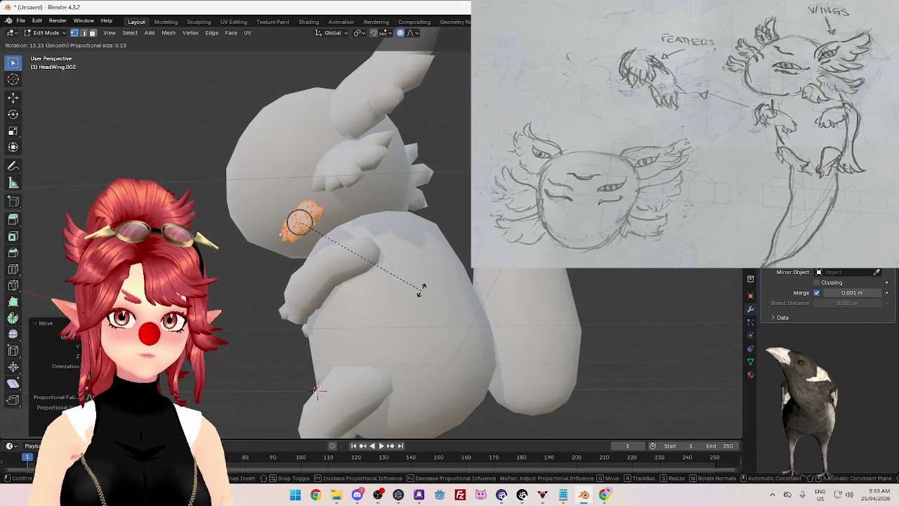
key(Escape)
scroll(404, 291, down, 5)
mouse_move(404, 291)
middle_down()
mouse_move(459, 340)
mouse_move(556, 303)
mouse_move(463, 333)
mouse_move(421, 325)
middle_up()
key(Tab)
Step: Check the whole model, then duplicate HeadWing.002 as HeadWing.003
scroll(422, 326, up, 5)
key(Tab)
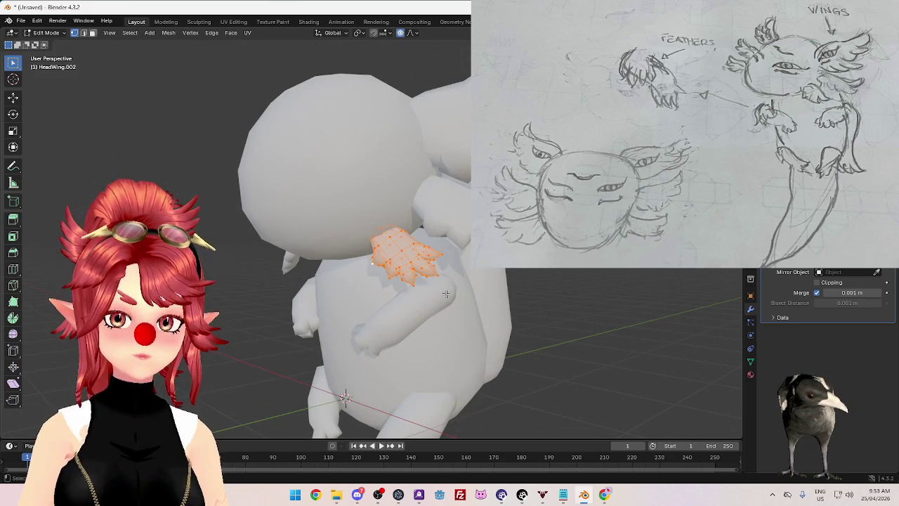
mouse_move(446, 294)
middle_down()
mouse_move(445, 315)
mouse_move(534, 332)
mouse_move(521, 311)
mouse_move(460, 342)
mouse_move(532, 295)
mouse_move(476, 337)
mouse_move(449, 293)
mouse_move(485, 309)
middle_up()
key(Tab)
scroll(445, 315, down, 5)
scroll(461, 304, up, 4)
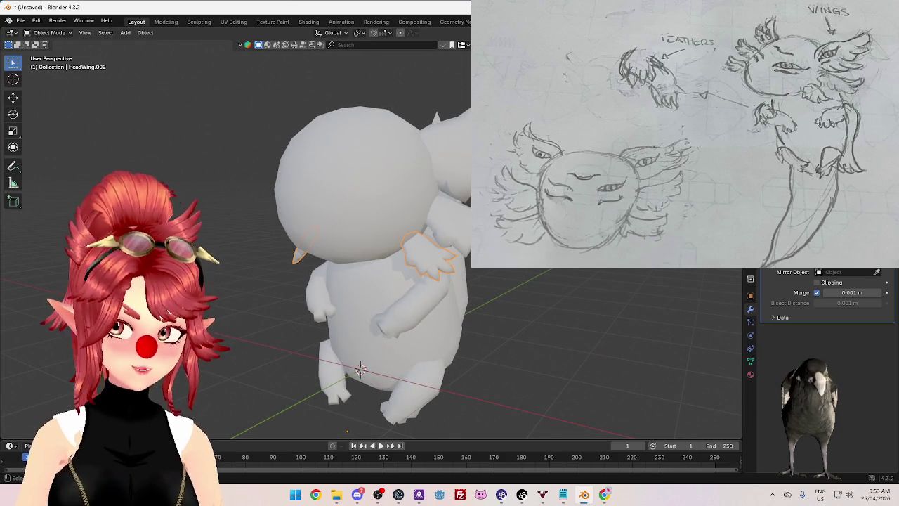
key(shift+d)
Step: Keep the HeadWing.003 copy in place and lower it along Z to the arm, mirroring ArmWing
right_click(556, 270)
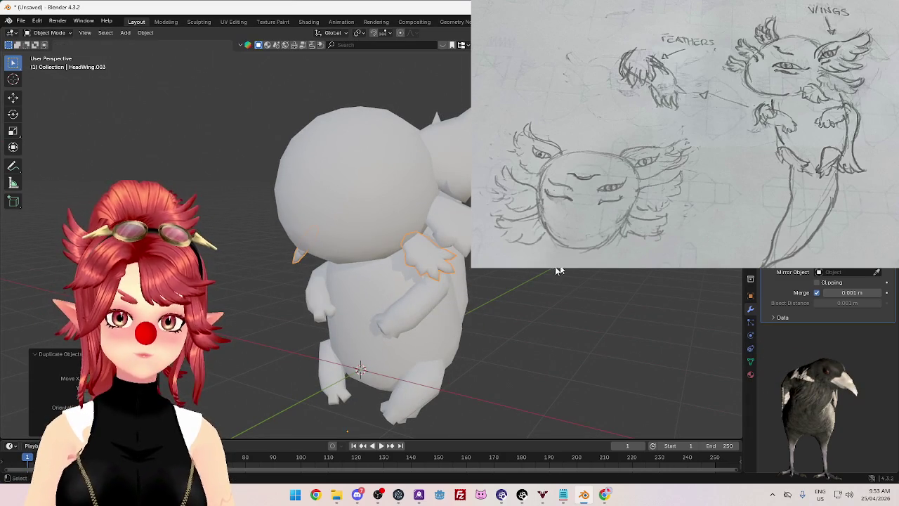
middle_drag(492, 302, 534, 303)
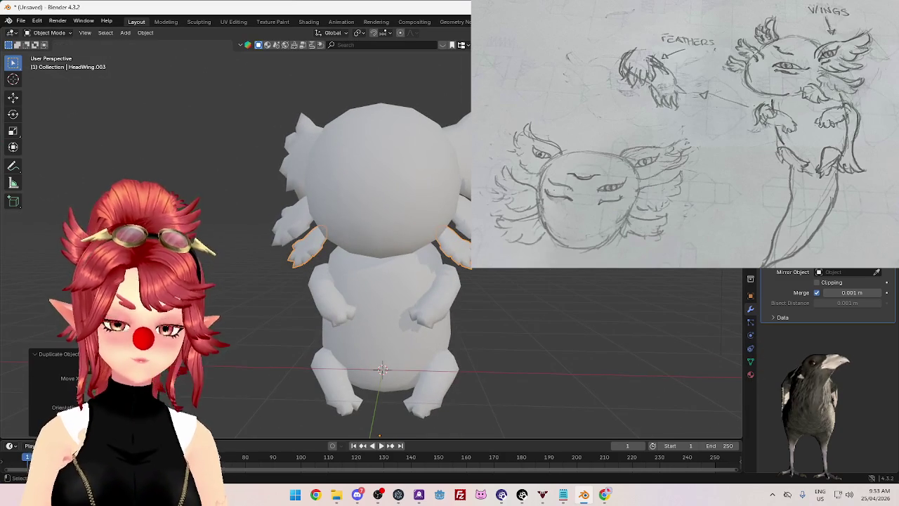
key(Tab)
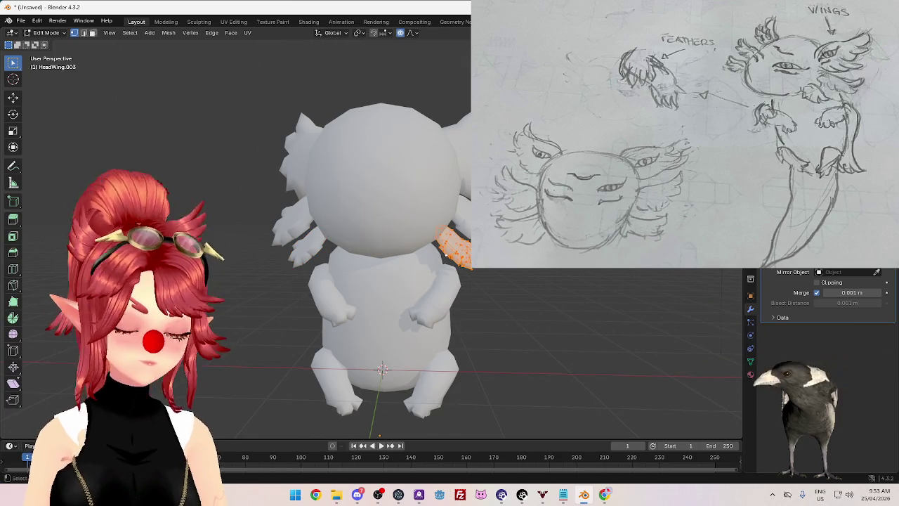
key(g)
key(z)
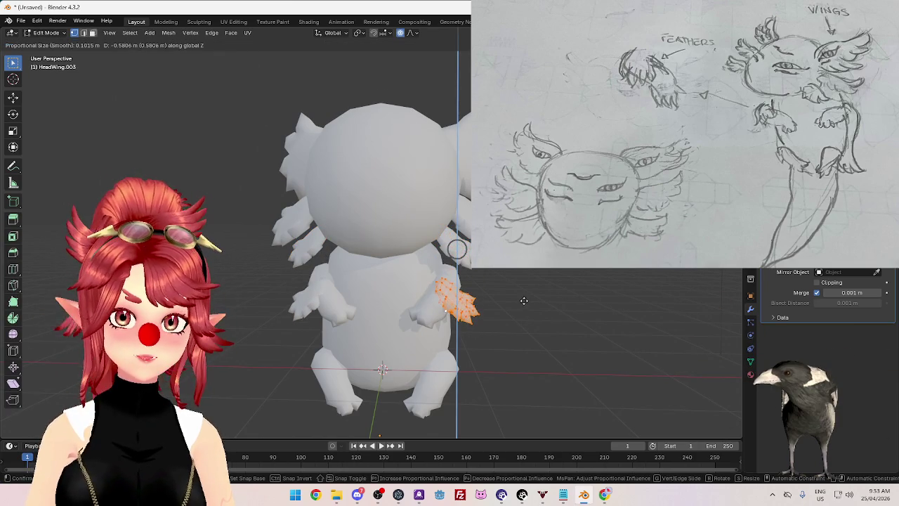
click(524, 301)
key(Tab)
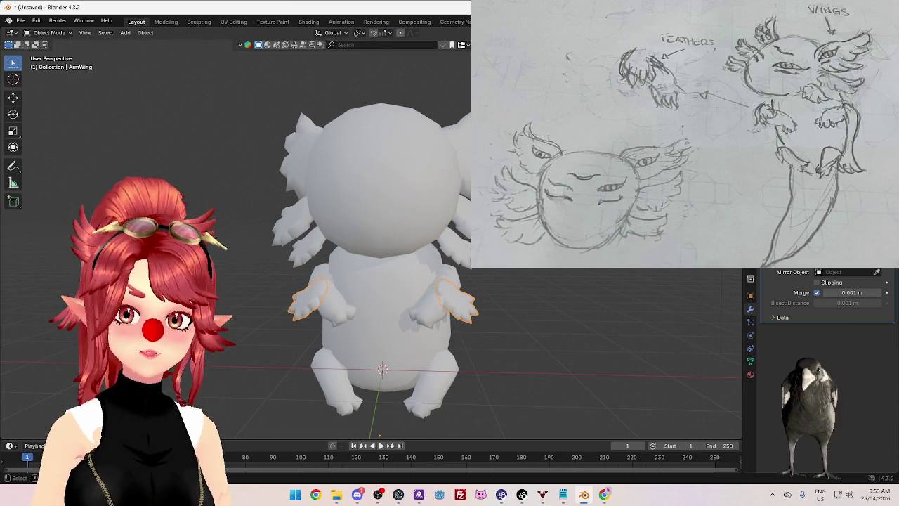
scroll(569, 306, up, 3)
scroll(569, 307, up, 2)
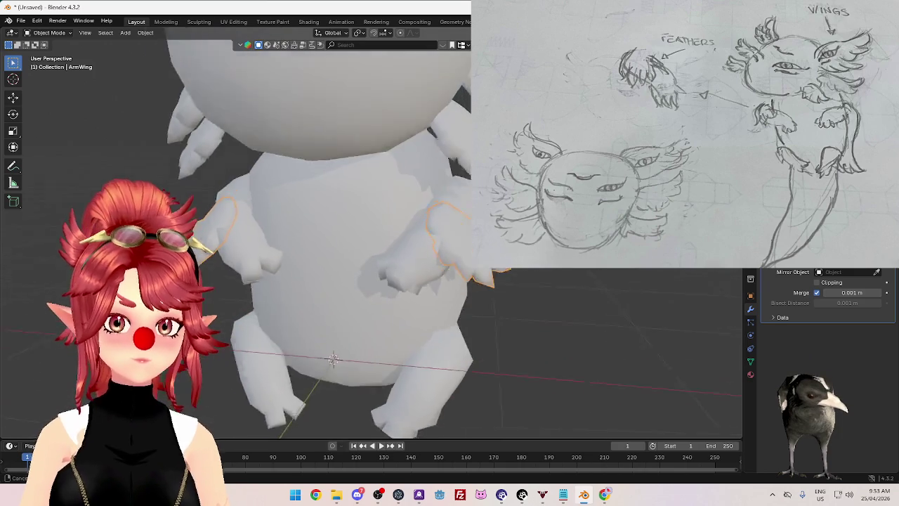
middle_drag(569, 306, 534, 281)
key(Tab)
middle_drag(463, 279, 487, 268)
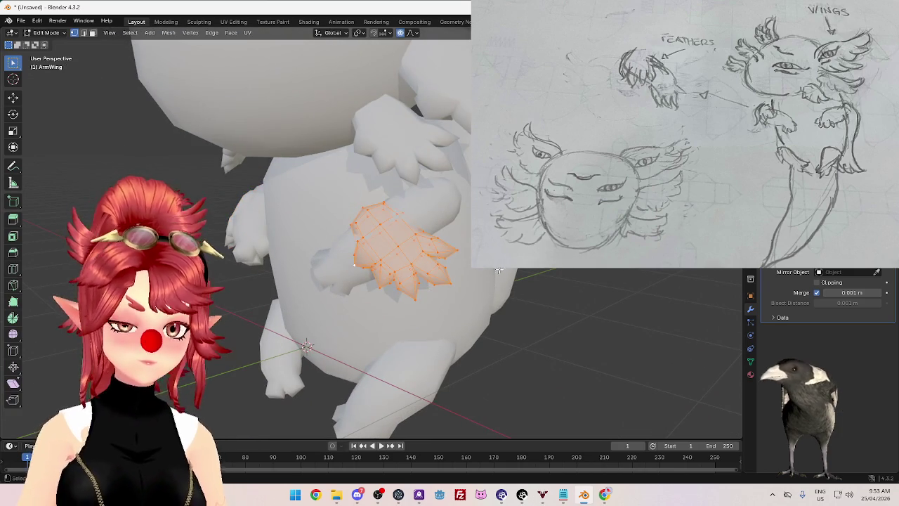
Step: Rotate and move the ArmWing with proportional editing, then shift its vertices again from a side view
key(r)
click(464, 309)
key(g)
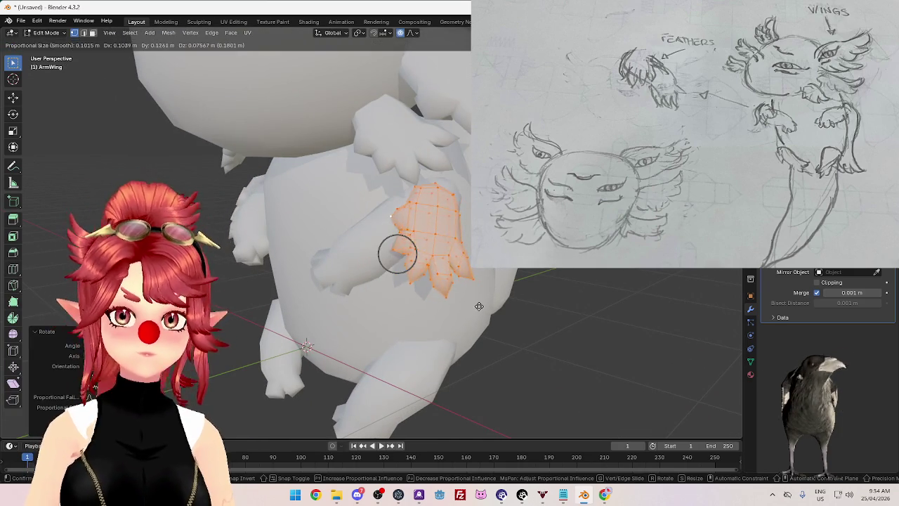
click(457, 253)
mouse_move(457, 253)
middle_down()
mouse_move(342, 296)
mouse_move(441, 292)
middle_up()
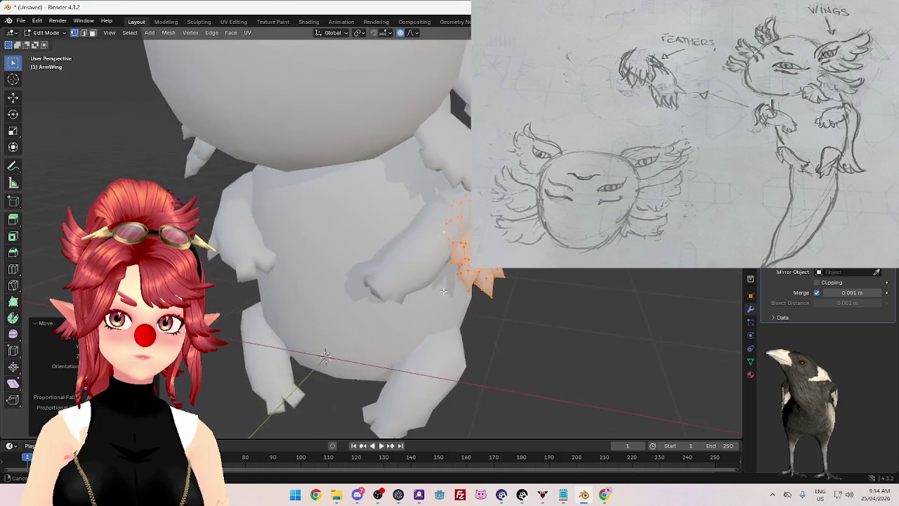
key(g)
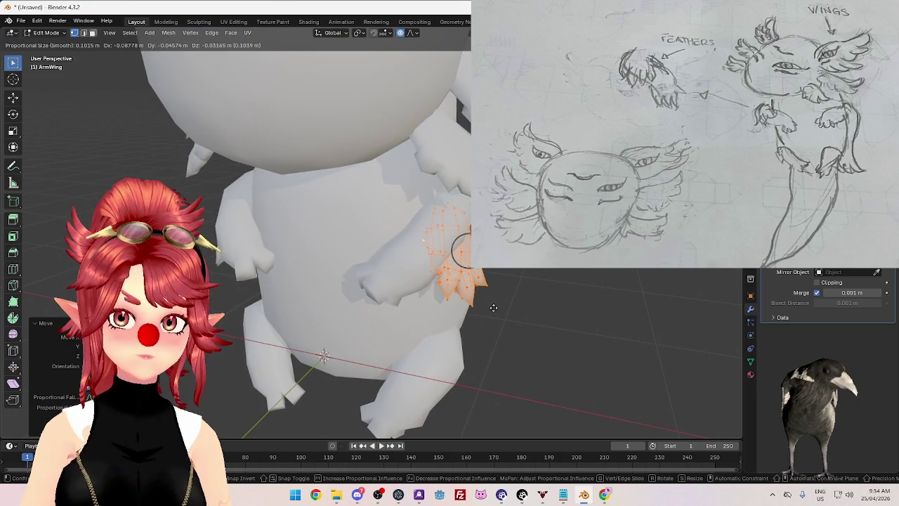
click(493, 307)
scroll(494, 307, down, 3)
mouse_move(493, 307)
middle_down()
mouse_move(475, 290)
mouse_move(422, 302)
middle_up()
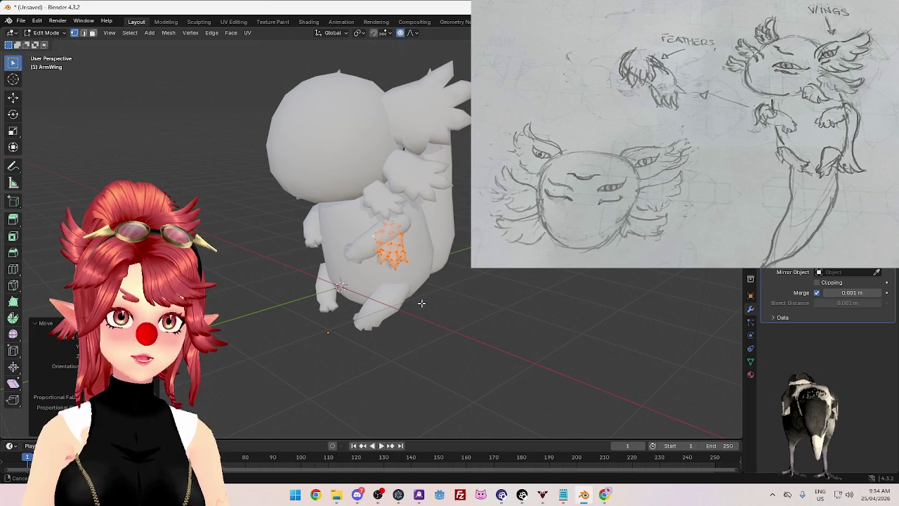
mouse_move(421, 303)
middle_down()
mouse_move(414, 306)
mouse_move(524, 297)
middle_up()
click(422, 300)
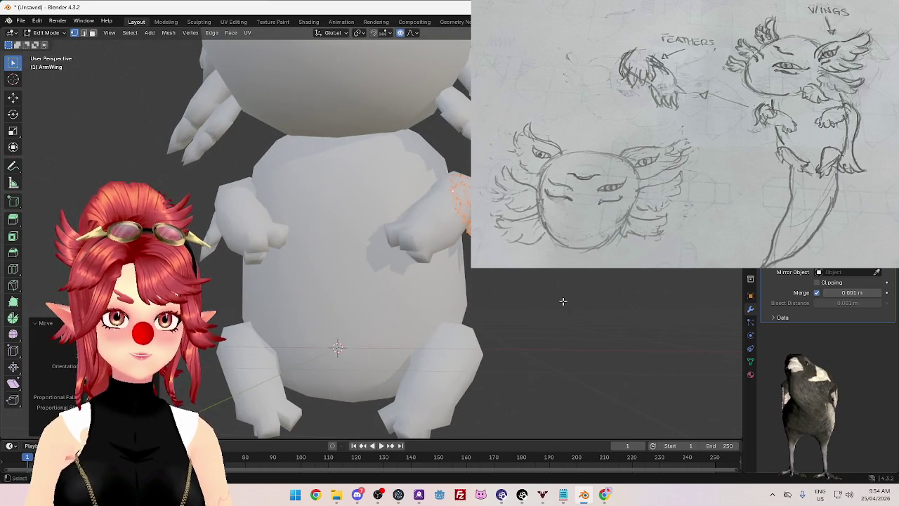
middle_drag(563, 301, 488, 321)
Step: Check the wing in Object Mode, then re-rotate and reposition it in Edit Mode
key(Tab)
mouse_move(418, 309)
middle_down()
mouse_move(551, 297)
mouse_move(401, 301)
mouse_move(407, 295)
mouse_move(338, 315)
middle_up()
key(Tab)
key(r)
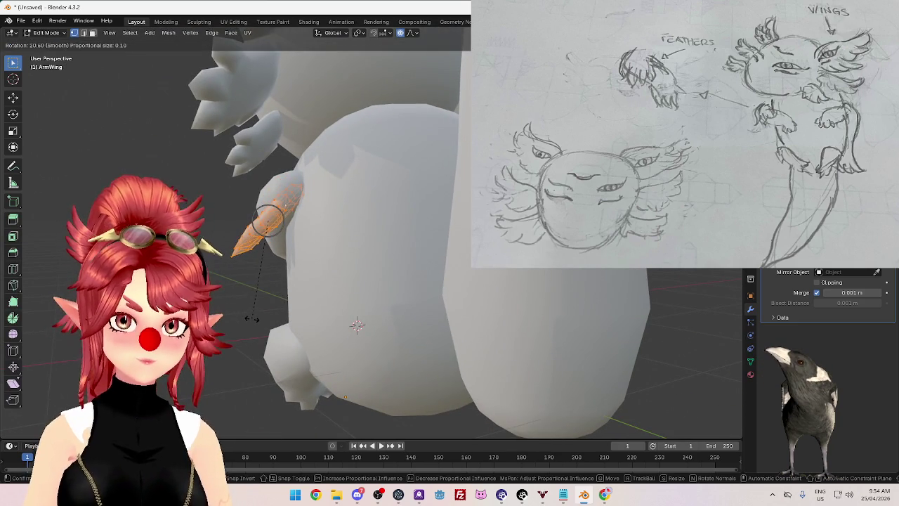
click(251, 318)
key(g)
click(259, 316)
Step: Confirm the wing's placement and give it another rotation, checking it from the front
mouse_move(260, 316)
middle_down()
mouse_move(369, 298)
mouse_move(295, 304)
middle_up()
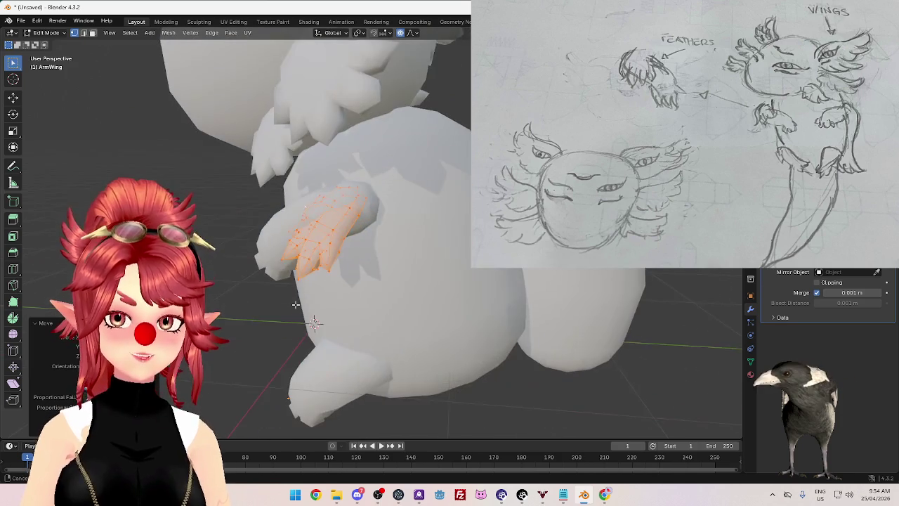
click(359, 314)
mouse_move(359, 314)
middle_down()
mouse_move(470, 310)
mouse_move(457, 310)
mouse_move(468, 302)
middle_up()
key(r)
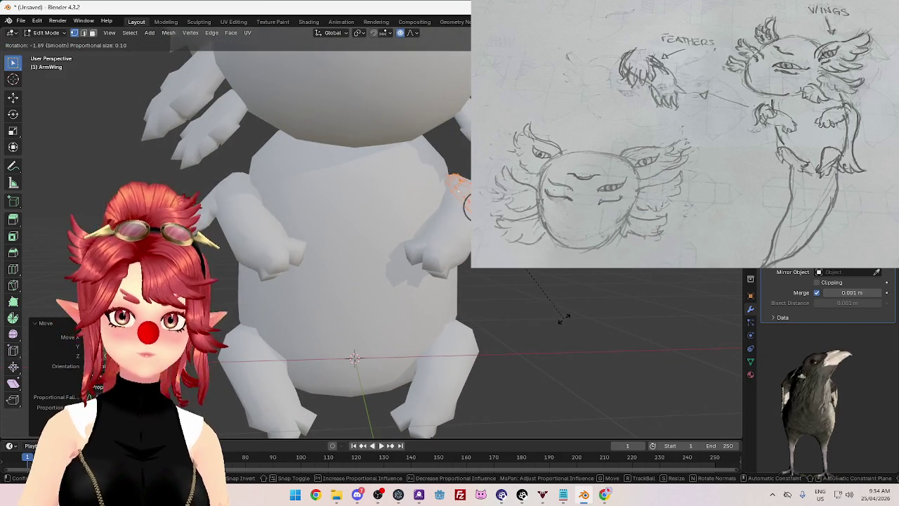
click(564, 318)
mouse_move(538, 317)
middle_down()
mouse_move(519, 321)
mouse_move(608, 341)
mouse_move(544, 342)
mouse_move(591, 336)
middle_up()
click(554, 333)
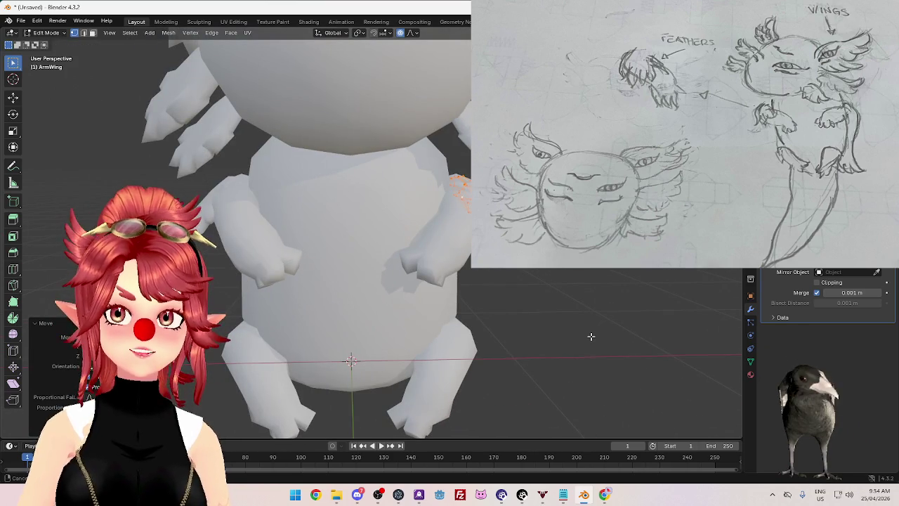
Step: Inspect the creature from a lower angle, then rotate the ArmWing sharply around its pivot
key(Tab)
mouse_move(591, 336)
middle_down()
mouse_move(590, 348)
mouse_move(484, 326)
mouse_move(513, 334)
mouse_move(525, 325)
mouse_move(464, 281)
mouse_move(471, 328)
mouse_move(462, 346)
mouse_move(552, 331)
mouse_move(444, 327)
mouse_move(451, 334)
mouse_move(470, 319)
mouse_move(562, 342)
mouse_move(485, 361)
mouse_move(439, 340)
mouse_move(436, 321)
mouse_move(463, 319)
middle_up()
scroll(451, 330, down, 3)
scroll(451, 330, up, 3)
key(Tab)
key(r)
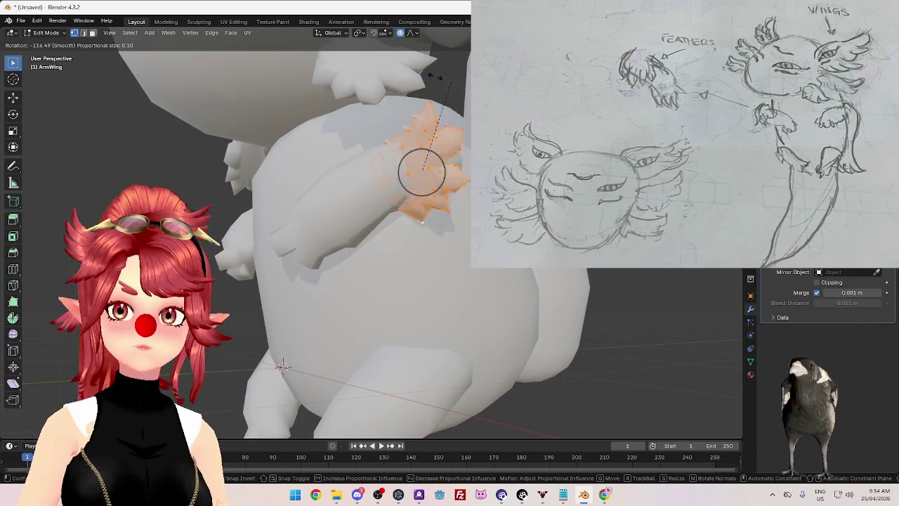
click(421, 127)
Step: Rotate the arm wing again from belly and side views, then make a small rotation adjustment
middle_drag(421, 126, 379, 211)
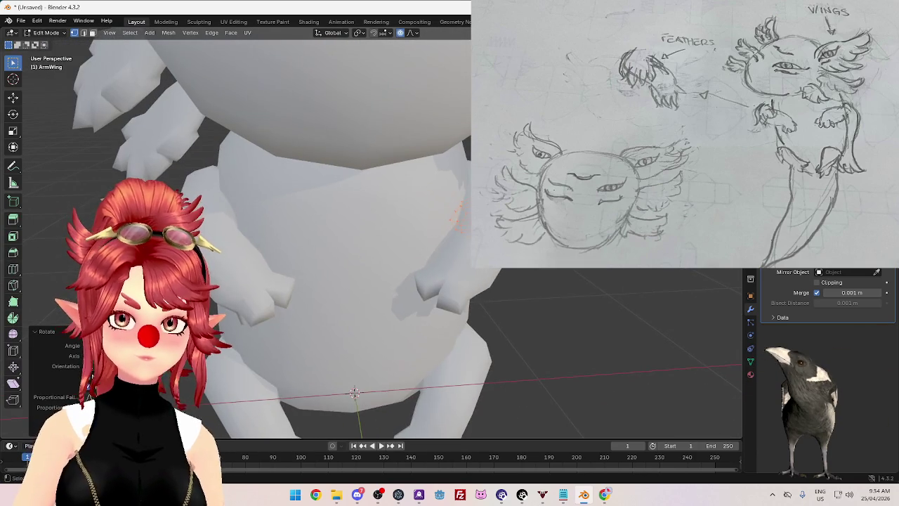
middle_drag(590, 279, 478, 219)
key(r)
click(469, 130)
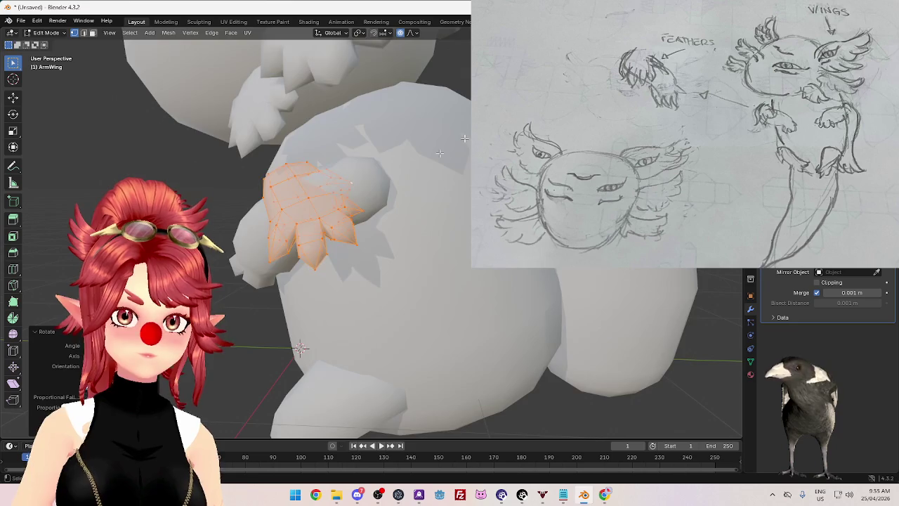
middle_drag(469, 130, 466, 185)
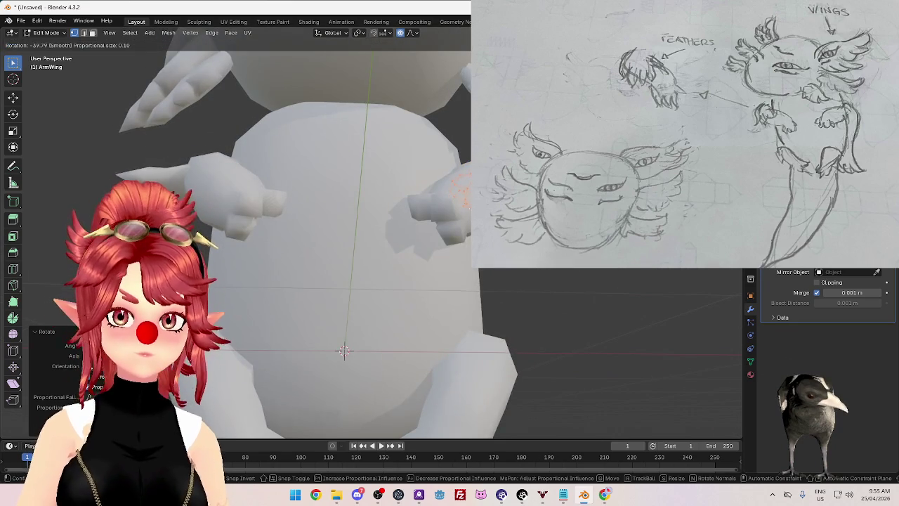
key(Return)
mouse_move(394, 210)
middle_down()
mouse_move(418, 195)
mouse_move(351, 251)
mouse_move(392, 271)
mouse_move(378, 269)
mouse_move(383, 286)
mouse_move(322, 266)
mouse_move(379, 247)
middle_up()
key(r)
click(418, 194)
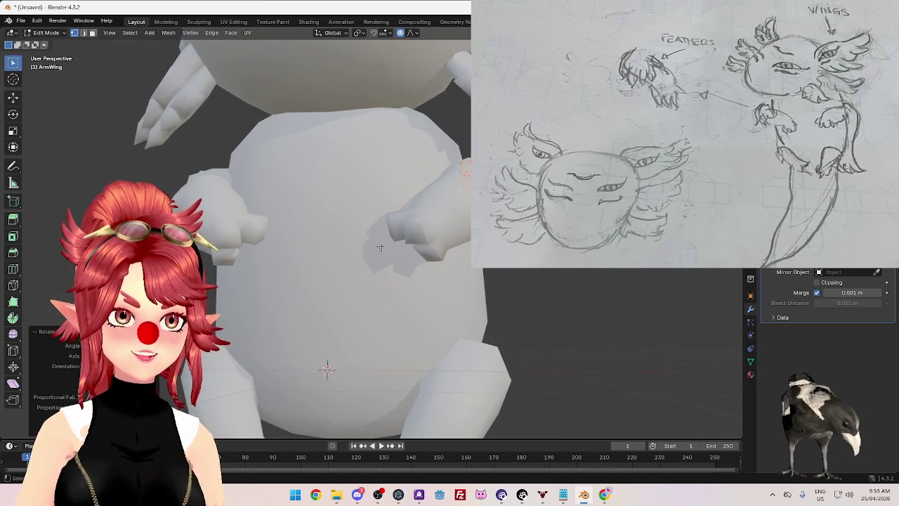
Step: Move the wing vertices twice with soft proportional falloff, viewed from a tilted angle
mouse_move(536, 295)
middle_down()
mouse_move(524, 289)
mouse_move(446, 312)
mouse_move(510, 316)
mouse_move(458, 317)
mouse_move(406, 338)
mouse_move(565, 321)
middle_up()
key(g)
click(403, 338)
key(g)
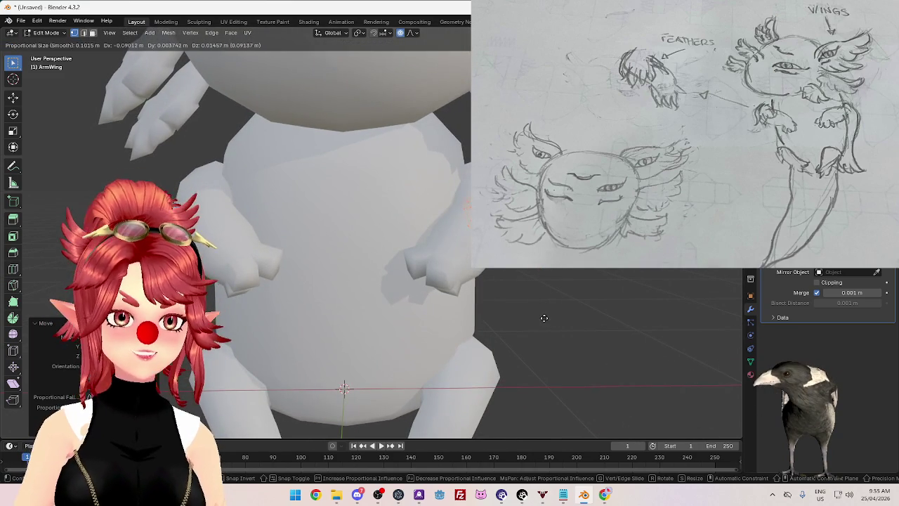
click(543, 308)
mouse_move(543, 307)
middle_down()
mouse_move(532, 317)
mouse_move(590, 307)
mouse_move(579, 329)
mouse_move(508, 299)
mouse_move(528, 323)
mouse_move(534, 291)
mouse_move(548, 316)
mouse_move(554, 311)
mouse_move(470, 337)
mouse_move(505, 344)
middle_up()
scroll(579, 330, down, 5)
scroll(508, 299, up, 4)
scroll(539, 316, up, 4)
Step: Rotate and shift the wing vertices, then check them from an angled side view
key(r)
click(550, 327)
key(g)
click(463, 351)
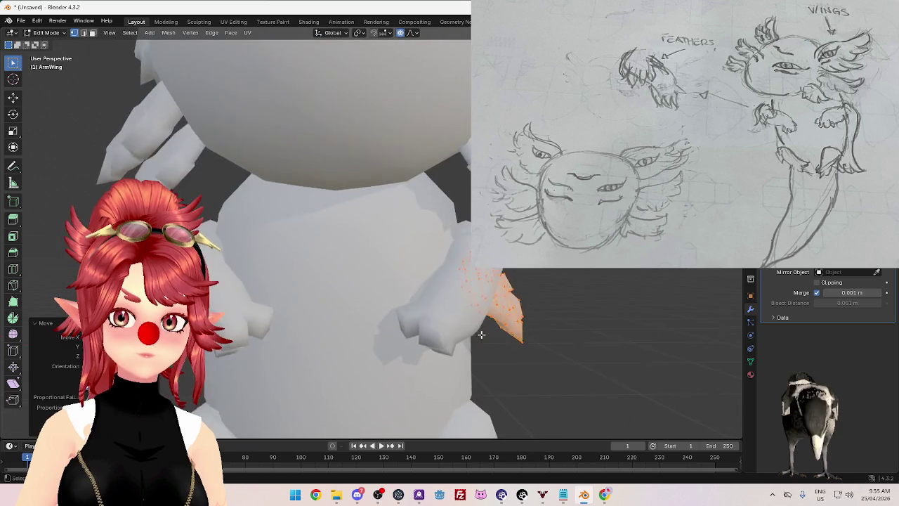
scroll(525, 340, down, 3)
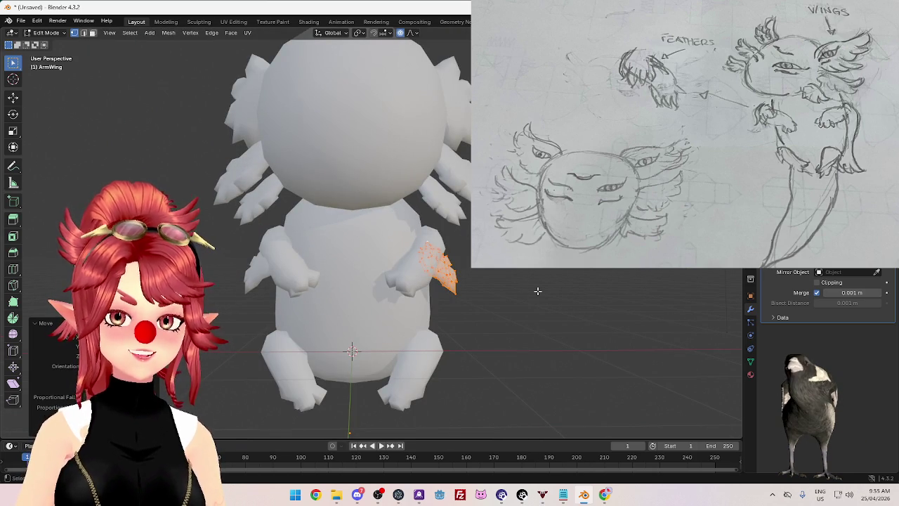
mouse_move(532, 294)
middle_down()
mouse_move(450, 280)
mouse_move(406, 321)
middle_up()
scroll(448, 282, up, 4)
Step: Rotate the wing, move it twice with soft falloff, and give it a final rotation
key(r)
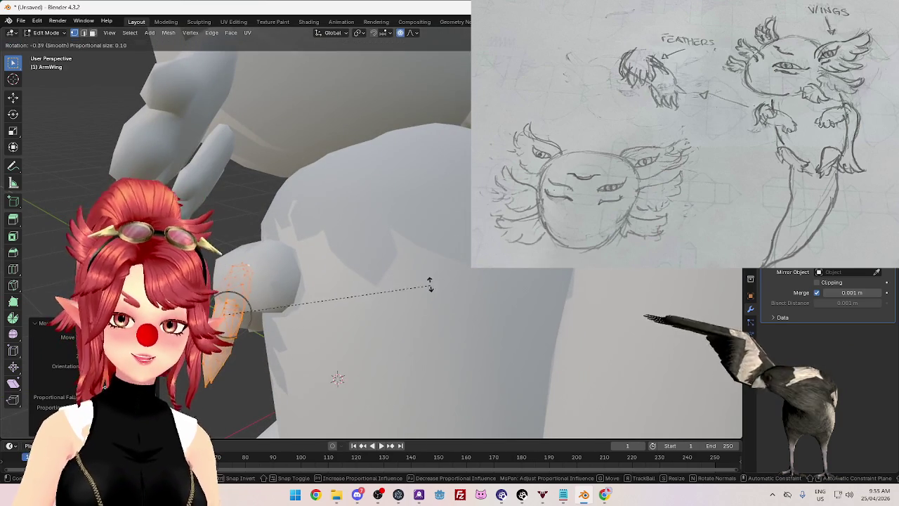
click(420, 269)
mouse_move(422, 267)
middle_down()
mouse_move(525, 271)
mouse_move(495, 295)
mouse_move(446, 304)
mouse_move(552, 287)
mouse_move(569, 335)
mouse_move(510, 331)
mouse_move(508, 317)
mouse_move(532, 302)
mouse_move(529, 327)
mouse_move(533, 318)
mouse_move(439, 338)
mouse_move(538, 363)
mouse_move(397, 365)
mouse_move(409, 368)
middle_up()
key(g)
click(545, 287)
key(g)
click(458, 301)
key(r)
click(584, 327)
click(441, 357)
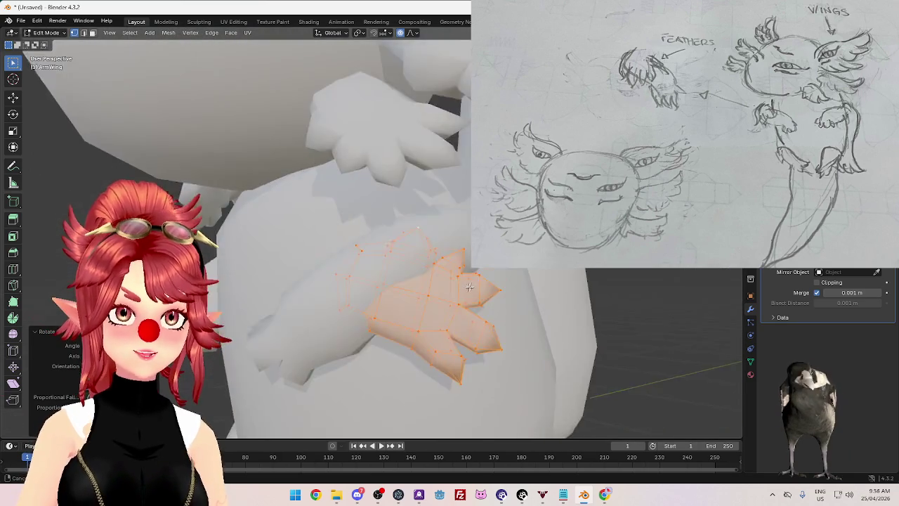
Step: Rotate the arm wing while checking it from above and at the body's edge
middle_drag(363, 297, 498, 336)
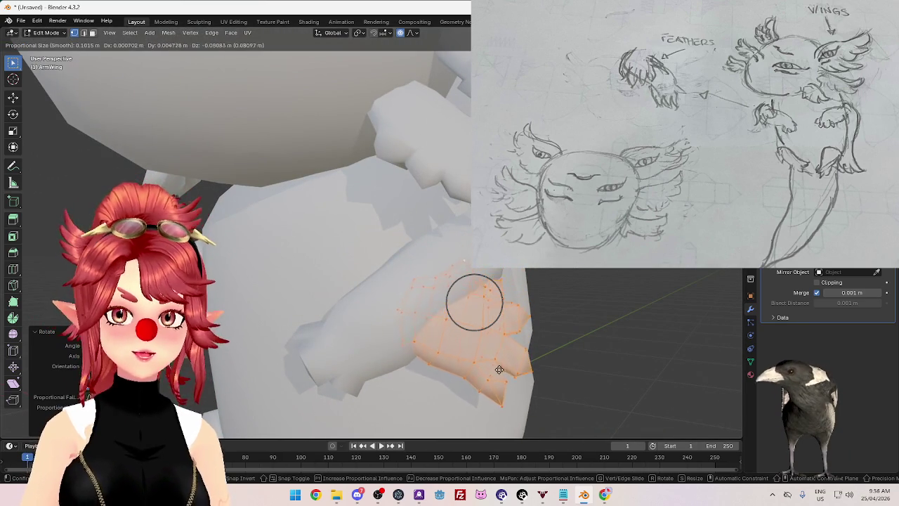
click(487, 391)
scroll(488, 392, down, 5)
middle_drag(487, 391, 352, 376)
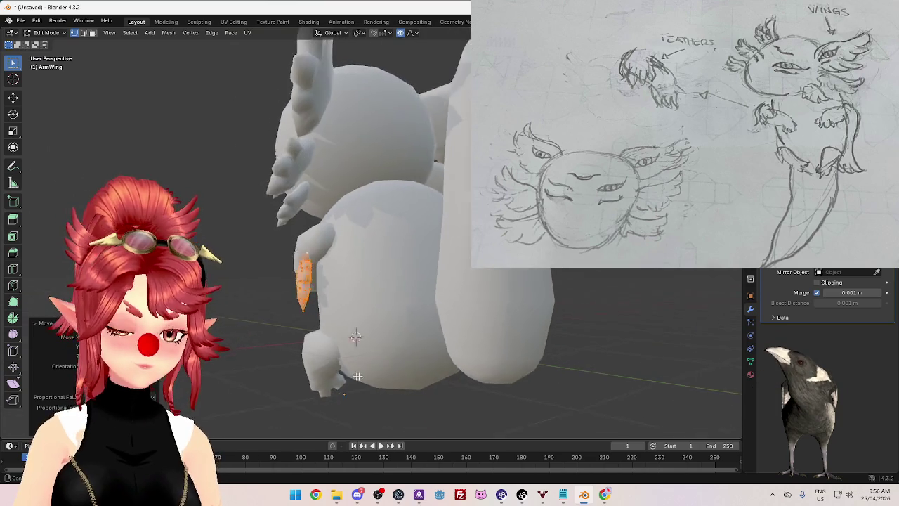
key(r)
mouse_move(310, 279)
middle_down()
mouse_move(472, 314)
mouse_move(470, 281)
mouse_move(429, 312)
mouse_move(319, 310)
mouse_move(518, 305)
mouse_move(426, 315)
mouse_move(428, 327)
middle_up()
scroll(426, 315, up, 4)
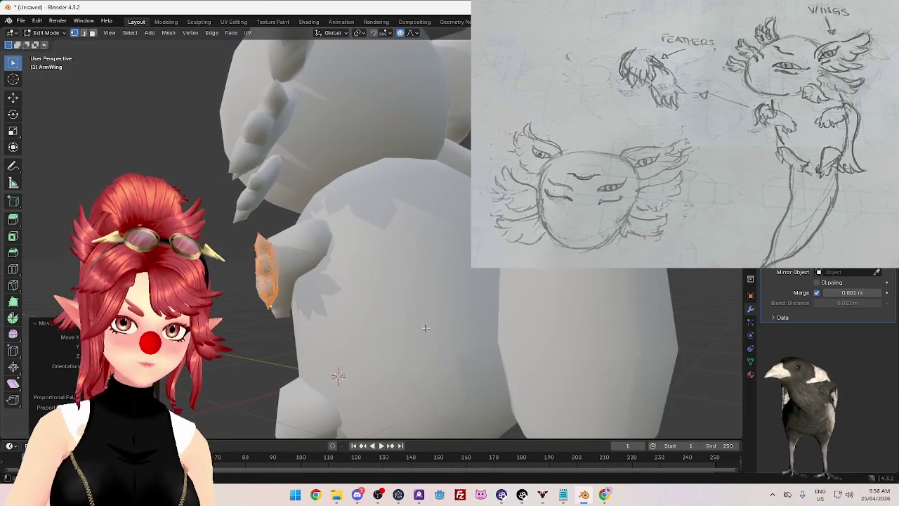
mouse_move(363, 268)
middle_down()
mouse_move(436, 278)
mouse_move(513, 267)
mouse_move(328, 288)
mouse_move(375, 289)
middle_up()
click(366, 319)
middle_drag(367, 319, 430, 305)
Step: Move the wing vertices with soft falloff to tuck the feathers closer against the forearm
key(g)
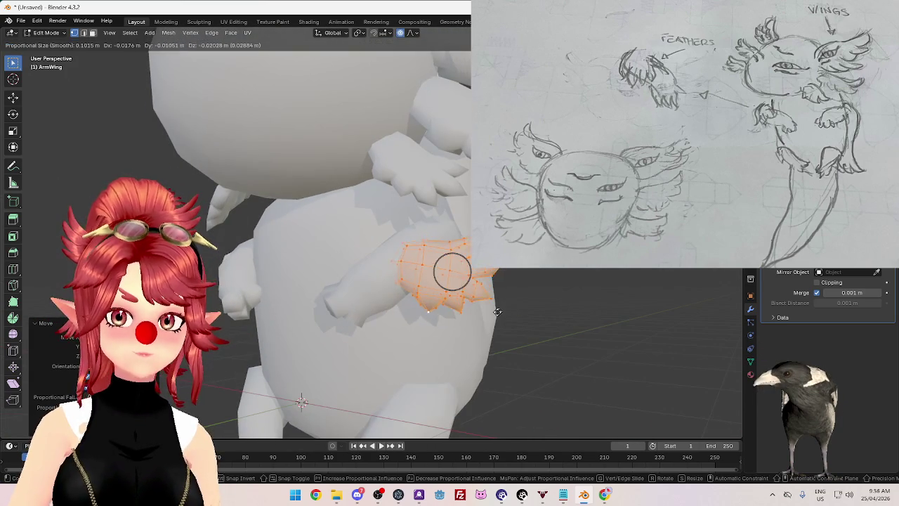
click(488, 311)
mouse_move(488, 311)
middle_down()
mouse_move(518, 311)
mouse_move(498, 333)
mouse_move(327, 326)
middle_up()
scroll(299, 322, down, 4)
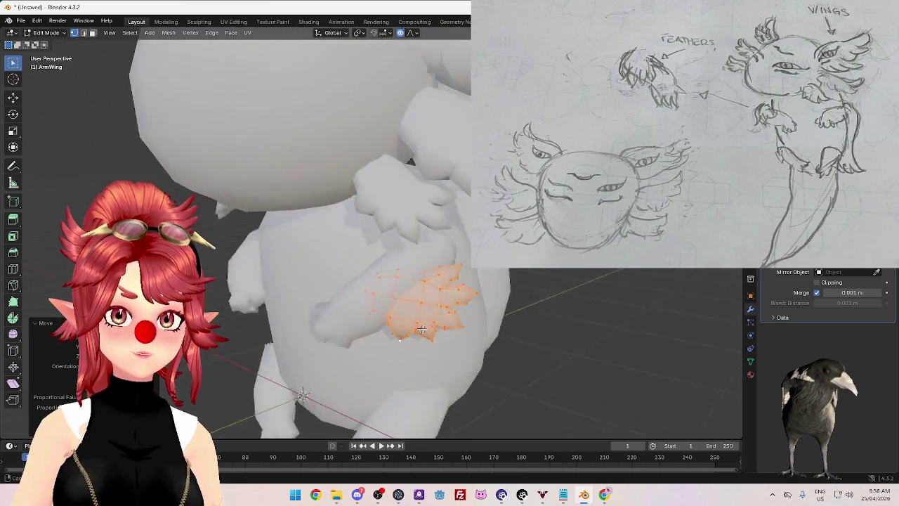
scroll(421, 337, down, 3)
mouse_move(457, 344)
middle_down()
mouse_move(515, 331)
mouse_move(464, 336)
middle_up()
scroll(491, 327, up, 4)
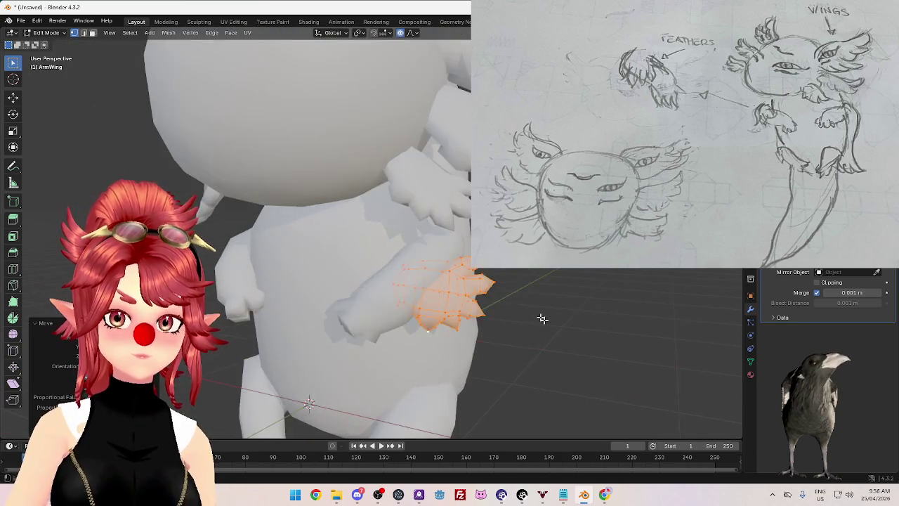
scroll(548, 306, up, 1)
Step: Return to Object Mode and view the whole model from the side
key(Tab)
scroll(510, 347, down, 4)
mouse_move(529, 333)
middle_down()
mouse_move(534, 341)
mouse_move(513, 345)
mouse_move(422, 331)
middle_up()
scroll(422, 331, up, 4)
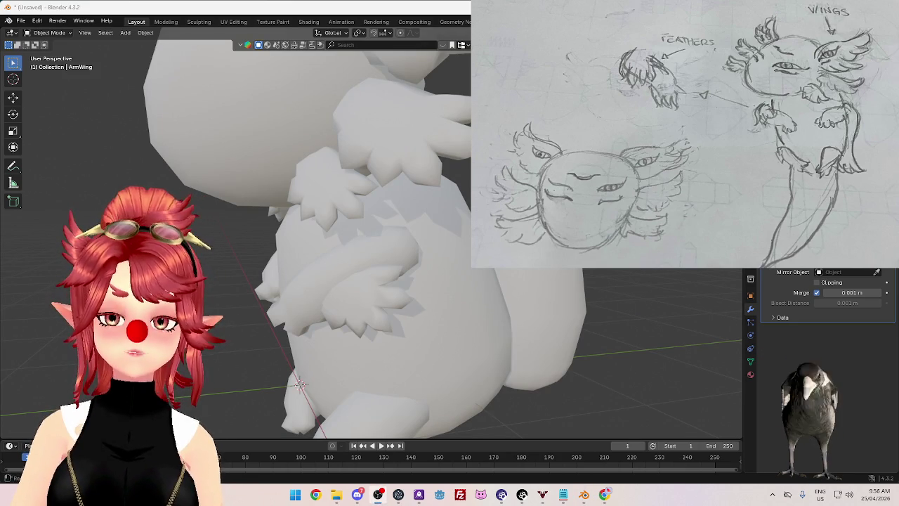
Step: Shift the ArmWing up and to the right, then rotate it toward the arm
scroll(556, 280, down, 2)
middle_drag(498, 269, 430, 276)
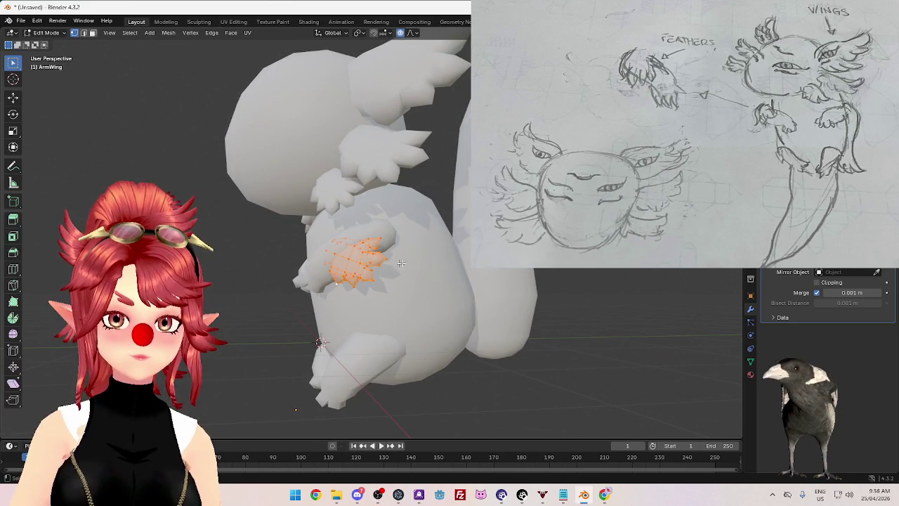
key(g)
click(417, 264)
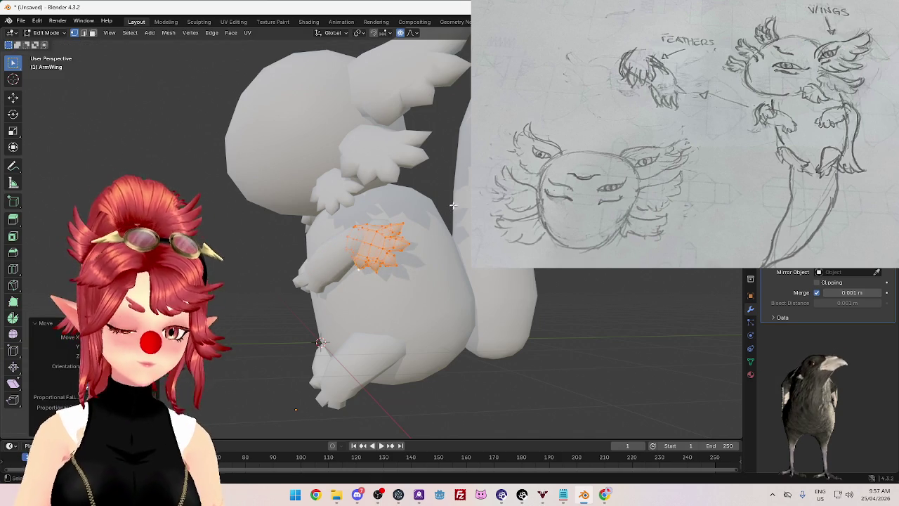
key(r)
click(460, 256)
Step: Reposition the wing with soft falloff and give it two more rotations and a final nudge
mouse_move(461, 256)
middle_down()
mouse_move(456, 330)
mouse_move(438, 281)
mouse_move(440, 293)
mouse_move(538, 279)
mouse_move(461, 301)
mouse_move(506, 325)
mouse_move(541, 298)
mouse_move(417, 316)
middle_up()
key(r)
key(g)
click(452, 302)
key(r)
click(511, 329)
key(r)
click(542, 298)
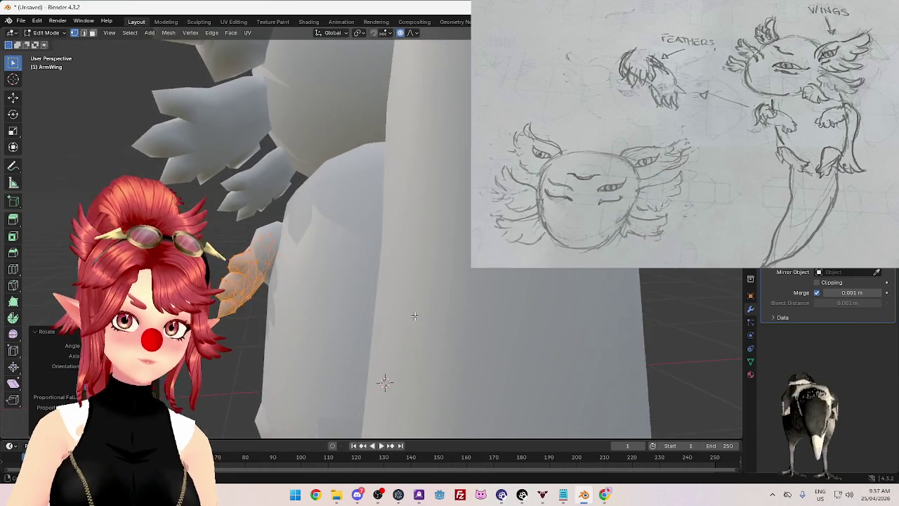
key(g)
click(418, 316)
Step: Review the wing in Object Mode from several sides of the whole body
scroll(418, 316, down, 5)
mouse_move(417, 315)
middle_down()
mouse_move(583, 345)
mouse_move(457, 324)
middle_up()
scroll(560, 339, down, 2)
key(Tab)
mouse_move(560, 320)
middle_down()
mouse_move(474, 311)
mouse_move(544, 311)
mouse_move(457, 313)
middle_up()
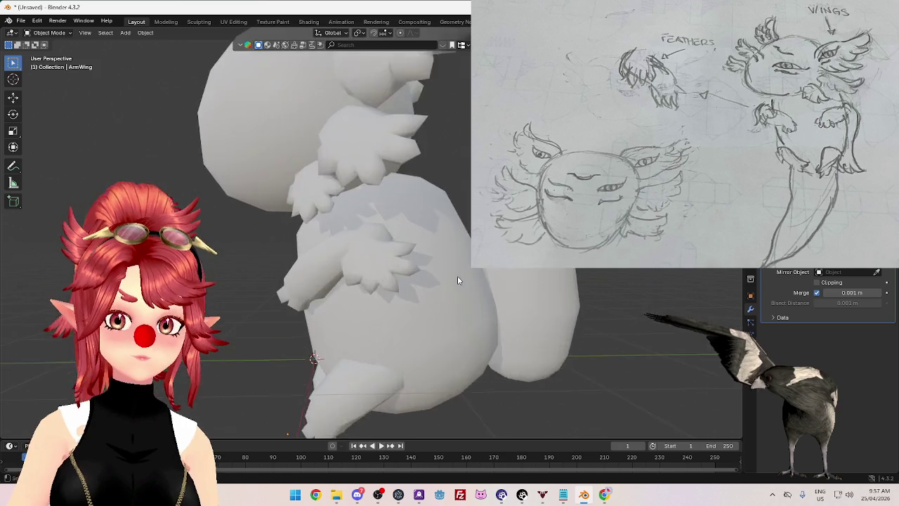
scroll(458, 275, up, 5)
Step: Viewing the wing edge-on, rotate it and slide it with soft falloff against the arm
key(Tab)
middle_drag(422, 296, 276, 297)
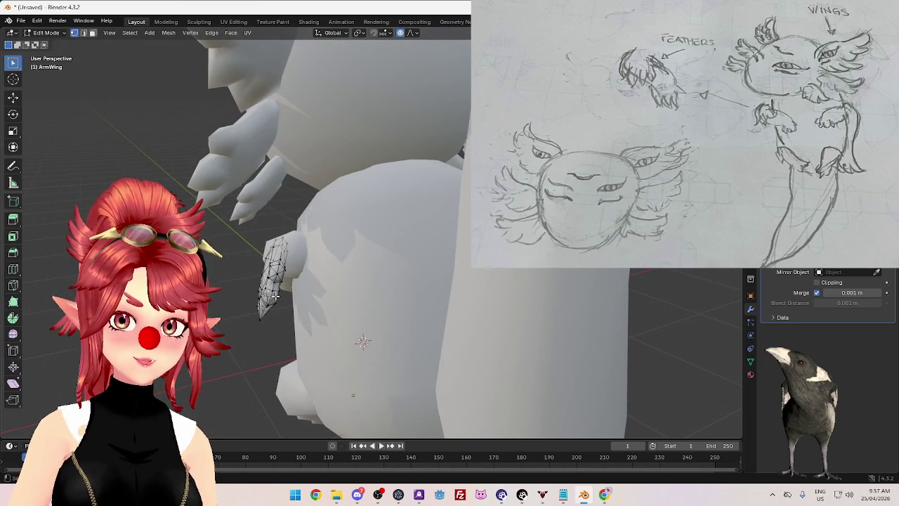
key(r)
click(300, 330)
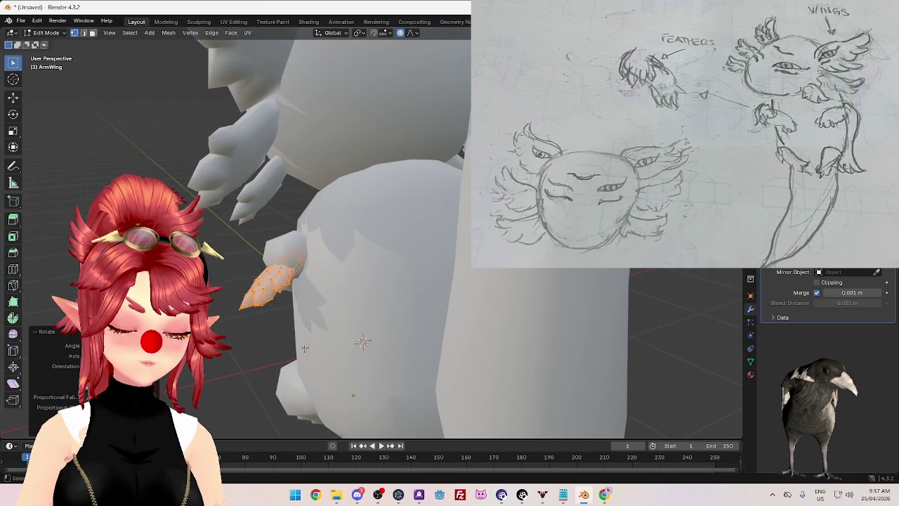
key(g)
click(290, 331)
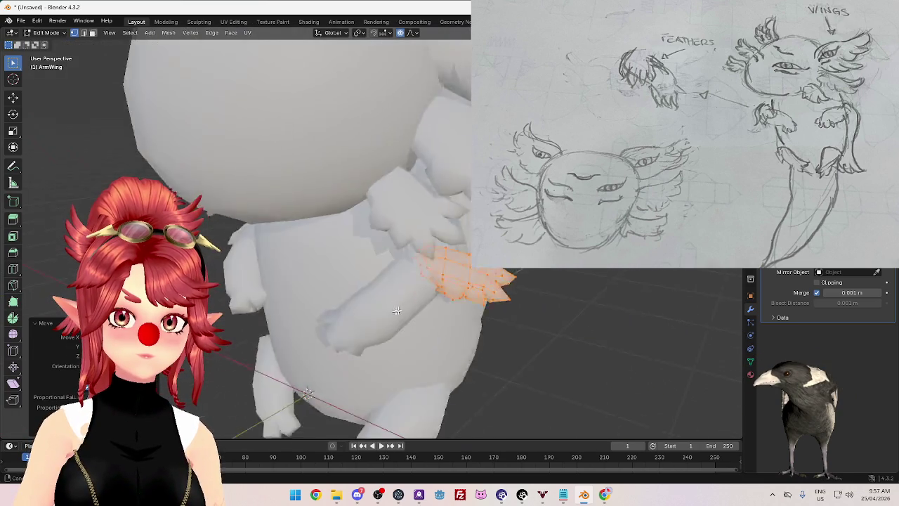
middle_drag(290, 331, 434, 302)
key(Tab)
Step: Frame the ArmWing, shrink it, then rotate and move it closer to the forearm
key(KP_Decimal)
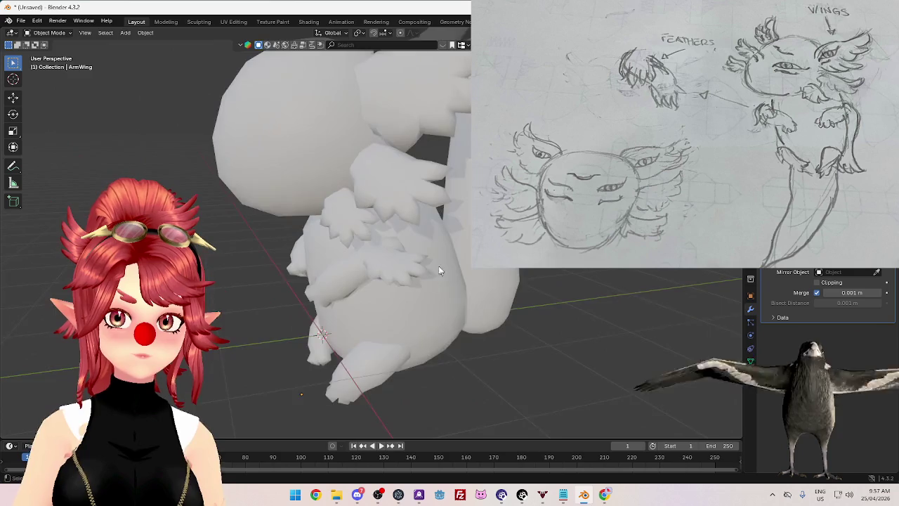
key(Tab)
key(s)
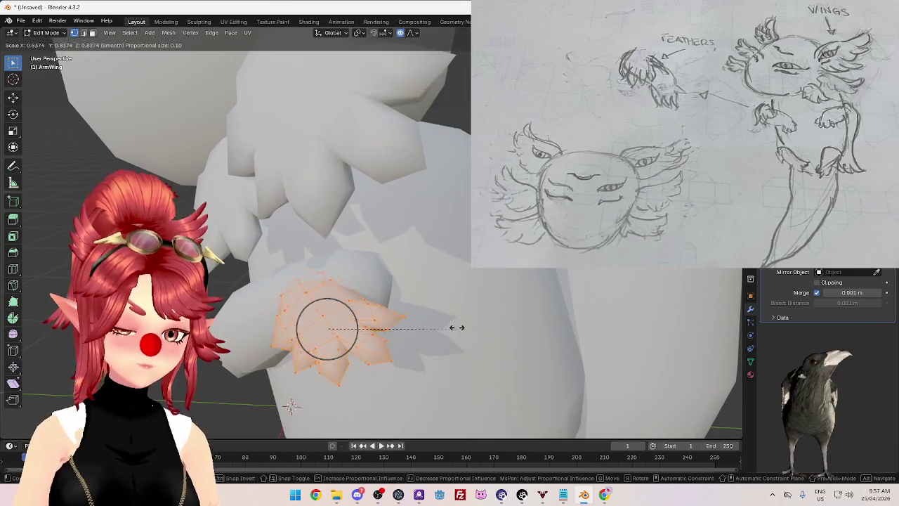
click(394, 309)
middle_drag(393, 309, 387, 275)
key(r)
click(337, 232)
key(g)
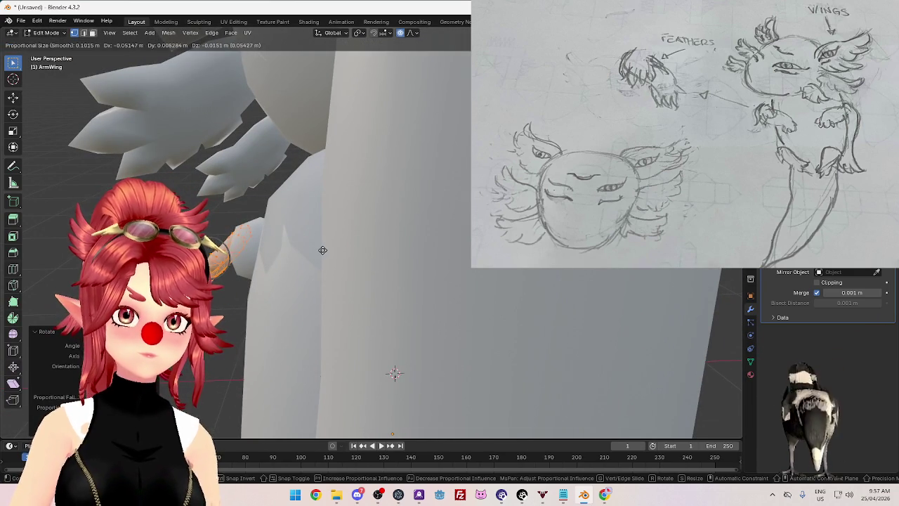
click(322, 250)
middle_drag(306, 162, 331, 211)
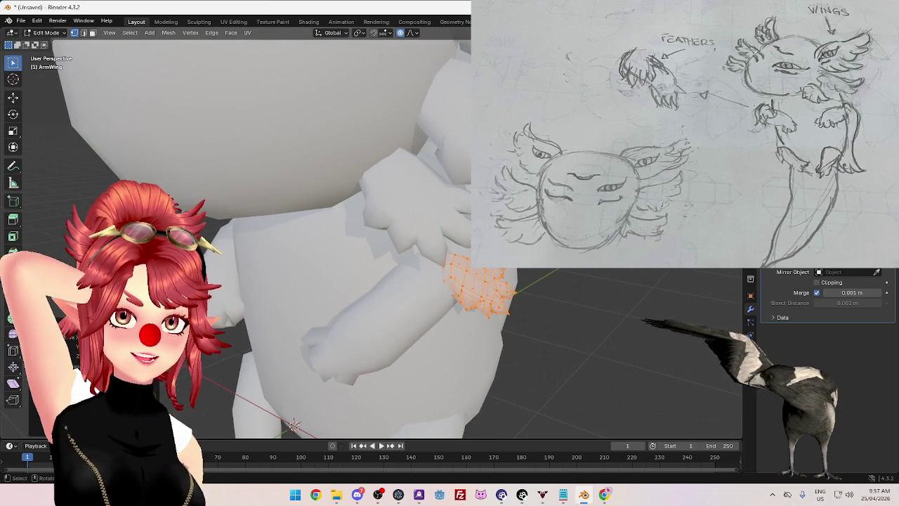
key(Tab)
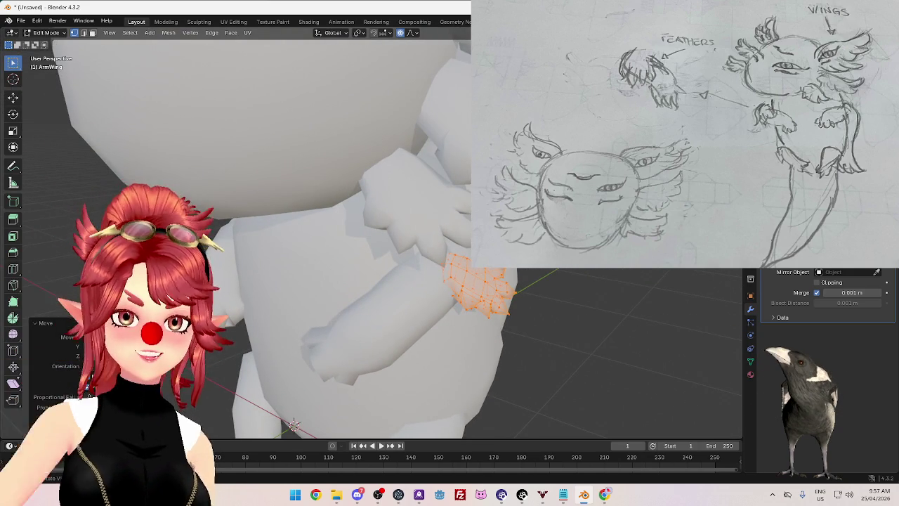
Step: From a front view of the creature, rotate the wing around the arm
mouse_move(594, 277)
middle_down()
mouse_move(625, 268)
mouse_move(395, 291)
middle_up()
scroll(606, 276, down, 3)
key(Tab)
scroll(444, 294, up, 5)
mouse_move(438, 263)
middle_down()
mouse_move(485, 312)
mouse_move(506, 352)
mouse_move(379, 338)
middle_up()
key(r)
click(506, 351)
Step: Nudge and scale the wing, then check the whole creature in Object Mode
key(g)
click(382, 344)
key(s)
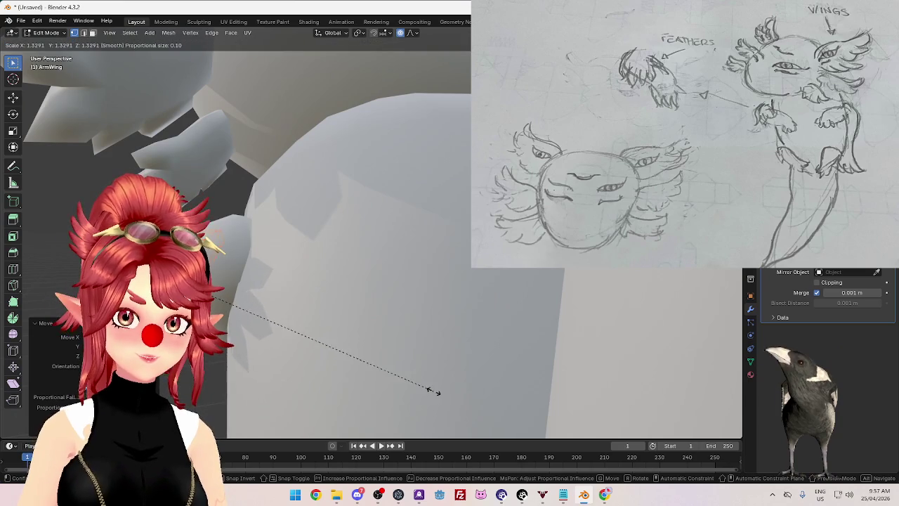
click(431, 390)
scroll(431, 390, down, 5)
mouse_move(431, 390)
middle_down()
mouse_move(518, 307)
mouse_move(558, 314)
mouse_move(522, 329)
mouse_move(452, 320)
mouse_move(541, 327)
mouse_move(565, 316)
mouse_move(527, 324)
mouse_move(461, 314)
mouse_move(428, 257)
middle_up()
key(Tab)
Step: Slide the wing with soft falloff and rotate it again to hug the forearm
scroll(557, 314, down, 3)
scroll(458, 297, up, 5)
key(Tab)
mouse_move(536, 305)
middle_down()
mouse_move(512, 309)
mouse_move(507, 287)
middle_up()
key(g)
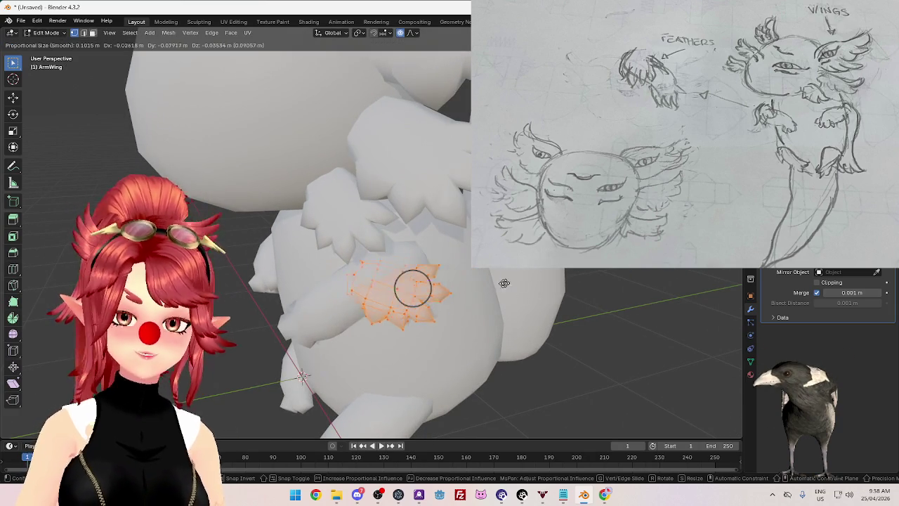
click(469, 315)
mouse_move(394, 315)
middle_down()
mouse_move(401, 271)
mouse_move(393, 303)
middle_up()
key(r)
click(375, 253)
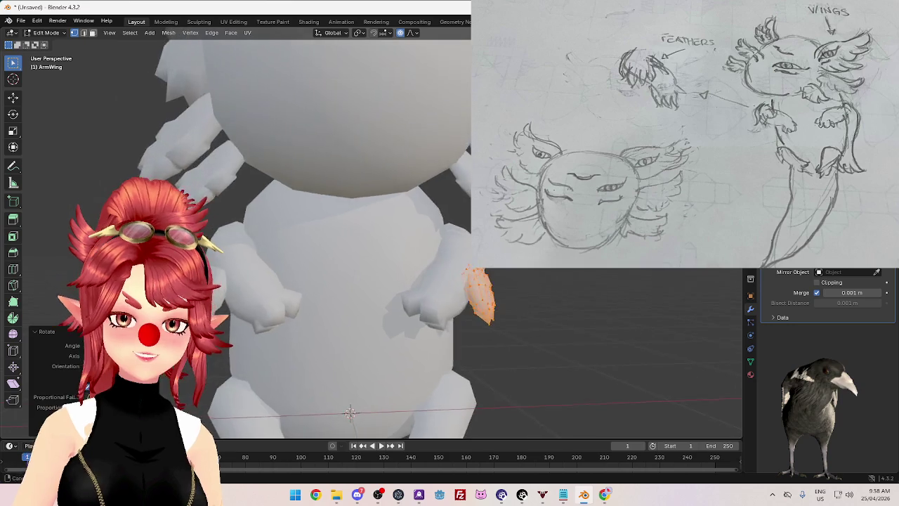
Step: Rotate the wing about the Z axis and return to Object Mode for a front view
middle_drag(521, 307, 500, 349)
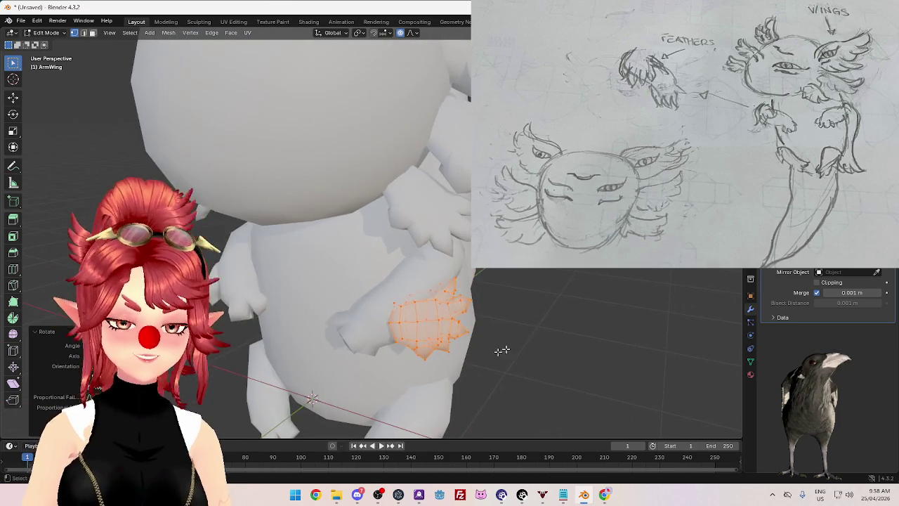
key(r)
key(z)
click(574, 369)
middle_drag(574, 368, 591, 352)
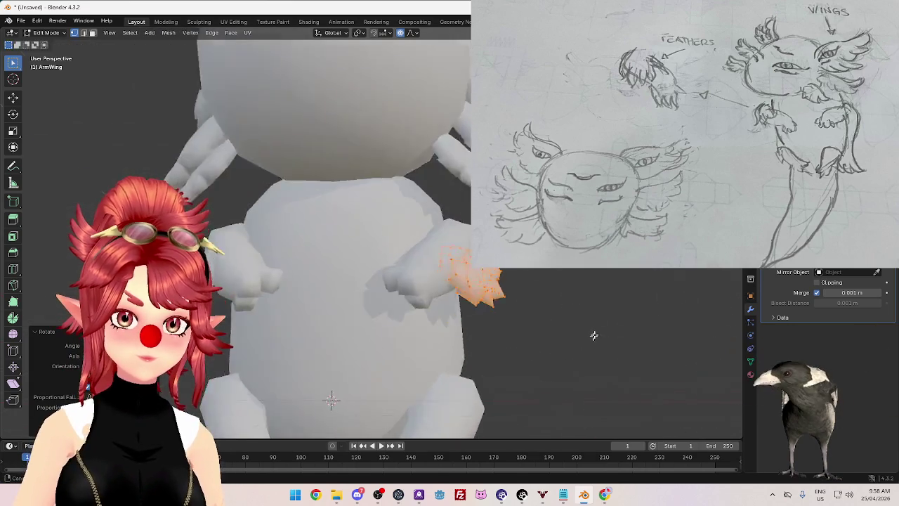
key(Tab)
scroll(590, 352, down, 3)
scroll(539, 331, up, 3)
scroll(539, 331, down, 3)
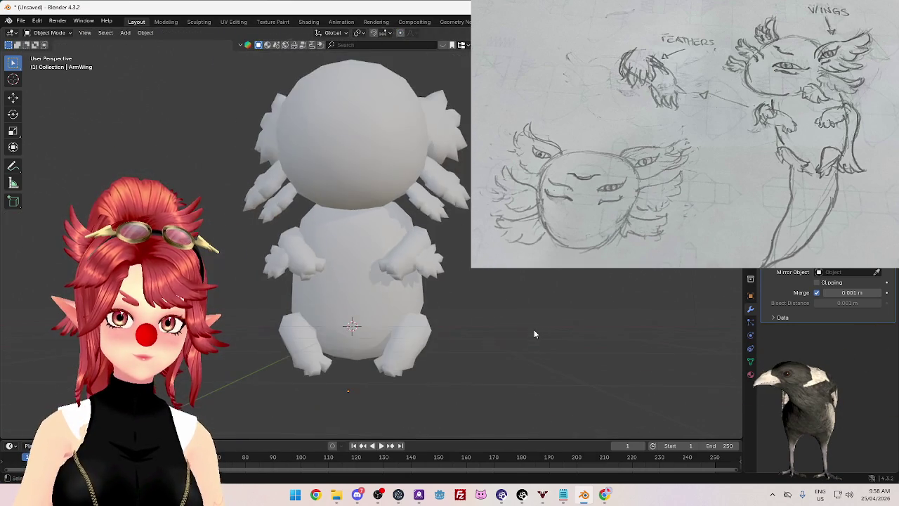
Step: Orbit around the arm wing in Edit Mode and check it in Object Mode
scroll(534, 330, up, 4)
key(Tab)
mouse_move(580, 344)
middle_down()
mouse_move(582, 323)
mouse_move(592, 328)
mouse_move(580, 341)
mouse_move(582, 370)
mouse_move(567, 357)
middle_up()
key(Tab)
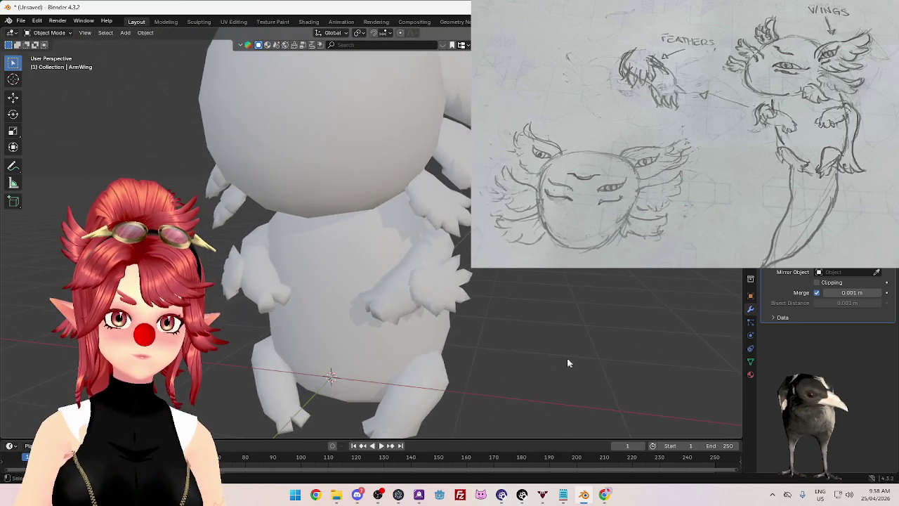
scroll(566, 358, up, 5)
scroll(562, 361, down, 3)
Step: Move the wing vertices and enlarge the wing with smooth proportional falloff
key(Tab)
key(g)
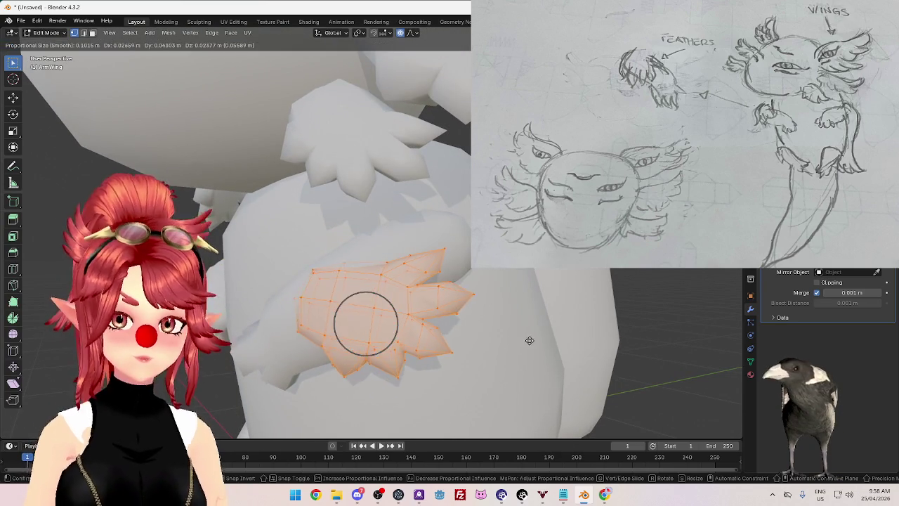
click(552, 332)
mouse_move(538, 331)
middle_down()
mouse_move(556, 334)
mouse_move(448, 349)
middle_up()
key(s)
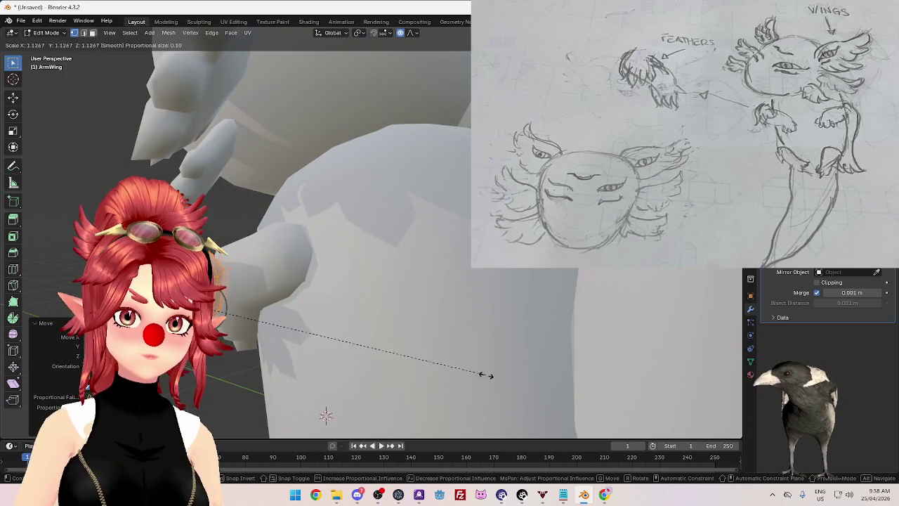
click(515, 396)
key(Tab)
mouse_move(222, 274)
middle_down()
mouse_move(365, 287)
mouse_move(394, 301)
middle_up()
scroll(366, 286, down, 4)
Step: Shift the feathers outward once more, then review the creature from front and three-quarter views
key(Tab)
scroll(422, 302, up, 4)
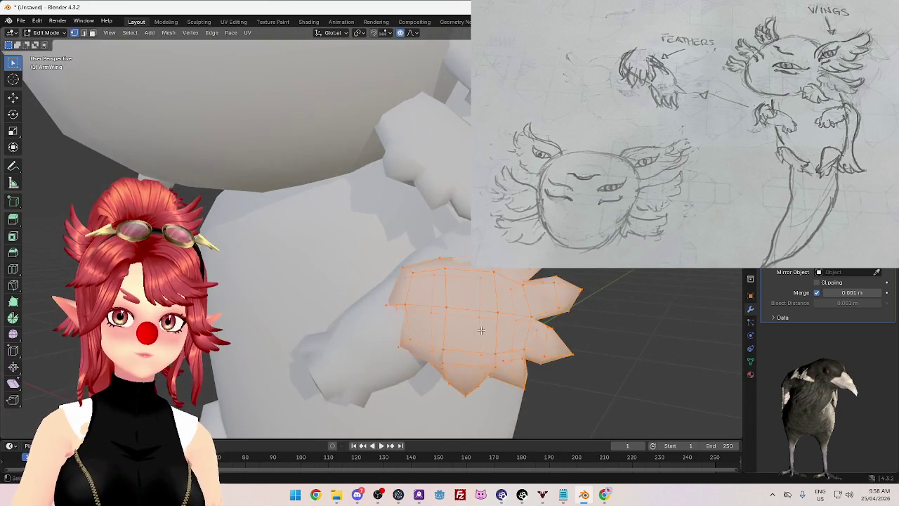
middle_drag(517, 312, 541, 310)
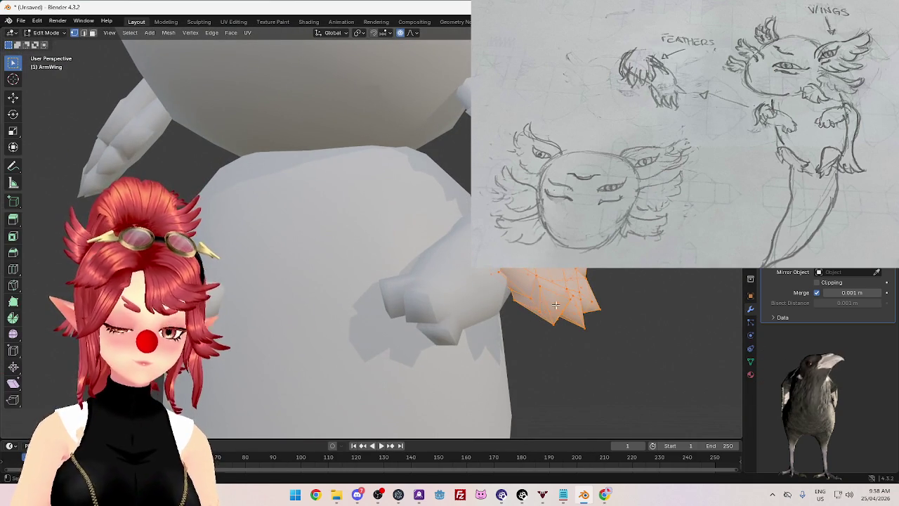
key(g)
click(562, 317)
key(Tab)
scroll(558, 318, down, 5)
mouse_move(558, 319)
middle_down()
mouse_move(548, 361)
mouse_move(579, 346)
middle_up()
scroll(516, 354, down, 3)
mouse_move(516, 354)
middle_down()
mouse_move(575, 324)
mouse_move(555, 347)
middle_up()
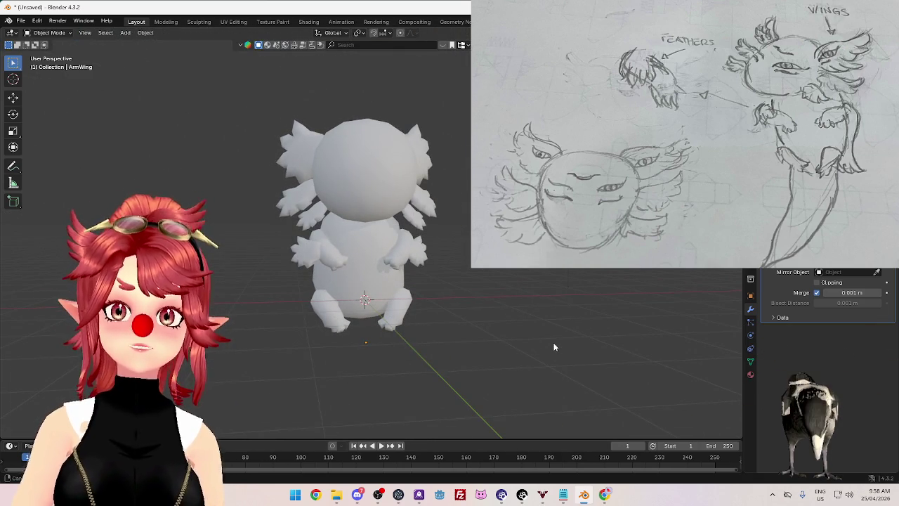
middle_drag(555, 347, 485, 353)
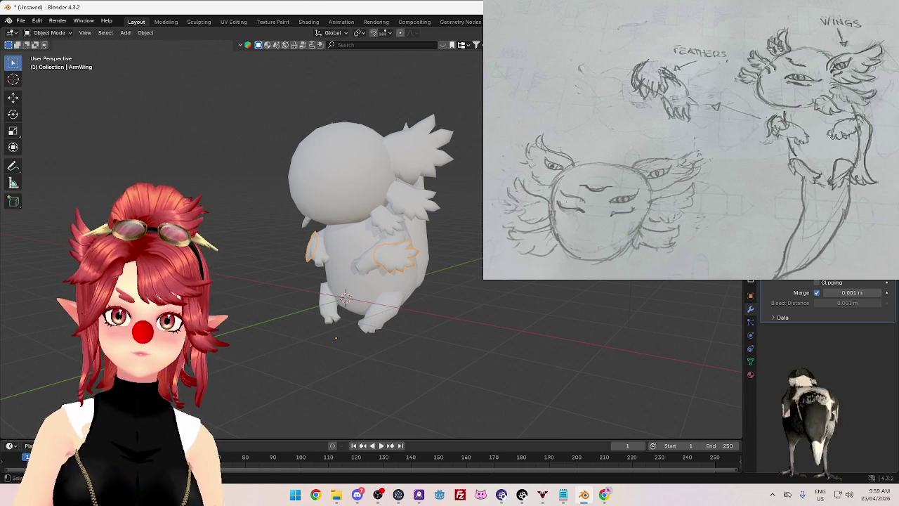
Step: Duplicate the head wing in place, drop the ear tip from the selection, and edit the copy's mesh
middle_drag(422, 274, 464, 274)
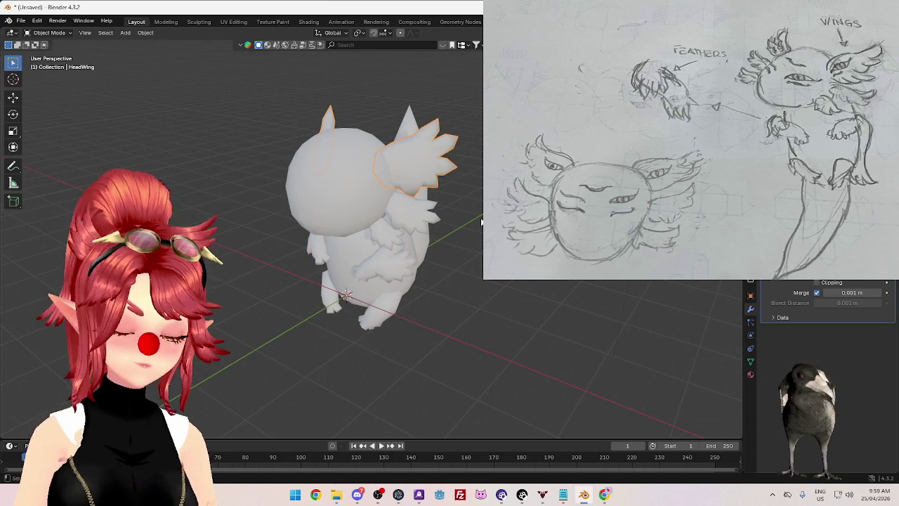
key(shift+d)
key(Escape)
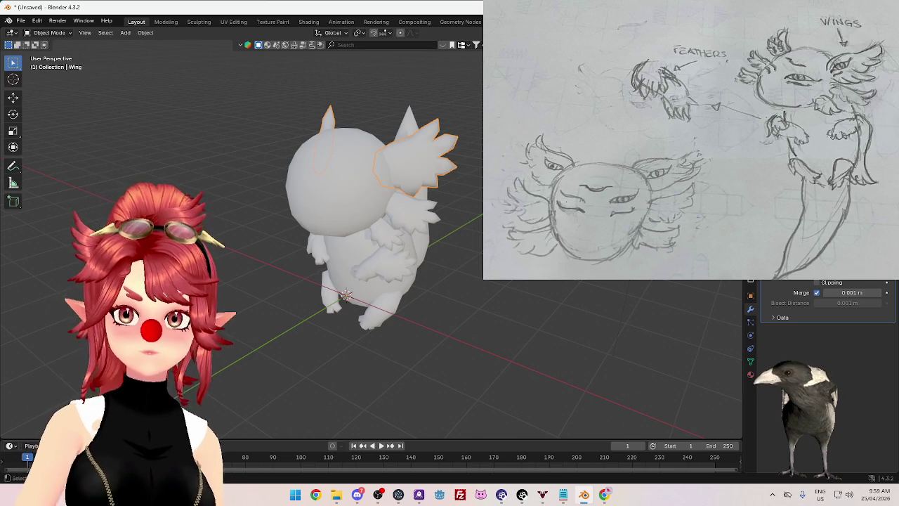
key(ctrl+z)
middle_drag(393, 232, 366, 239)
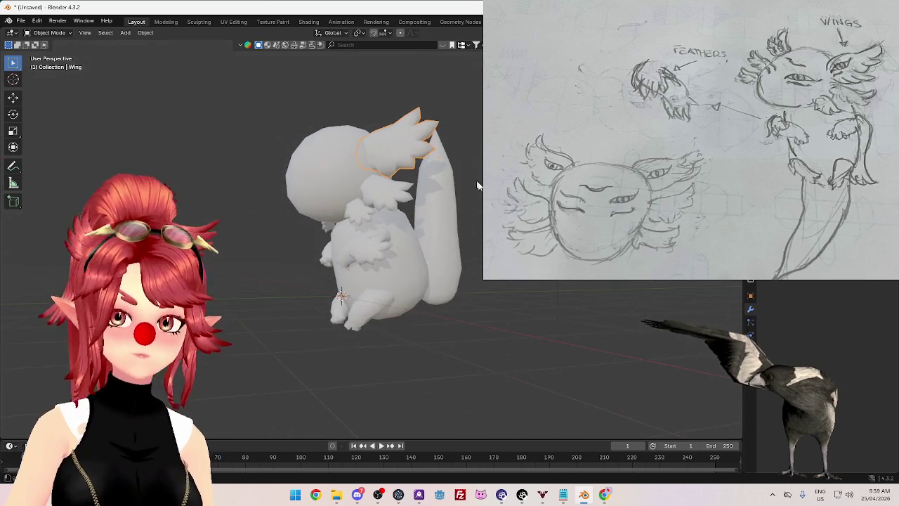
key(Tab)
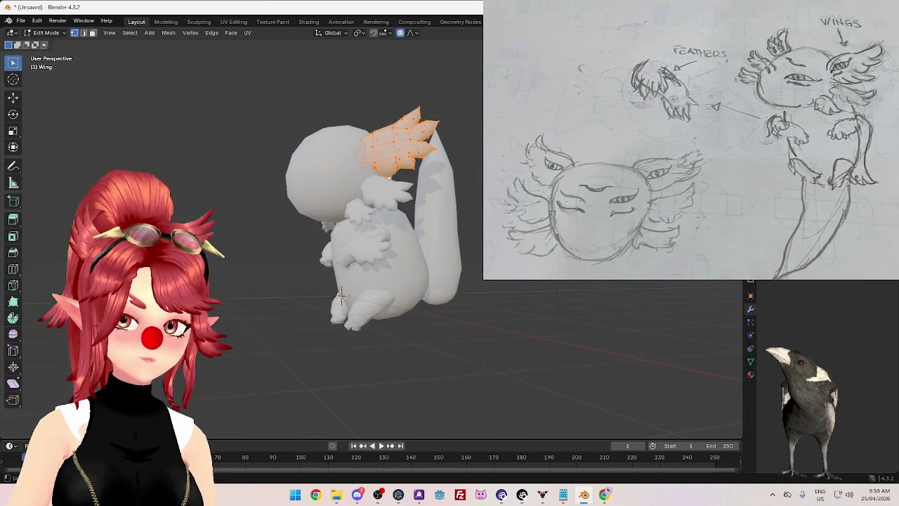
Step: Move the new wing off the head and down onto the side of the body
key(g)
click(421, 176)
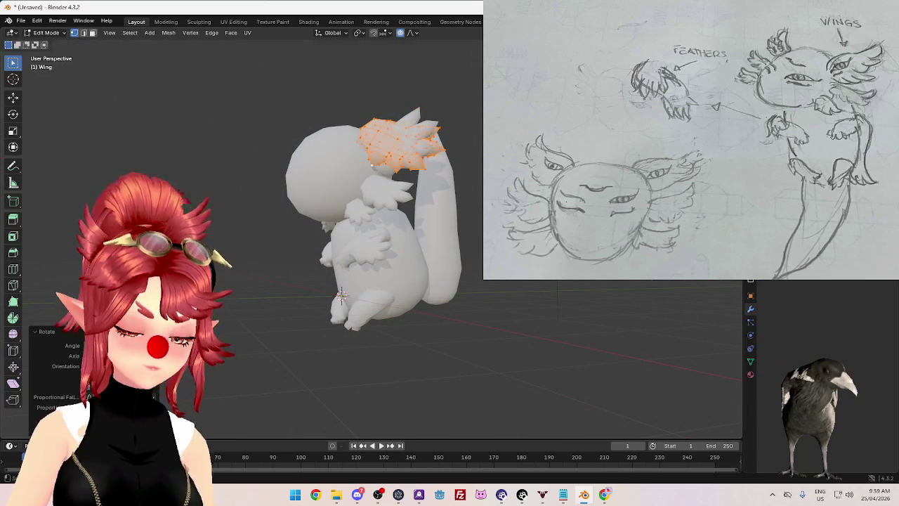
key(g)
click(548, 283)
mouse_move(547, 284)
middle_down()
mouse_move(457, 253)
mouse_move(522, 297)
middle_up()
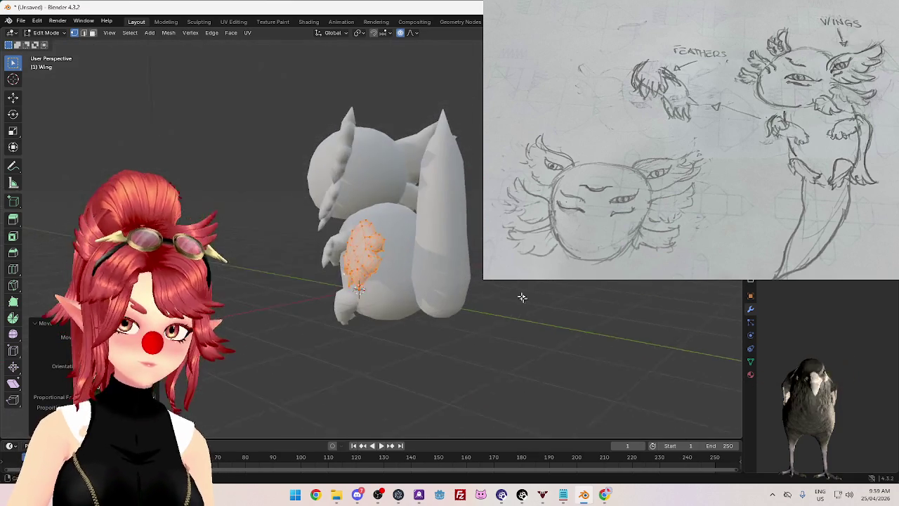
Step: Rotate the wing twice and shift it further back along the body
key(r)
click(570, 336)
mouse_move(570, 336)
middle_down()
mouse_move(599, 310)
mouse_move(428, 332)
mouse_move(489, 343)
mouse_move(485, 370)
mouse_move(569, 307)
middle_up()
key(r)
click(599, 311)
key(g)
click(453, 327)
Step: Rotate the wing around the Z axis and scale it up
key(r)
key(z)
click(475, 366)
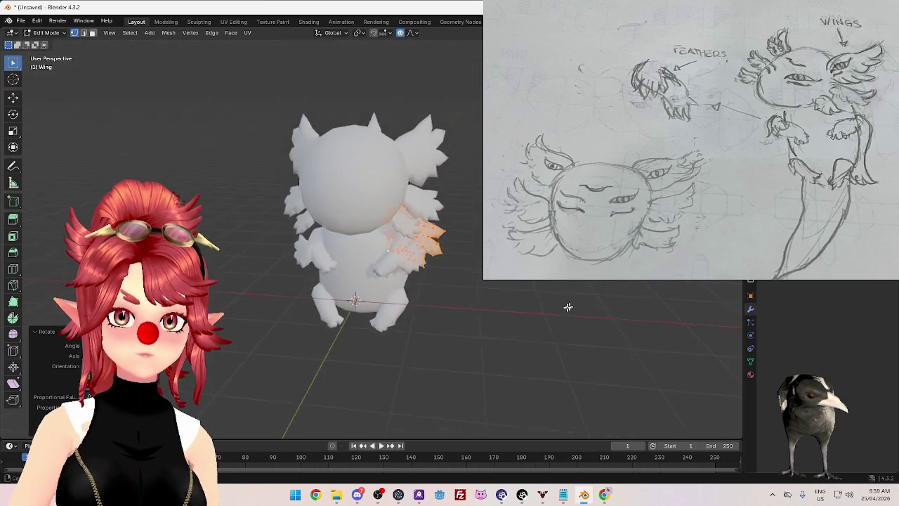
scroll(552, 300, up, 3)
key(s)
click(588, 305)
mouse_move(588, 305)
middle_down()
mouse_move(531, 314)
mouse_move(461, 311)
mouse_move(489, 293)
mouse_move(457, 302)
middle_up()
scroll(499, 287, down, 3)
Step: Tilt the wing so it juts outward from the back, then nudge its vertices into place
key(r)
key(Return)
key(r)
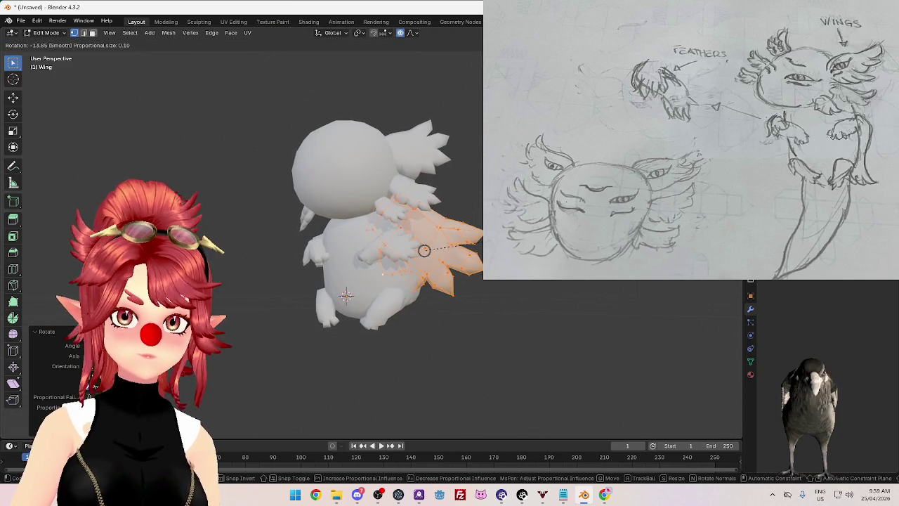
key(g)
click(540, 279)
scroll(544, 286, down, 2)
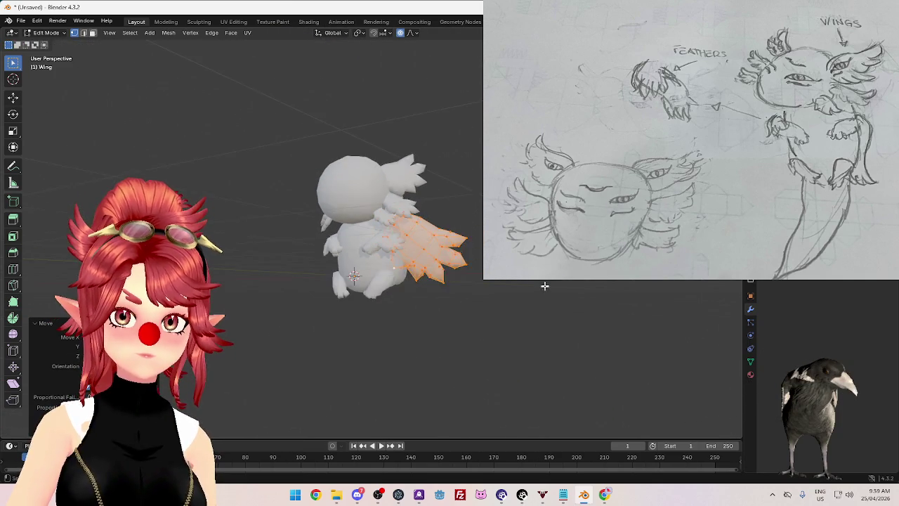
middle_drag(443, 318, 458, 320)
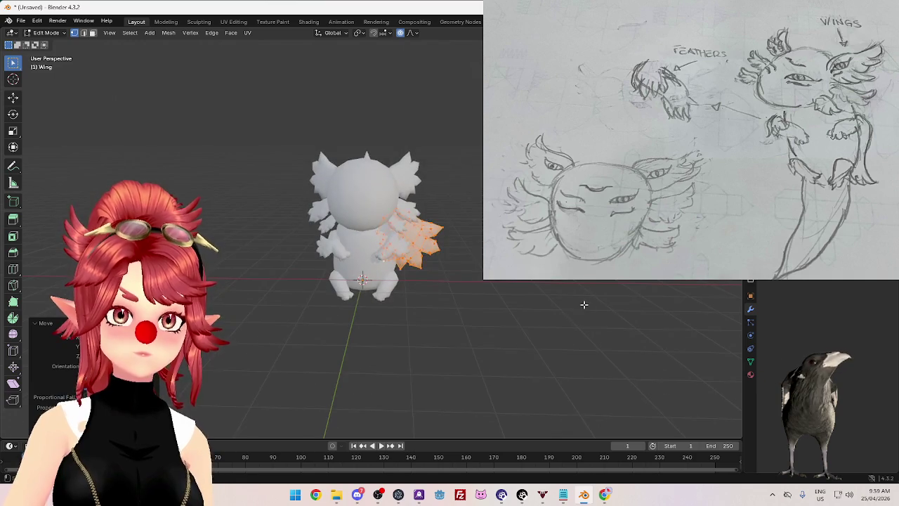
Step: Review the wing in Object Mode, give it one more rotation, and view it from behind
key(Tab)
mouse_move(548, 282)
middle_down()
mouse_move(518, 321)
mouse_move(534, 302)
mouse_move(532, 317)
mouse_move(595, 297)
middle_up()
scroll(538, 310, up, 2)
key(Tab)
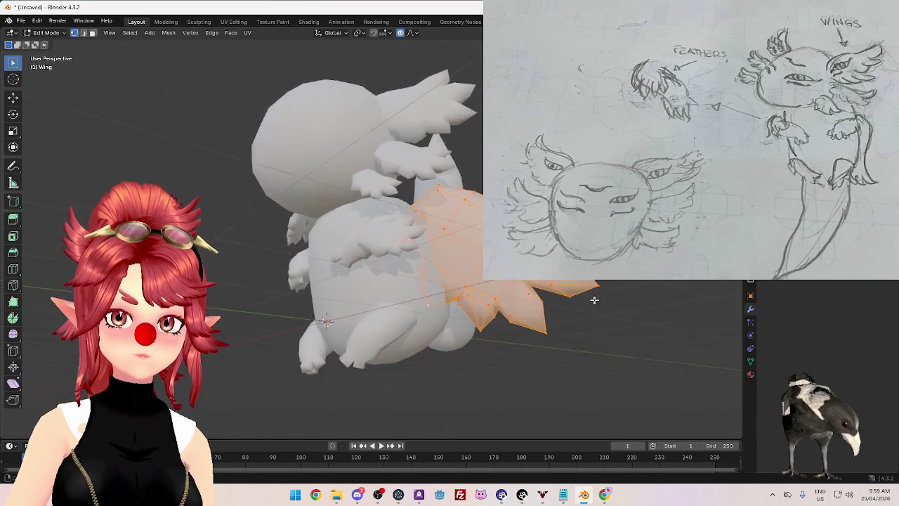
key(r)
click(584, 295)
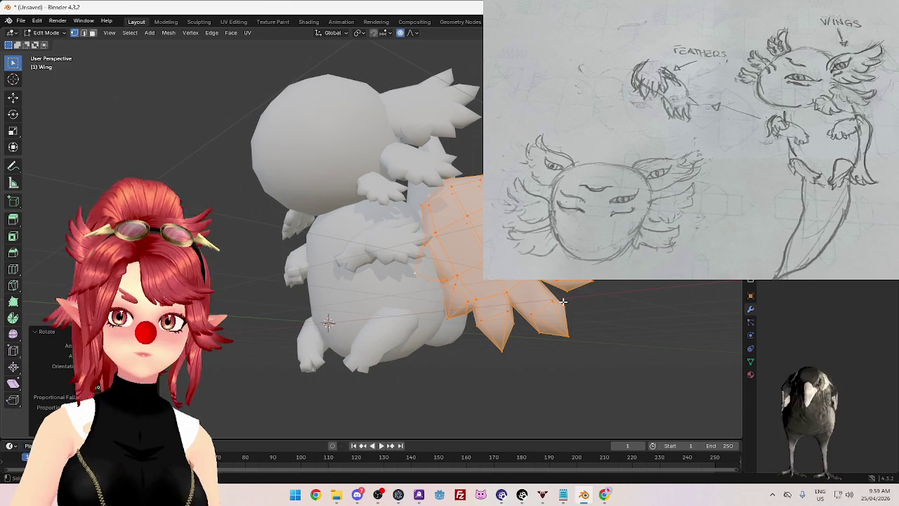
key(Tab)
scroll(563, 302, down, 4)
middle_drag(562, 302, 527, 343)
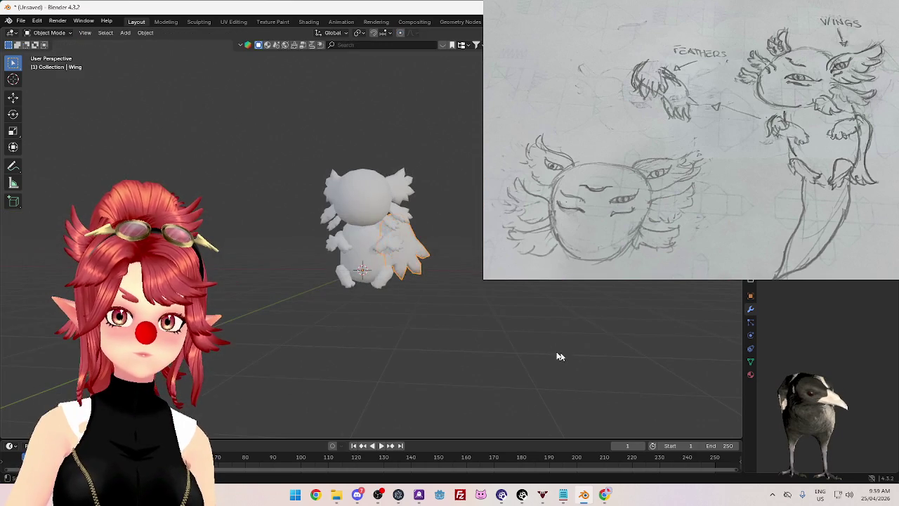
Step: Rotate the back wing slightly and review it from a side view
scroll(560, 356, up, 3)
key(Tab)
middle_drag(513, 309, 501, 305)
key(r)
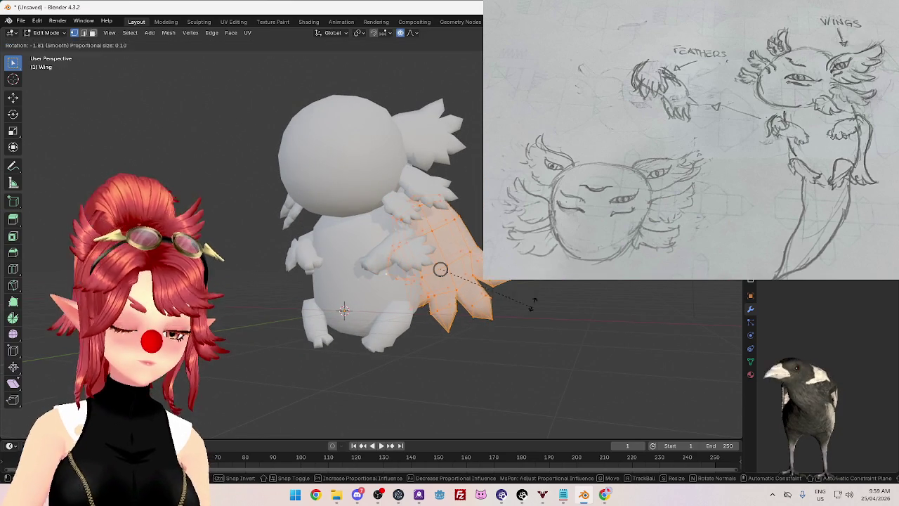
click(440, 269)
key(Tab)
scroll(500, 318, down, 3)
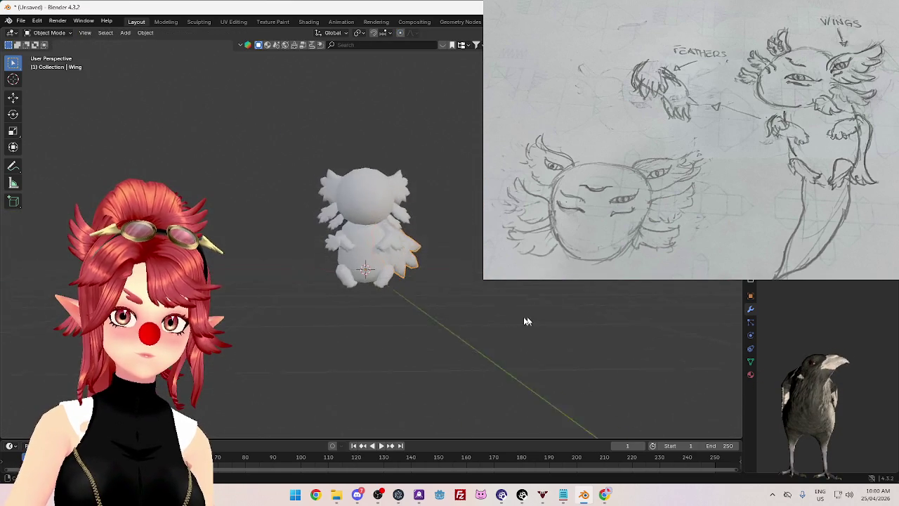
scroll(545, 325, up, 3)
middle_drag(559, 325, 477, 320)
Step: Move the wing vertices with proportional editing so the wing sits closer to the body
key(Tab)
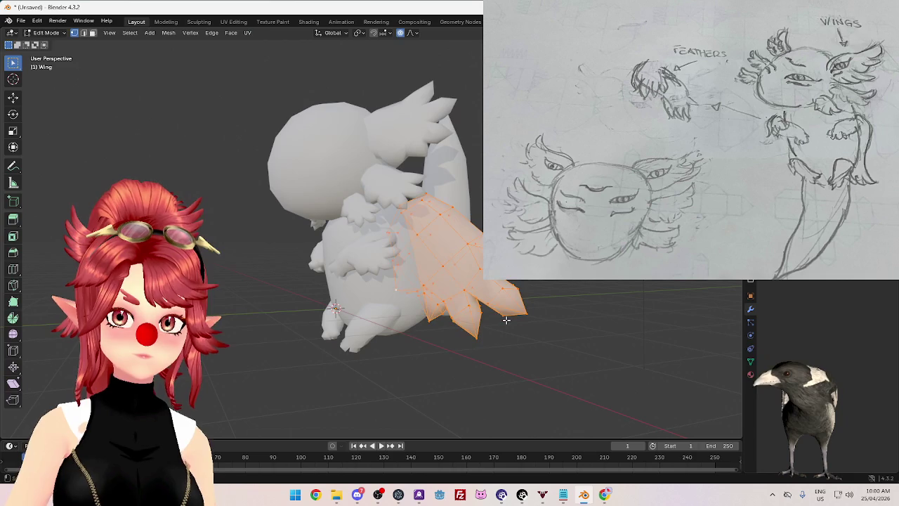
key(g)
click(484, 324)
key(Tab)
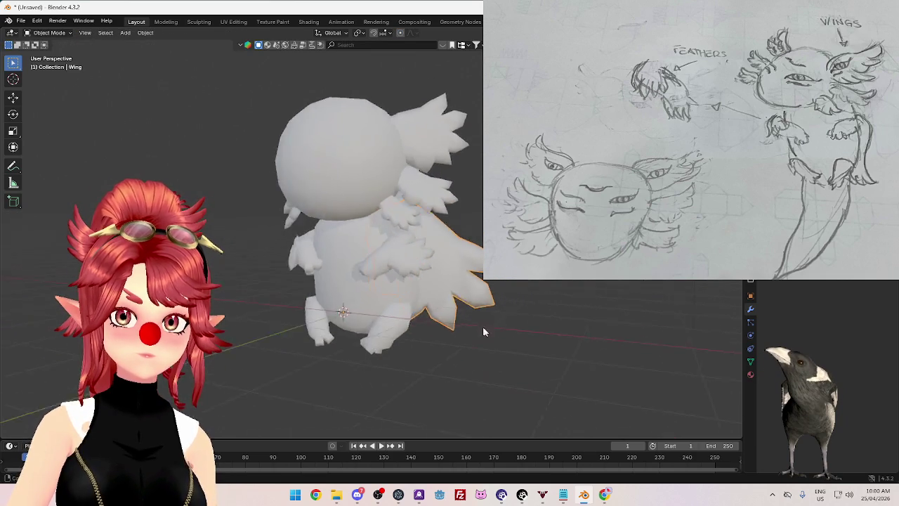
middle_drag(483, 326, 506, 326)
key(Tab)
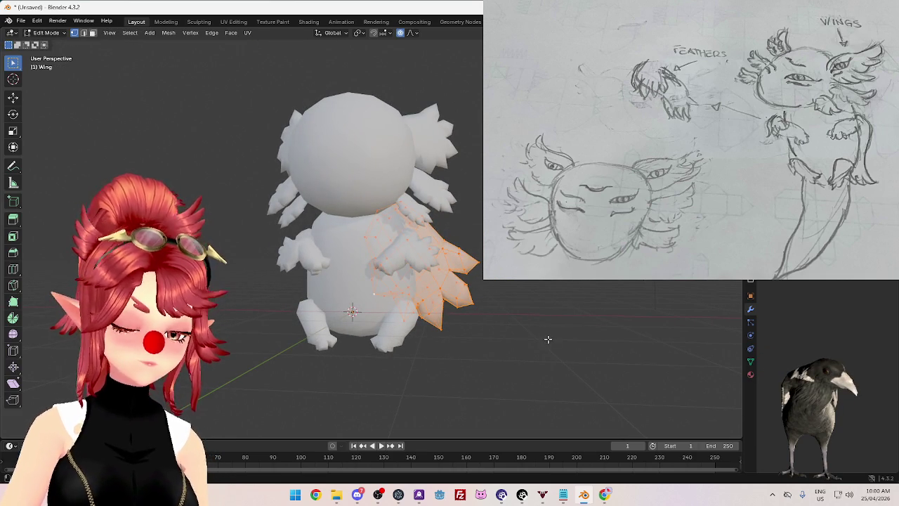
key(g)
click(522, 327)
mouse_move(522, 328)
middle_down()
mouse_move(438, 316)
mouse_move(419, 330)
mouse_move(532, 315)
mouse_move(479, 321)
middle_up()
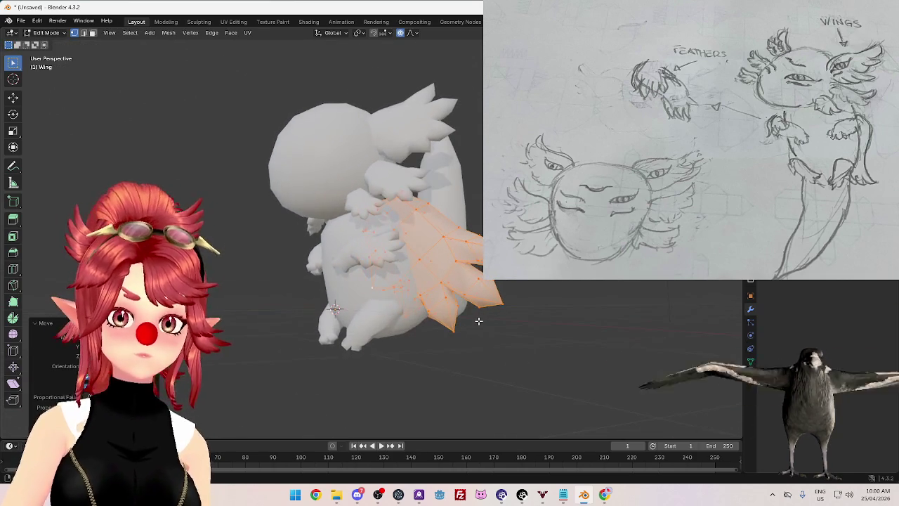
Step: Shrink the wing to 0.685, then adjust its position and angle
key(s)
key(g)
mouse_move(494, 316)
middle_down()
mouse_move(461, 332)
mouse_move(564, 288)
middle_up()
click(461, 332)
key(r)
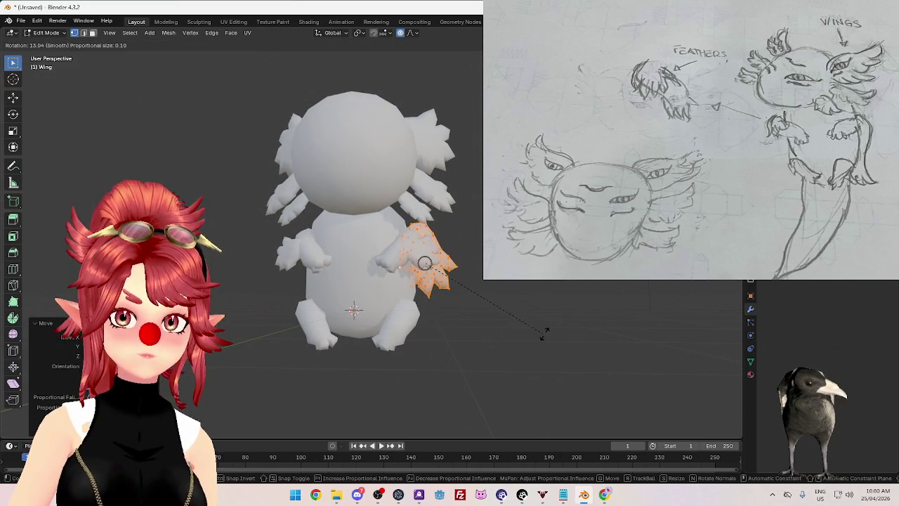
click(545, 333)
Step: Inspect the creature in Object Mode and select the scene Light
key(Tab)
scroll(557, 329, down, 4)
mouse_move(556, 330)
middle_down()
mouse_move(445, 317)
mouse_move(496, 316)
mouse_move(473, 311)
mouse_move(499, 300)
mouse_move(538, 318)
middle_up()
scroll(492, 316, up, 3)
scroll(541, 319, down, 2)
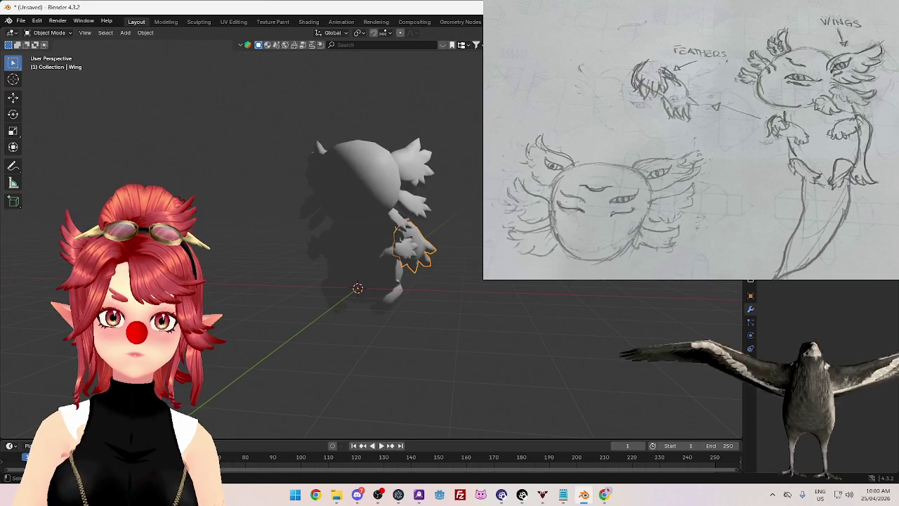
click(787, 84)
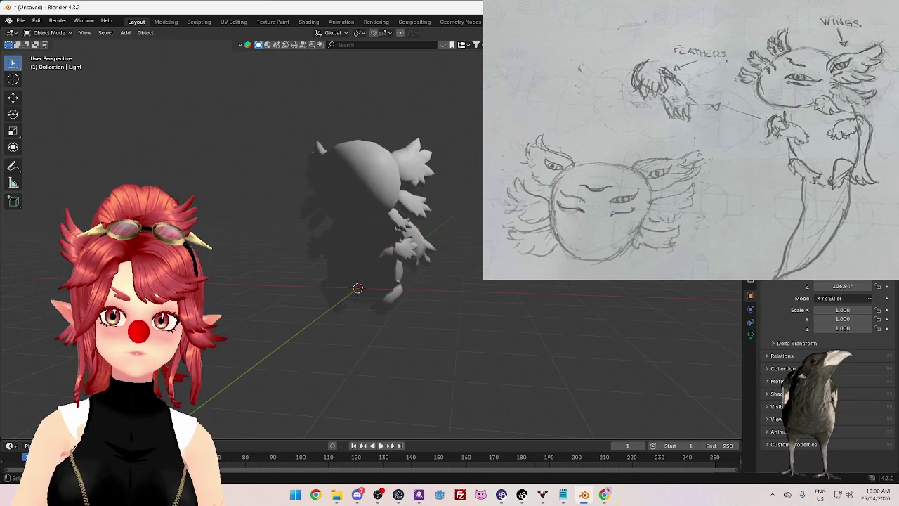
Step: Reposition the original Light around the axolotl
scroll(373, 232, down, 3)
mouse_move(422, 175)
middle_down()
mouse_move(453, 161)
mouse_move(482, 168)
middle_up()
key(g)
mouse_move(404, 201)
alt+middle_down()
mouse_move(341, 215)
mouse_move(331, 162)
alt+middle_up()
click(268, 154)
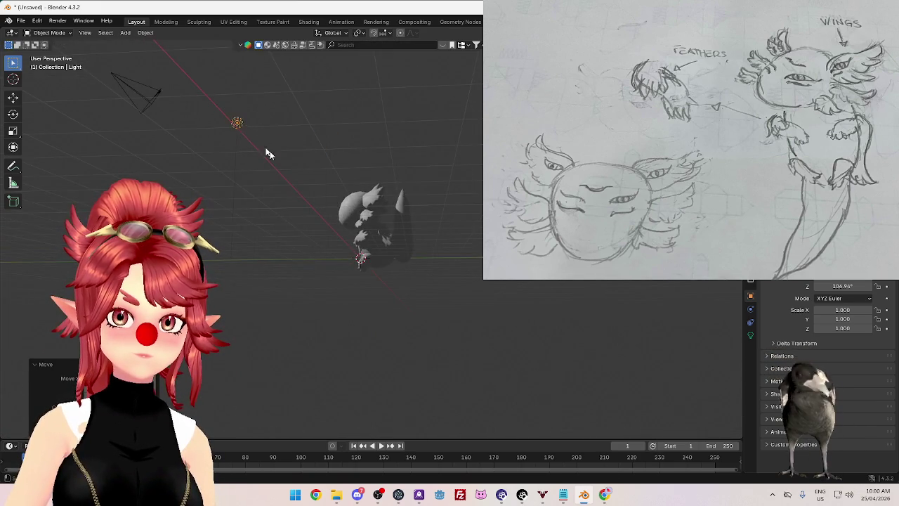
key(g)
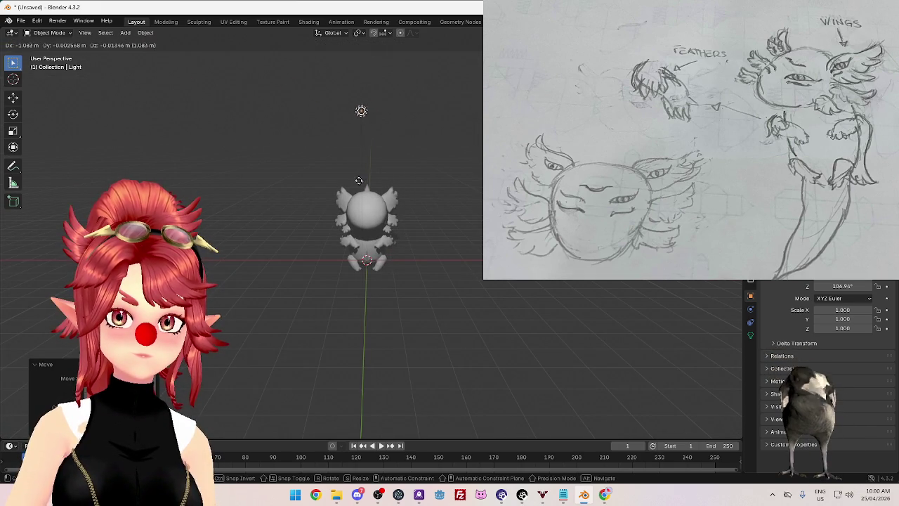
click(340, 192)
mouse_move(341, 192)
middle_down()
mouse_move(444, 196)
mouse_move(433, 182)
mouse_move(297, 181)
mouse_move(336, 188)
mouse_move(285, 177)
mouse_move(311, 180)
mouse_move(289, 183)
mouse_move(297, 181)
mouse_move(298, 218)
middle_up()
Step: Duplicate the light into Light.001 and show its Light data settings
key(shift+d)
click(297, 181)
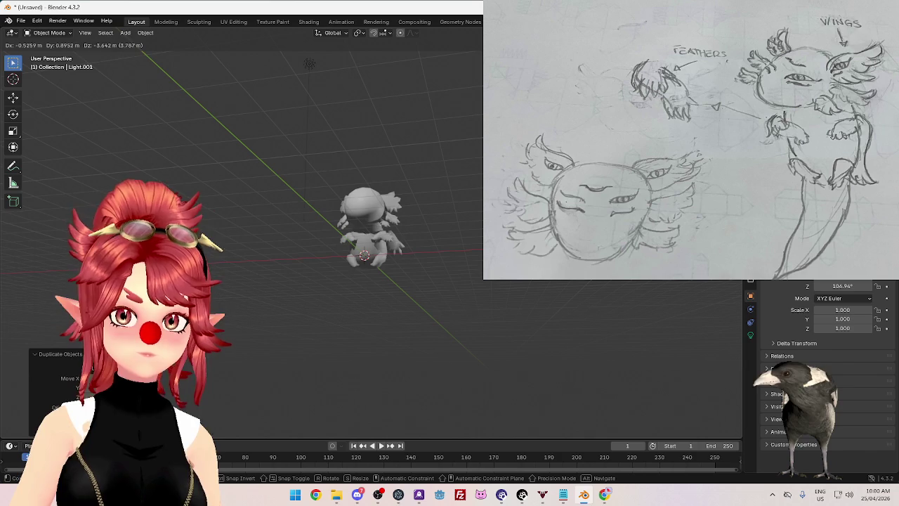
key(Return)
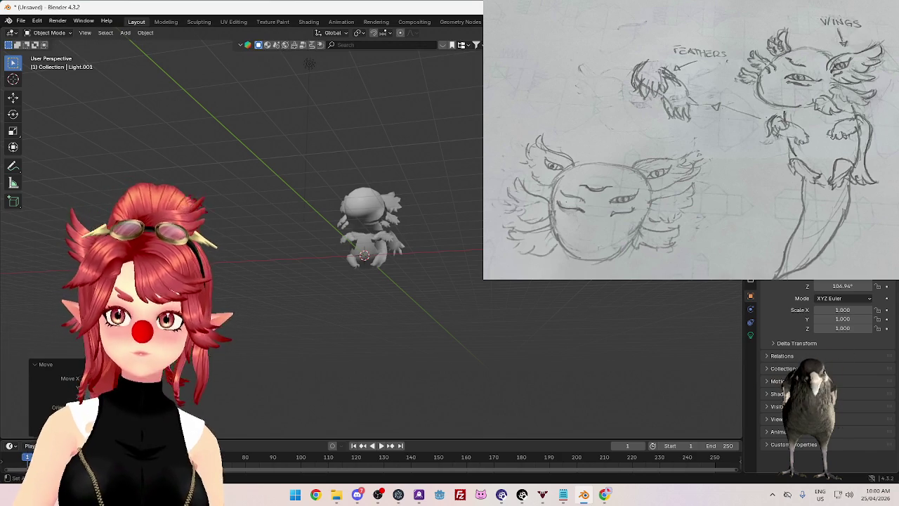
click(750, 334)
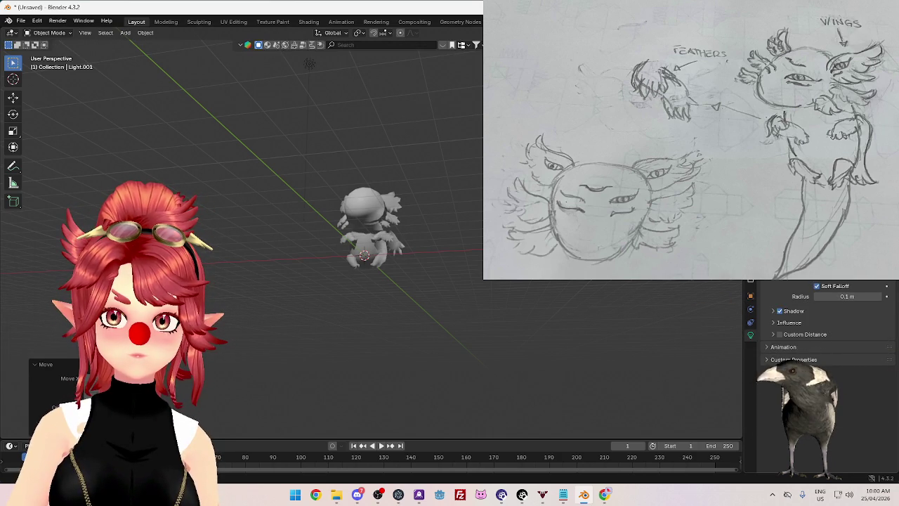
Step: Undo and redo the change to keep Light.001 above the model
mouse_move(485, 205)
middle_down()
mouse_move(459, 220)
mouse_move(460, 205)
mouse_move(442, 225)
mouse_move(457, 224)
mouse_move(443, 225)
middle_up()
scroll(443, 226, up, 3)
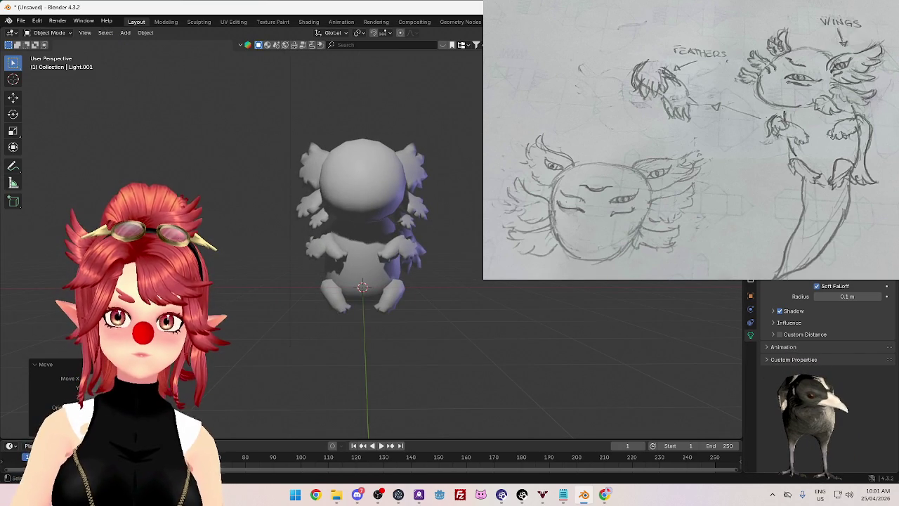
key(ctrl+z)
key(ctrl+z)
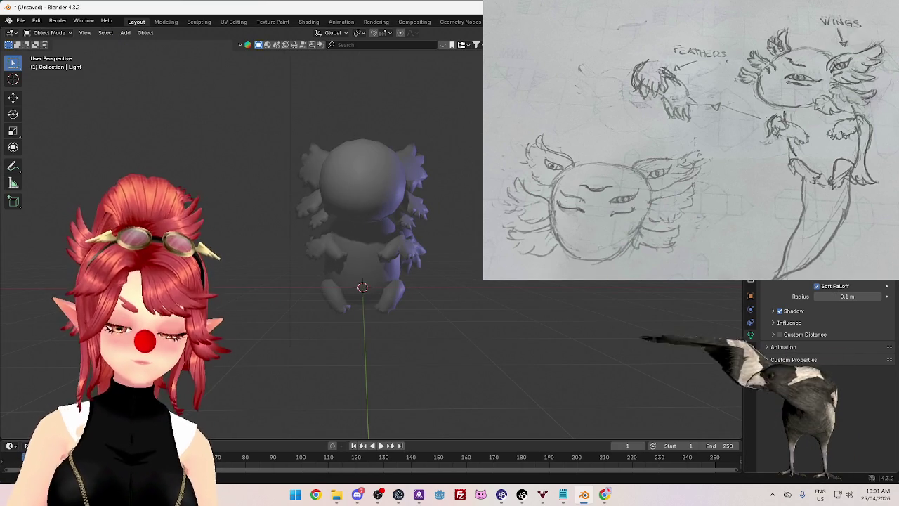
key(ctrl+shift+z)
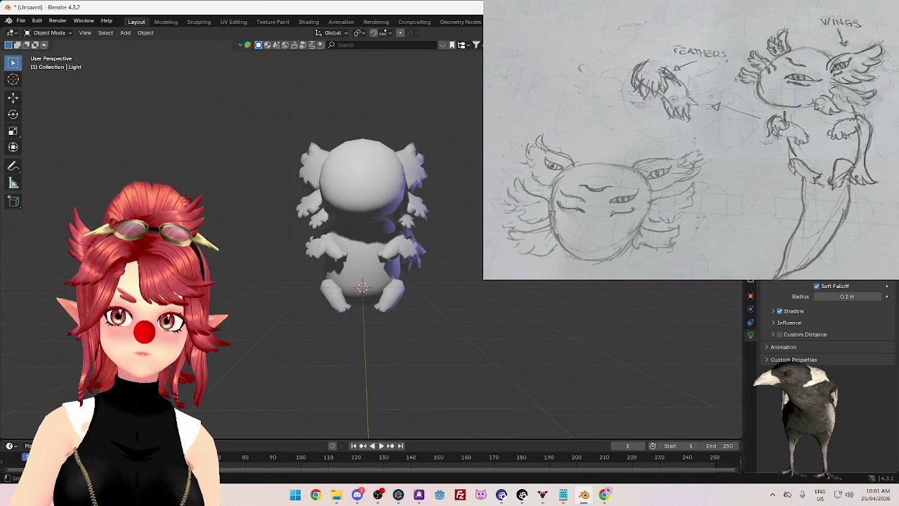
scroll(477, 243, down, 2)
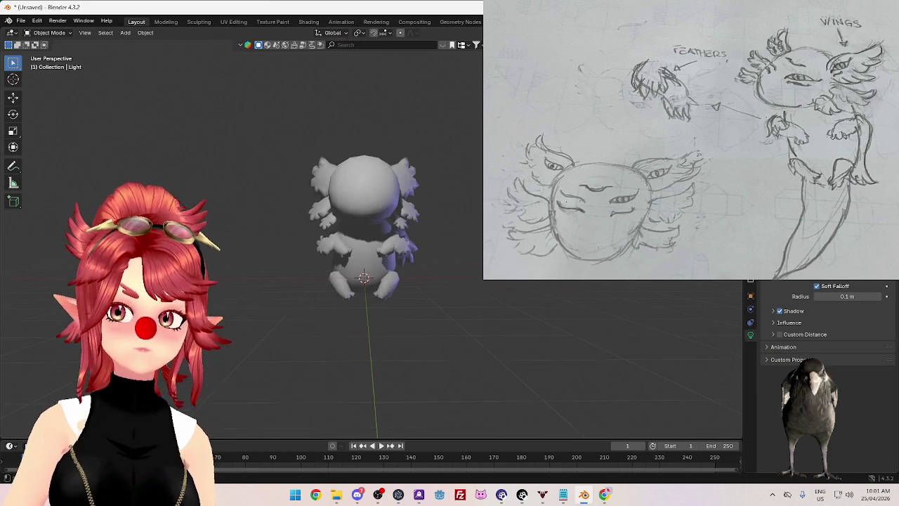
scroll(477, 242, down, 2)
scroll(477, 243, down, 2)
key(ctrl+shift+z)
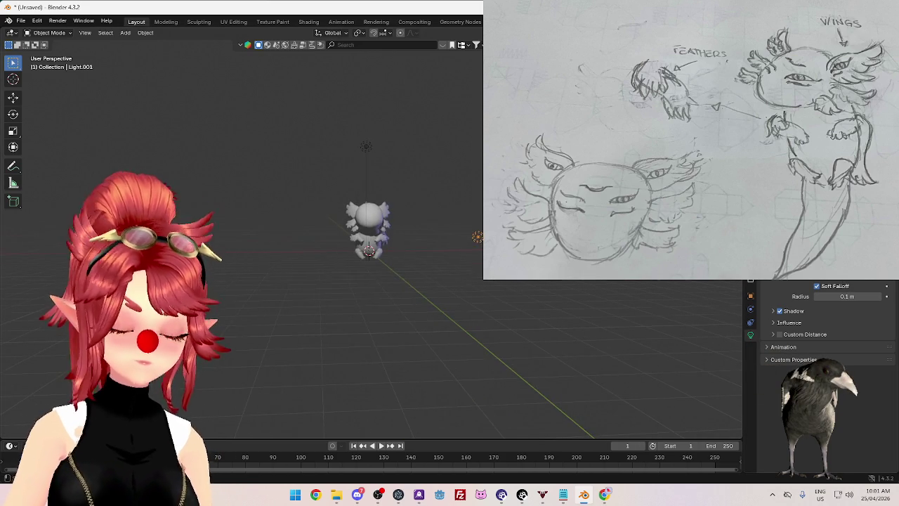
Step: Duplicate Light.001 into Light.002 and move it beside the axolotl
key(shift+d)
click(301, 255)
mouse_move(301, 255)
middle_down()
mouse_move(472, 267)
mouse_move(396, 260)
middle_up()
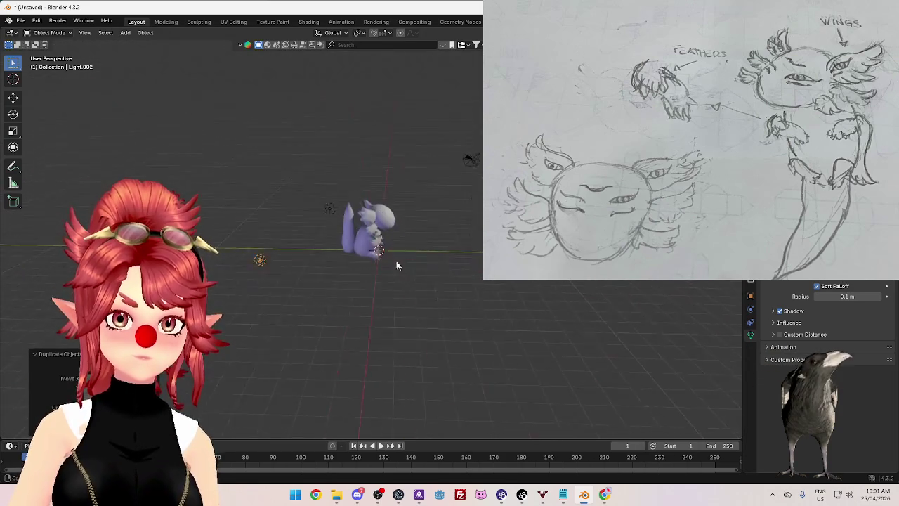
key(g)
click(494, 317)
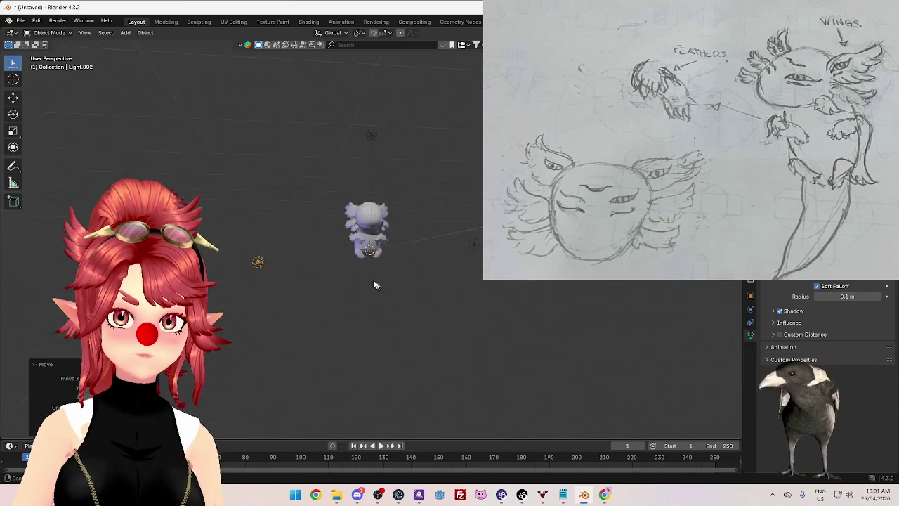
mouse_move(494, 318)
middle_down()
mouse_move(431, 313)
mouse_move(470, 321)
middle_up()
key(g)
click(436, 336)
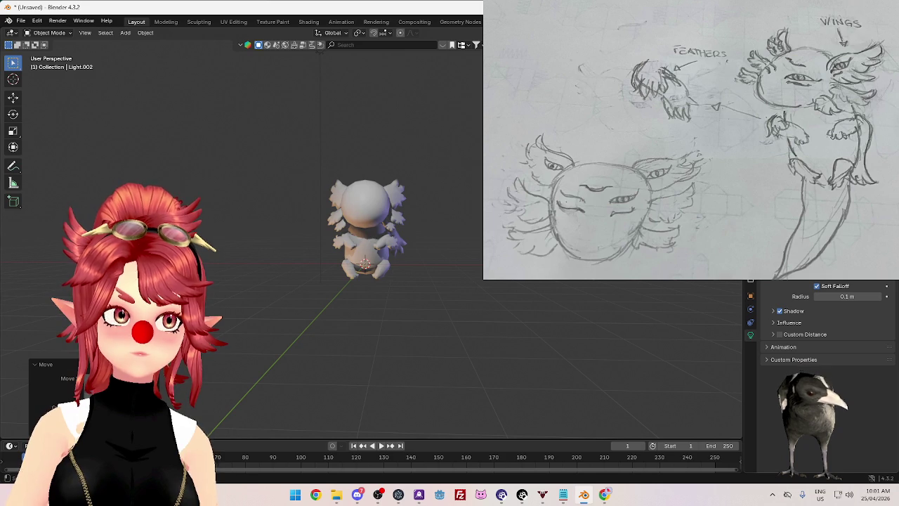
Step: Check the lighting from a low back view and select the Head object
scroll(526, 291, up, 2)
mouse_move(526, 291)
middle_down()
mouse_move(479, 303)
mouse_move(479, 281)
middle_up()
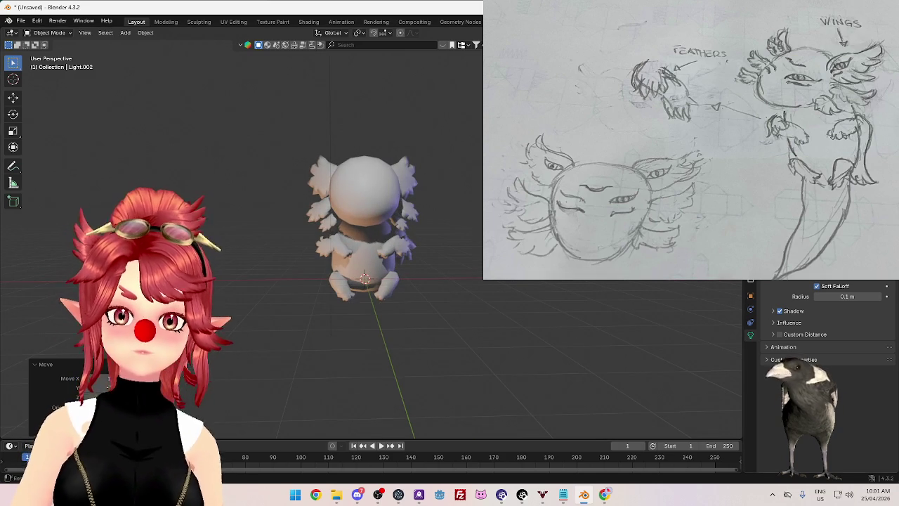
scroll(822, 338, up, 2)
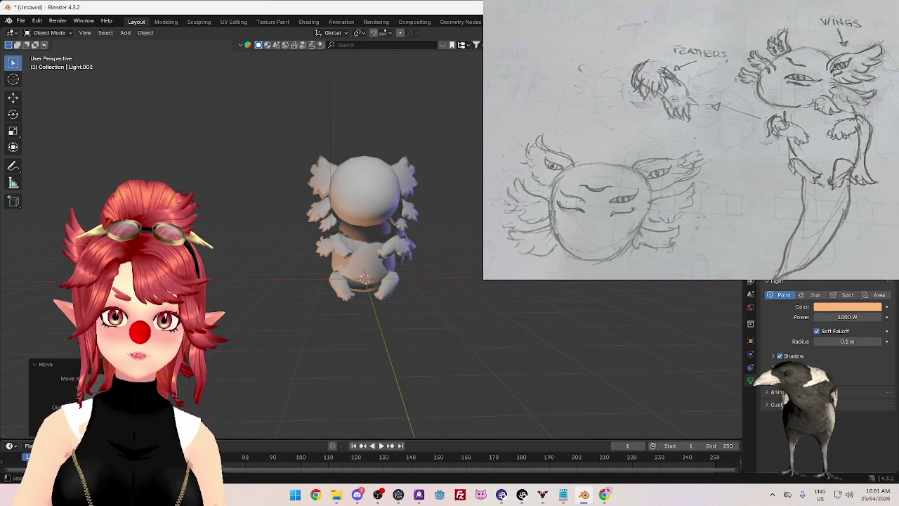
click(777, 260)
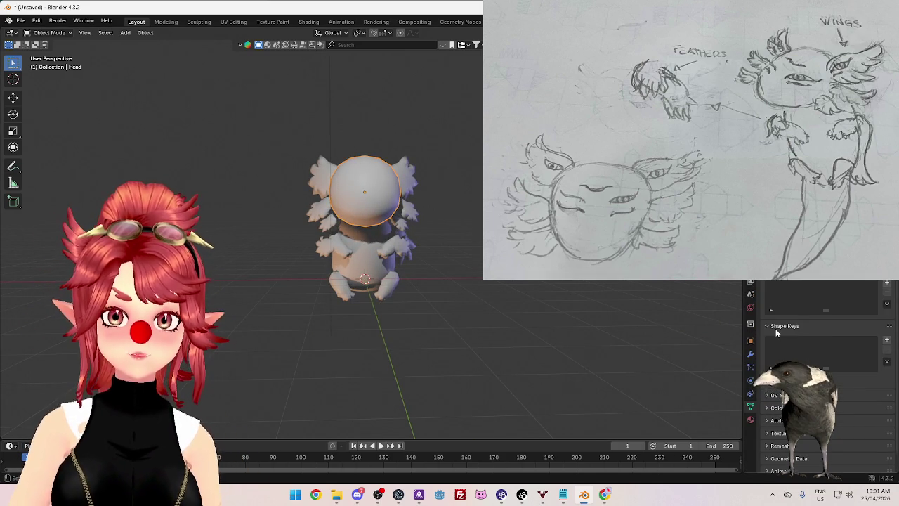
click(888, 285)
Step: Give the head's Skin material a pale pink #E7B4C8 base colour, matching axolotl reference photos
click(887, 294)
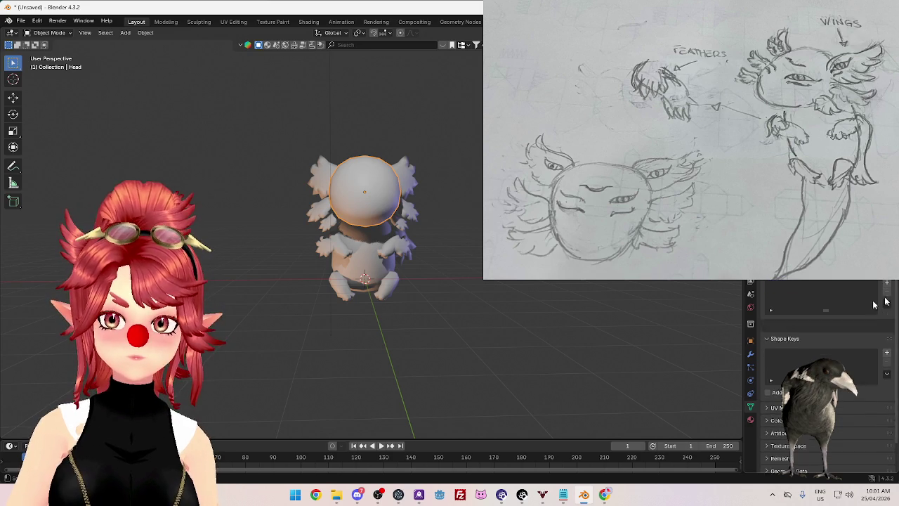
click(750, 421)
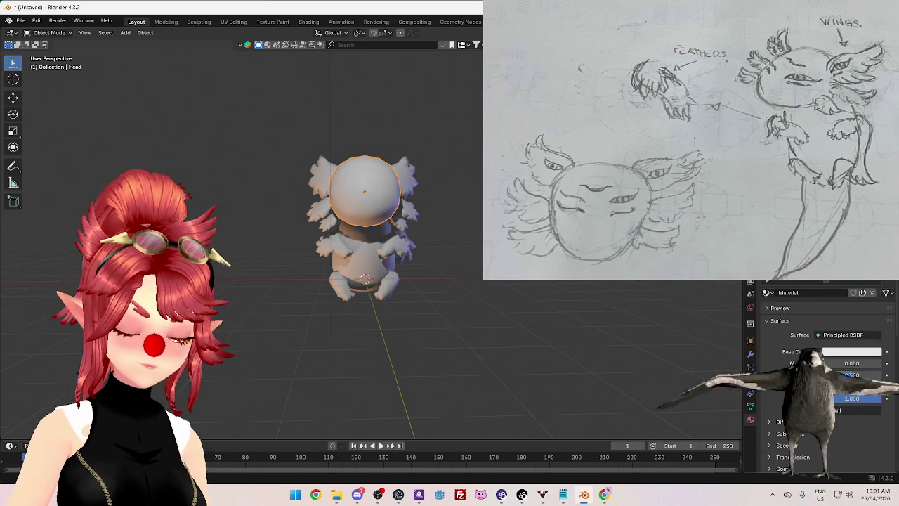
click(852, 351)
drag(836, 304, 864, 304)
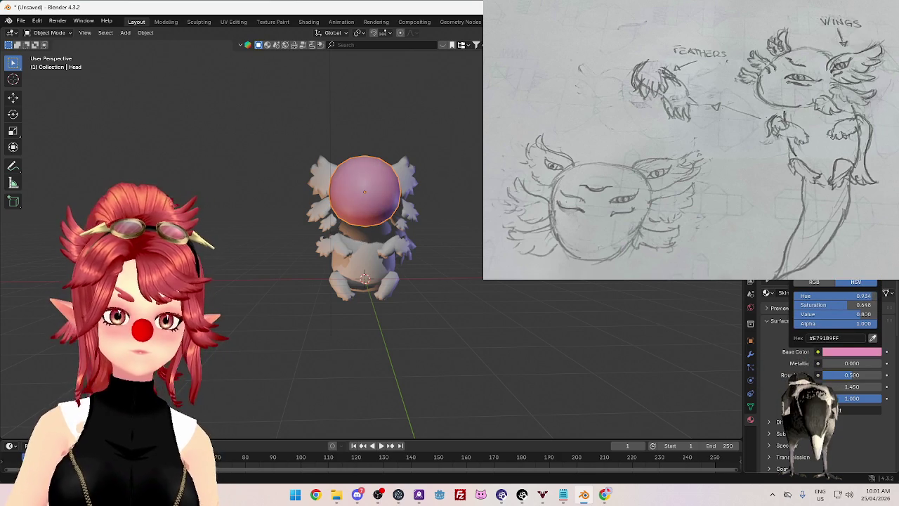
click(604, 496)
mouse_move(584, 495)
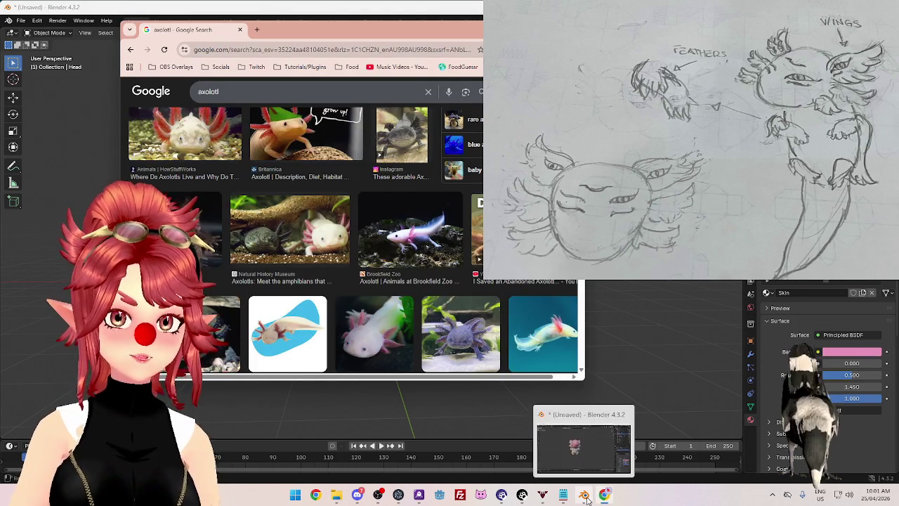
click(587, 499)
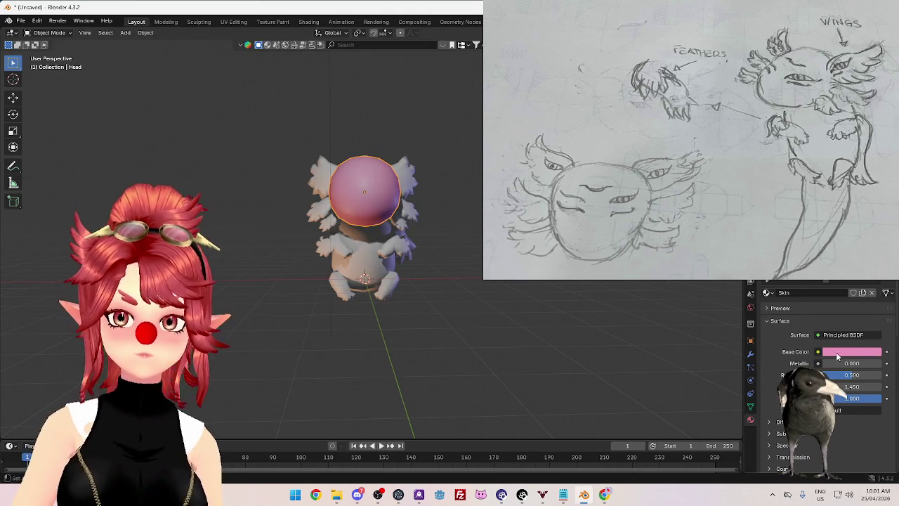
click(837, 356)
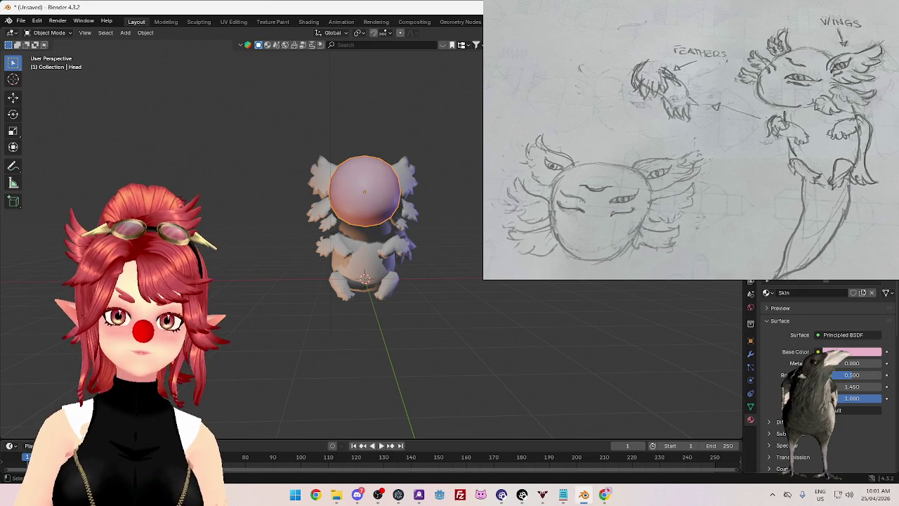
click(364, 257)
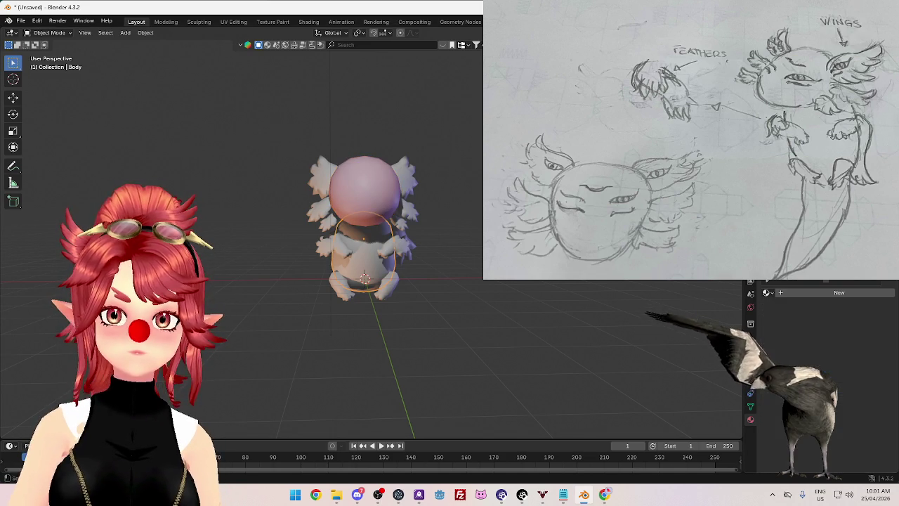
Step: Give the body, arm, arm wings and legs the Skin material
click(771, 295)
click(753, 309)
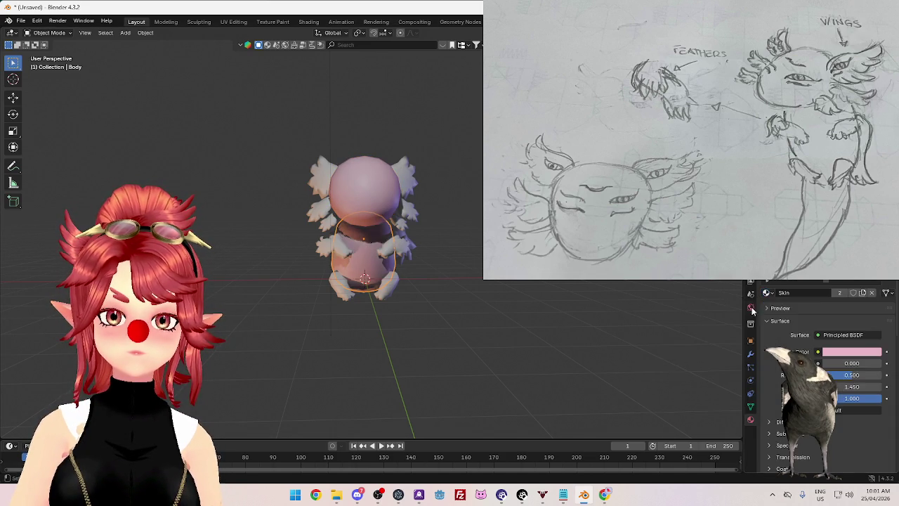
click(340, 246)
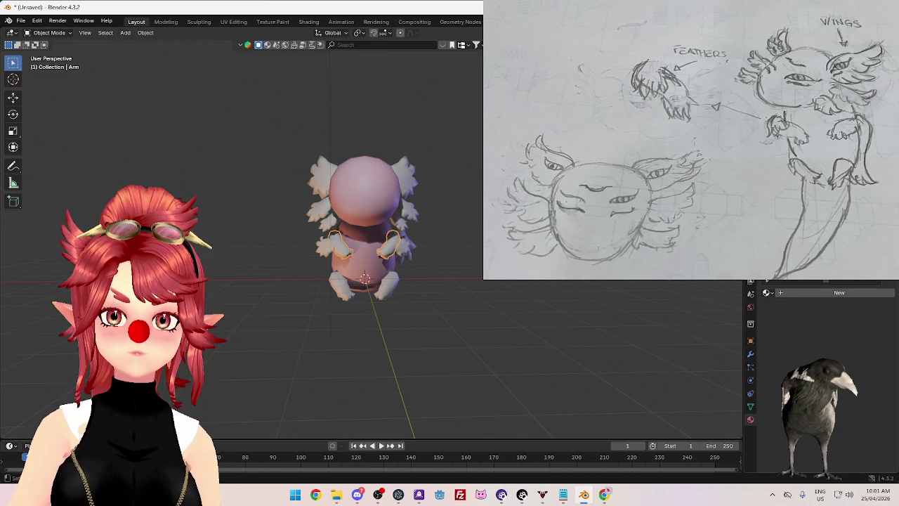
click(768, 293)
click(743, 307)
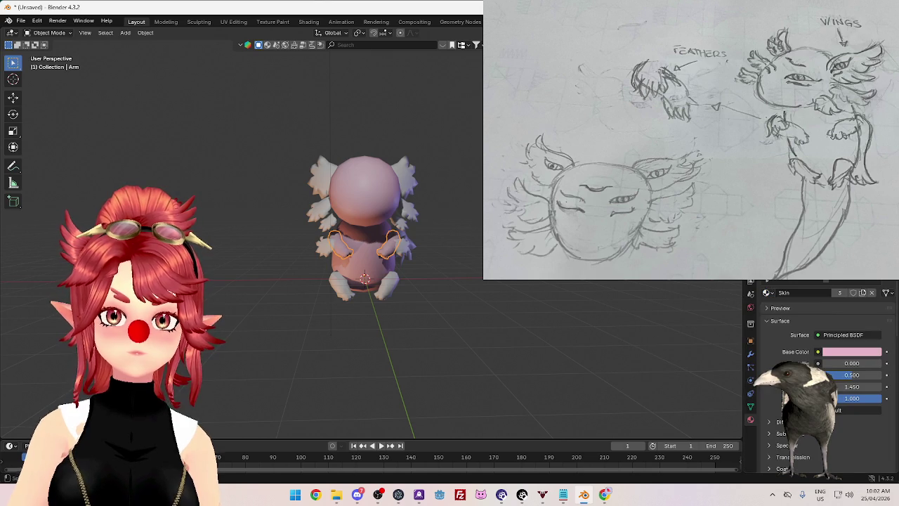
click(325, 246)
click(768, 292)
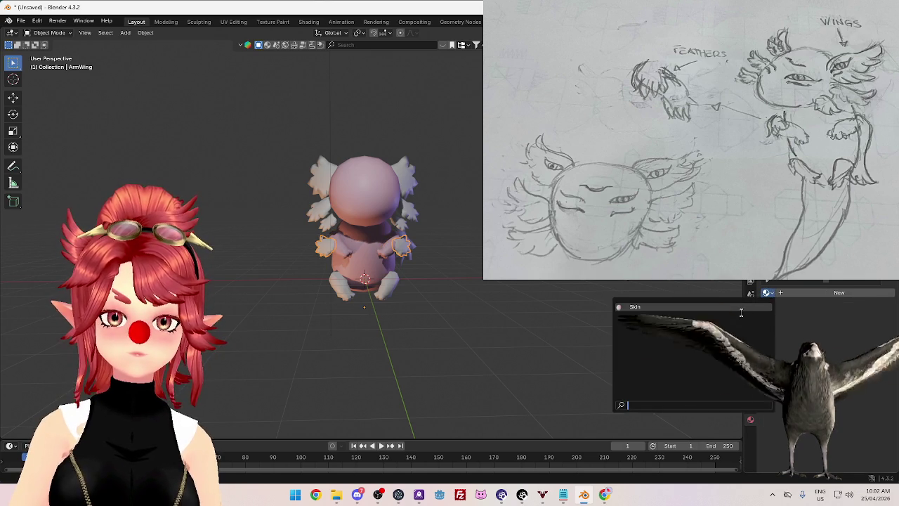
click(653, 309)
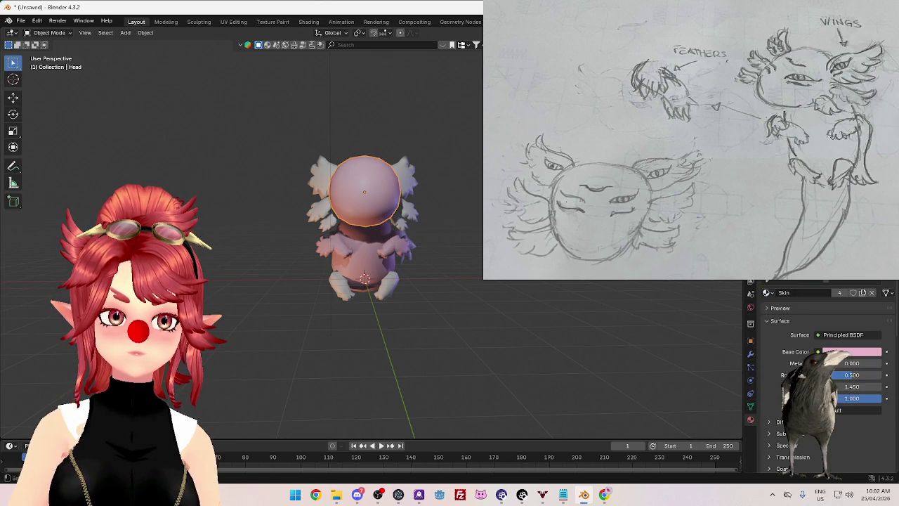
click(317, 173)
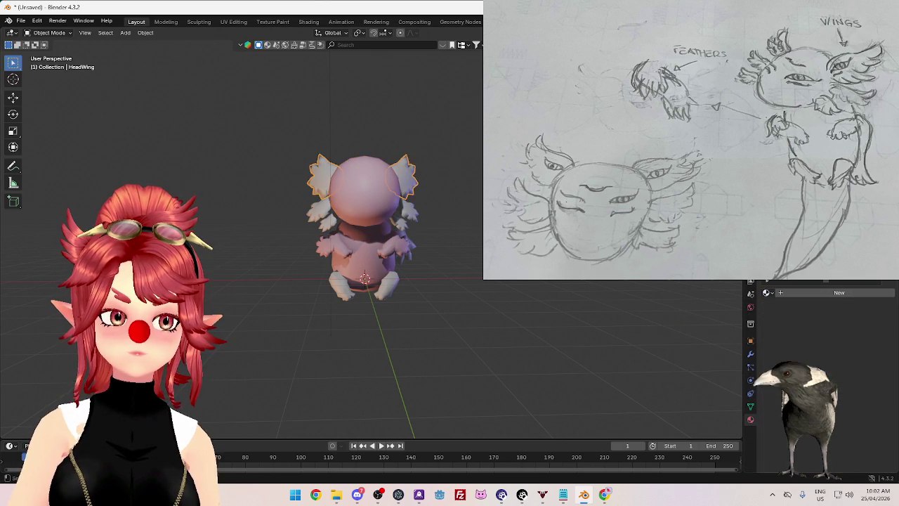
click(768, 292)
click(762, 307)
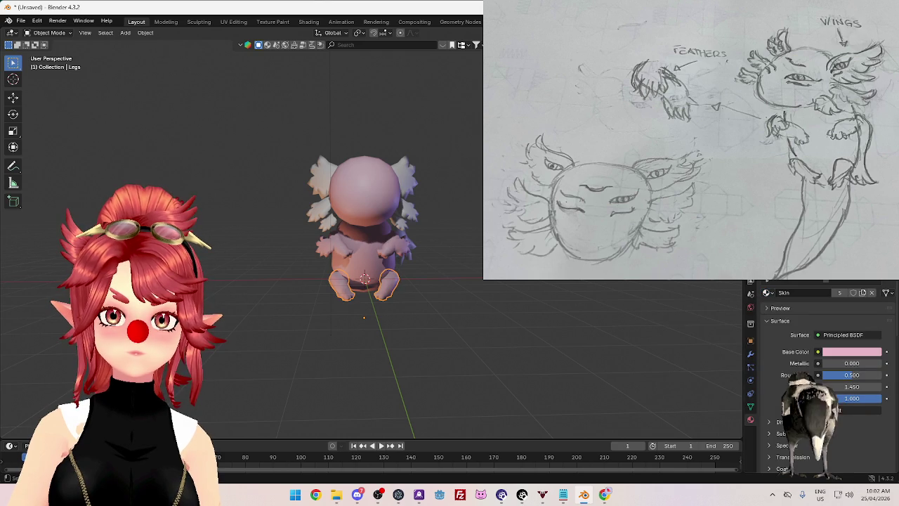
Step: Apply the Skin material to the small head wing pieces, including HeadWing.002
key(ctrl+z)
click(768, 293)
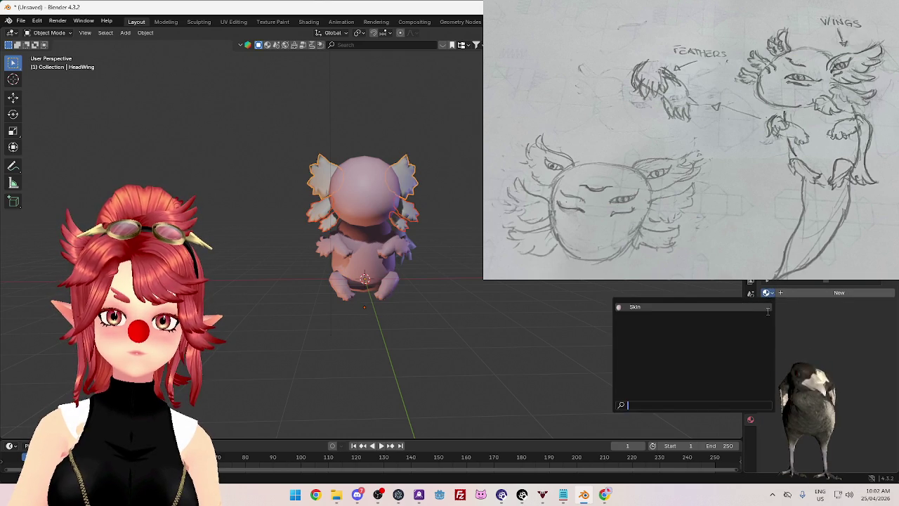
click(763, 314)
key(ctrl+z)
click(768, 292)
click(763, 315)
key(ctrl+z)
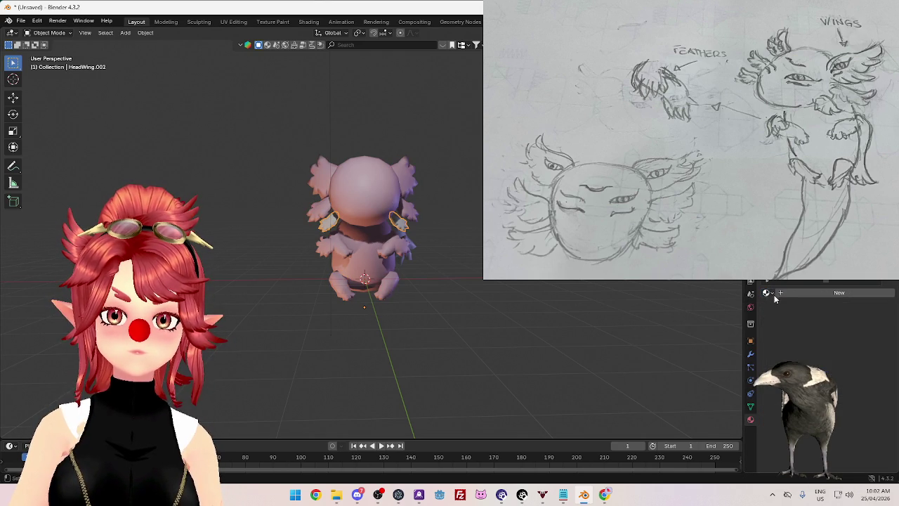
click(769, 294)
click(766, 314)
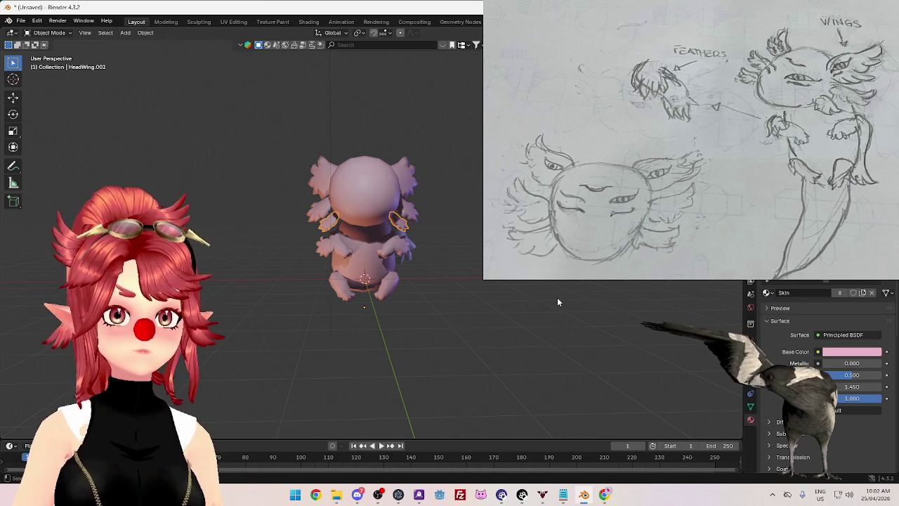
Step: From a side view, assign the Skin material to the tail and the back wing
middle_drag(675, 284, 567, 287)
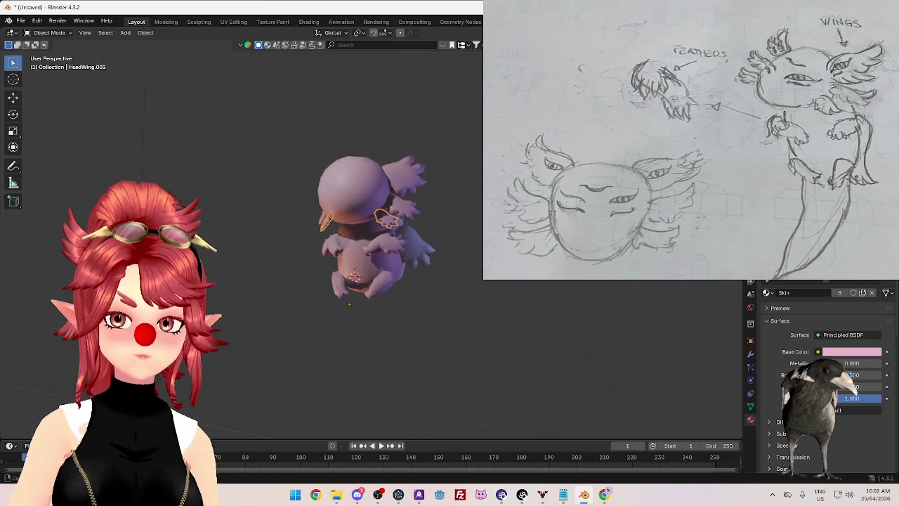
middle_drag(836, 360, 310, 299)
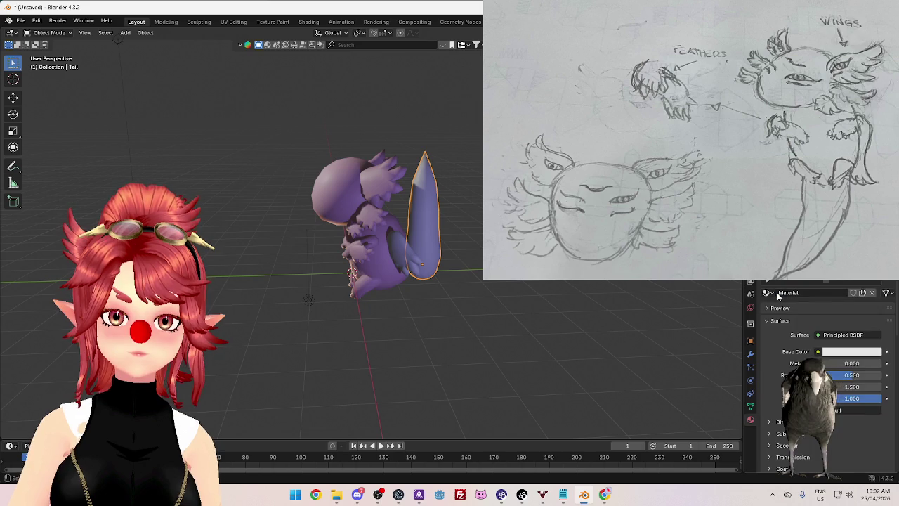
click(423, 224)
click(769, 292)
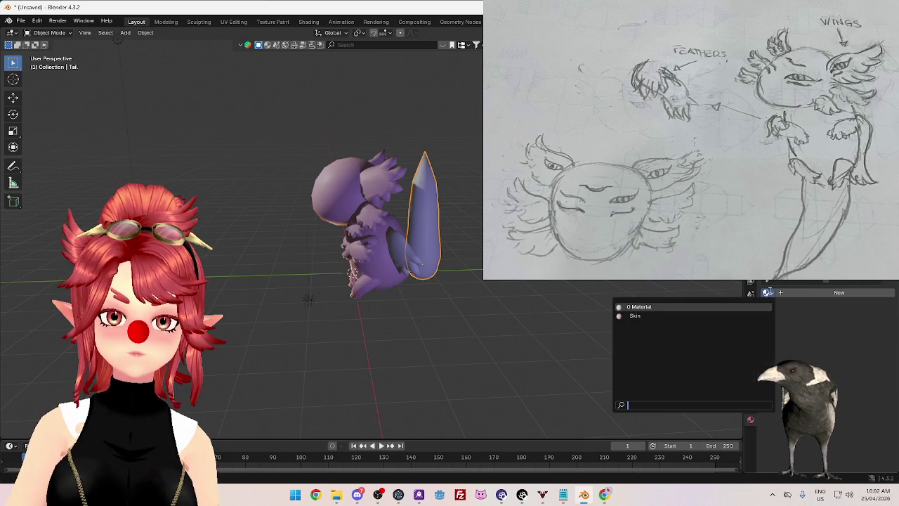
click(635, 315)
mouse_move(618, 316)
middle_down()
mouse_move(477, 219)
mouse_move(394, 239)
middle_up()
click(392, 242)
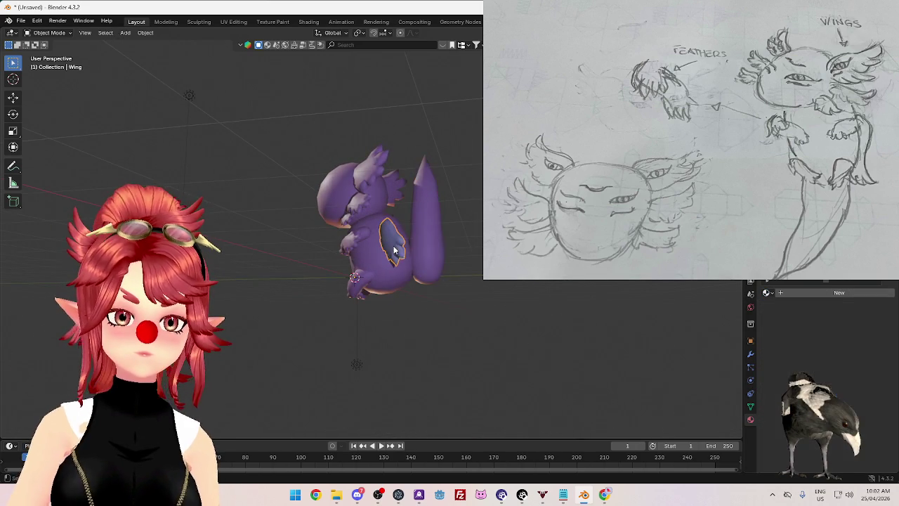
click(768, 292)
click(635, 314)
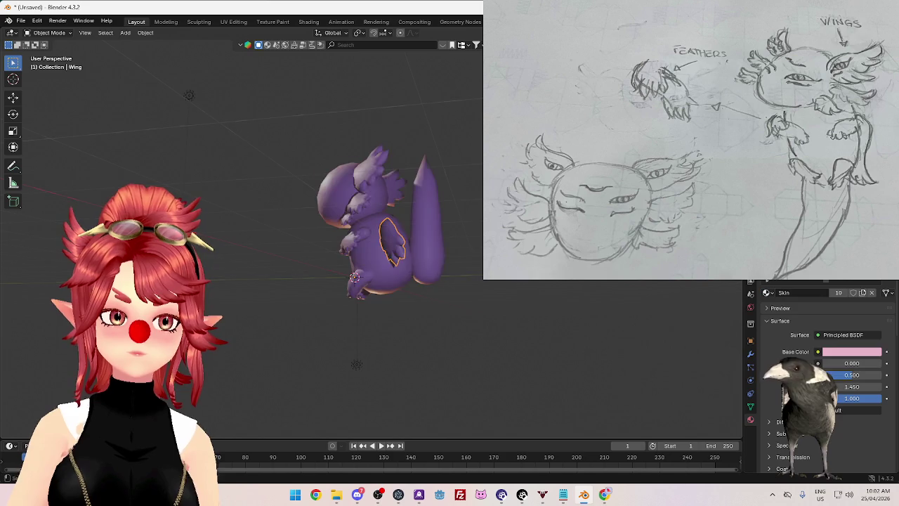
Step: Lower the Skin Base Color saturation to make it a paler pink
middle_drag(729, 318, 534, 267)
mouse_move(365, 232)
middle_down()
mouse_move(365, 267)
mouse_move(373, 225)
middle_up()
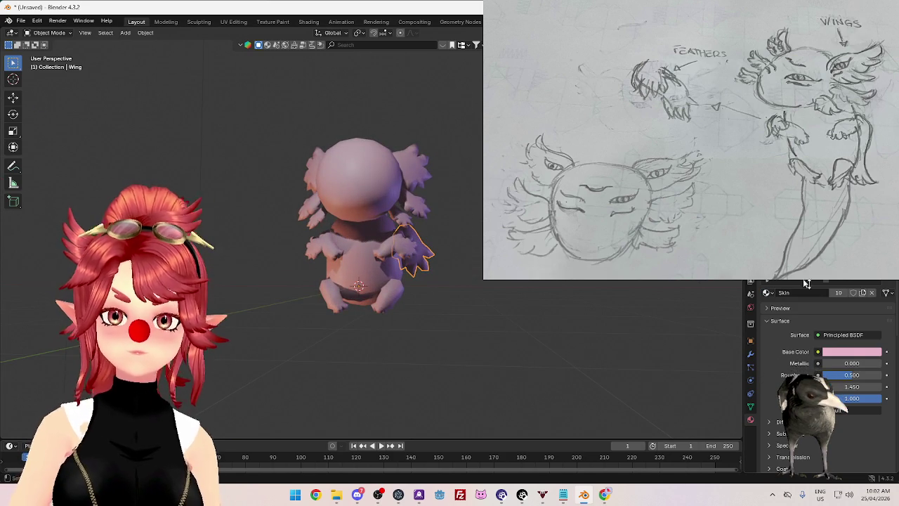
click(845, 353)
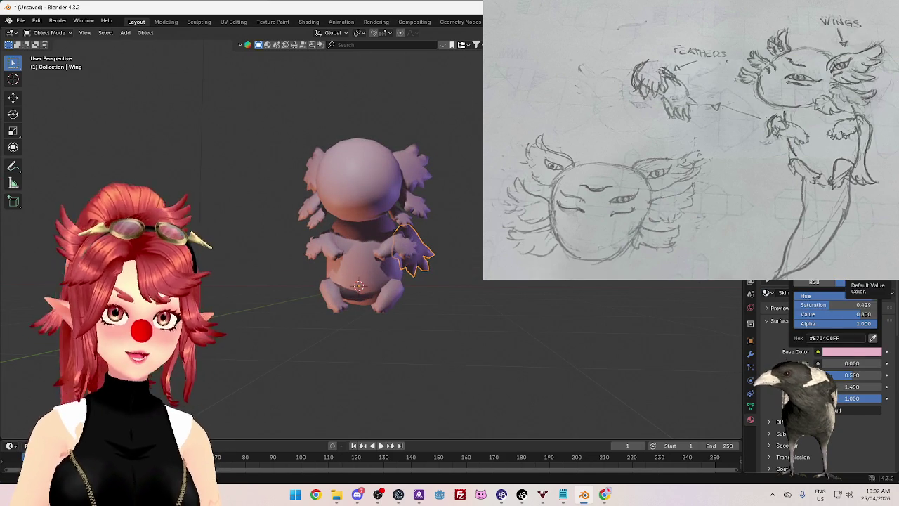
mouse_move(853, 231)
mouse_down()
mouse_move(843, 227)
mouse_move(878, 243)
mouse_up()
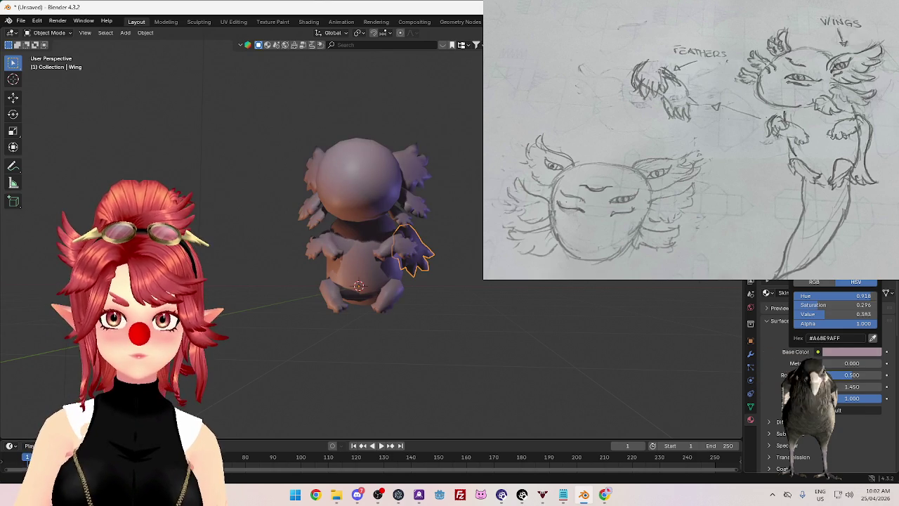
Step: Orbit around the axolotl to check the colour, then undo the back wing's Skin material
mouse_move(421, 316)
middle_down()
mouse_move(456, 309)
mouse_move(457, 237)
middle_up()
scroll(452, 302, up, 3)
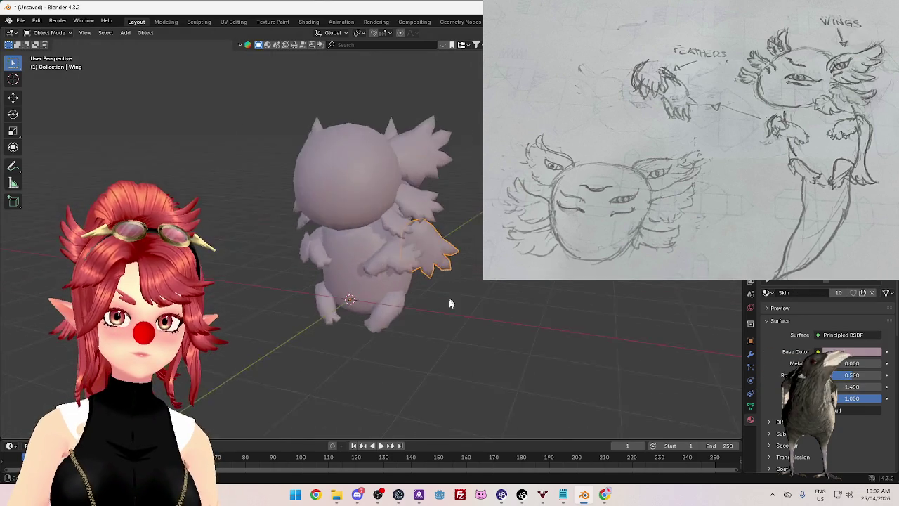
middle_drag(449, 307, 453, 294)
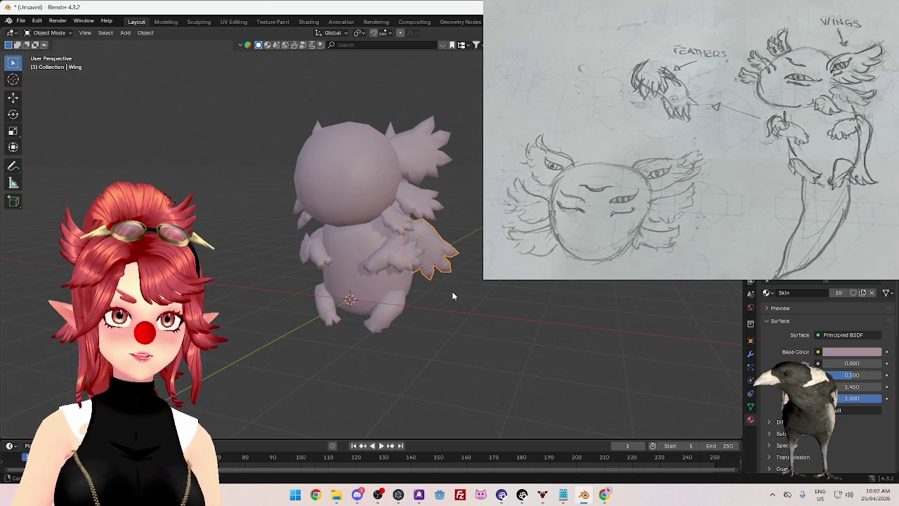
mouse_move(453, 292)
middle_down()
mouse_move(503, 292)
mouse_move(422, 295)
mouse_move(476, 297)
mouse_move(464, 317)
mouse_move(430, 290)
middle_up()
scroll(434, 289, down, 2)
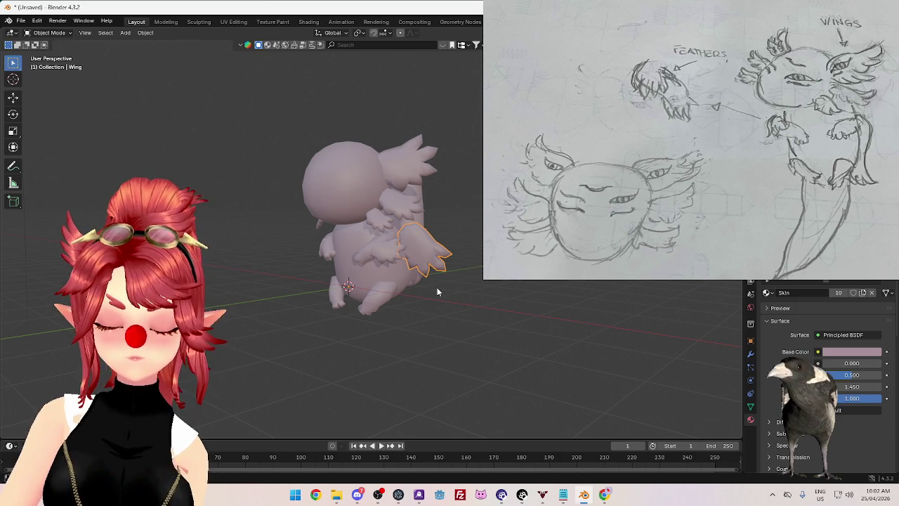
mouse_move(462, 272)
middle_down()
mouse_move(582, 295)
mouse_move(446, 277)
mouse_move(572, 295)
mouse_move(485, 260)
middle_up()
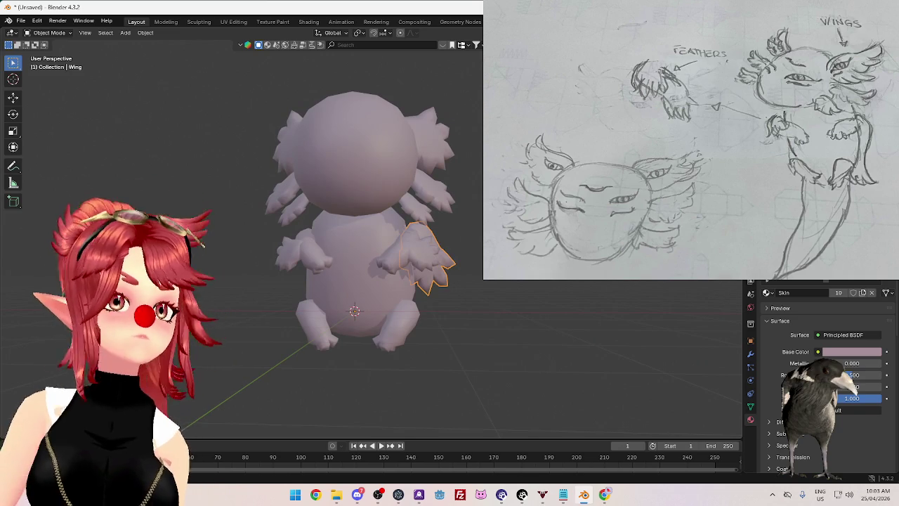
mouse_move(484, 260)
middle_down()
mouse_move(462, 259)
mouse_move(505, 261)
middle_up()
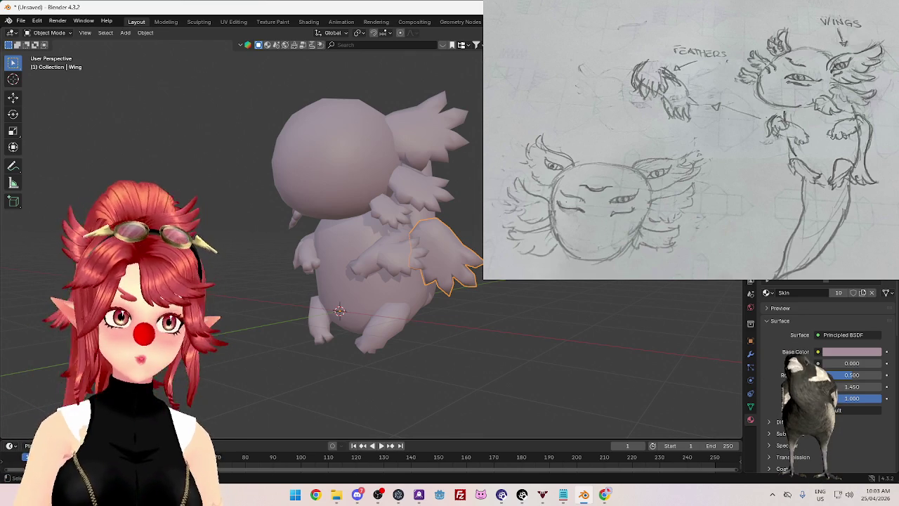
key(ctrl+z)
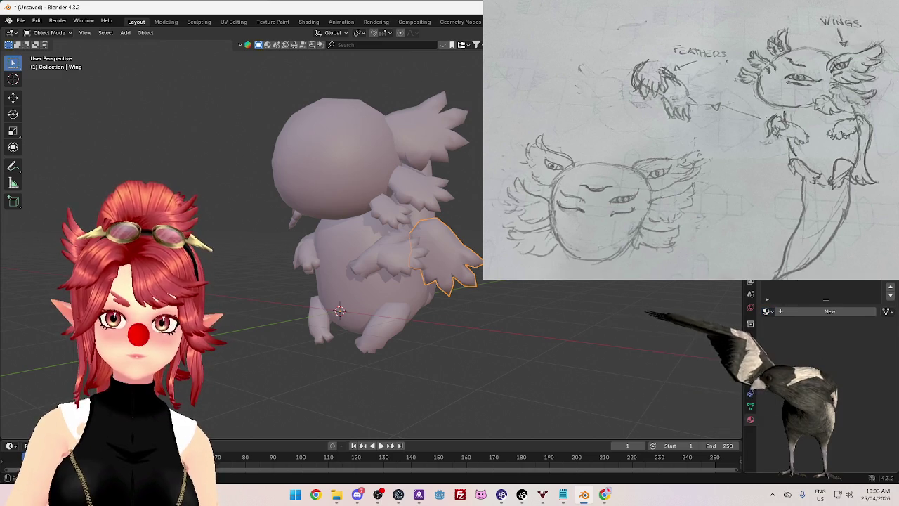
Step: Give the back wing and a small head wing piece the white Wing material
key(ctrl+shift+z)
click(766, 295)
click(745, 304)
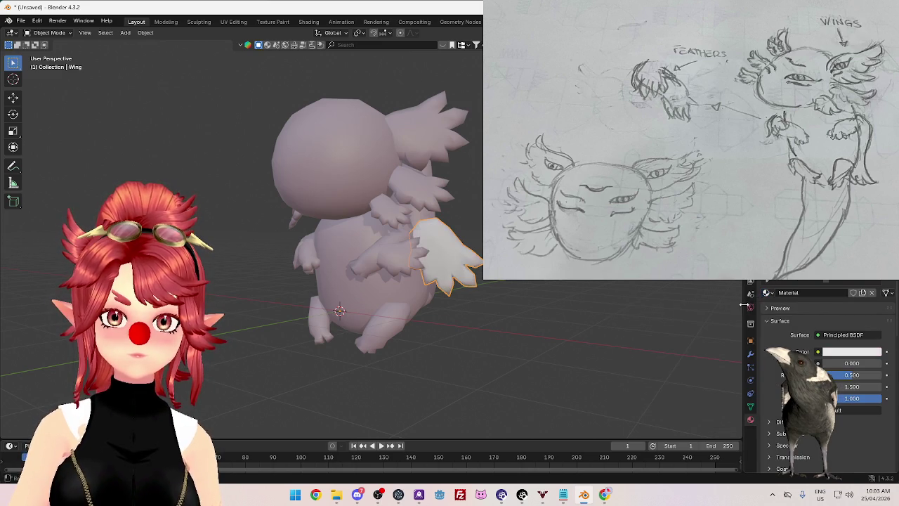
click(386, 211)
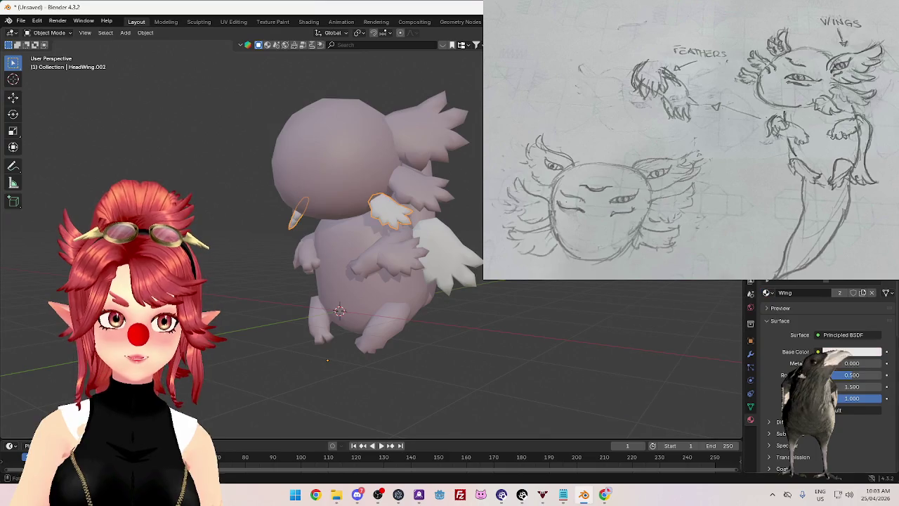
click(421, 186)
click(765, 292)
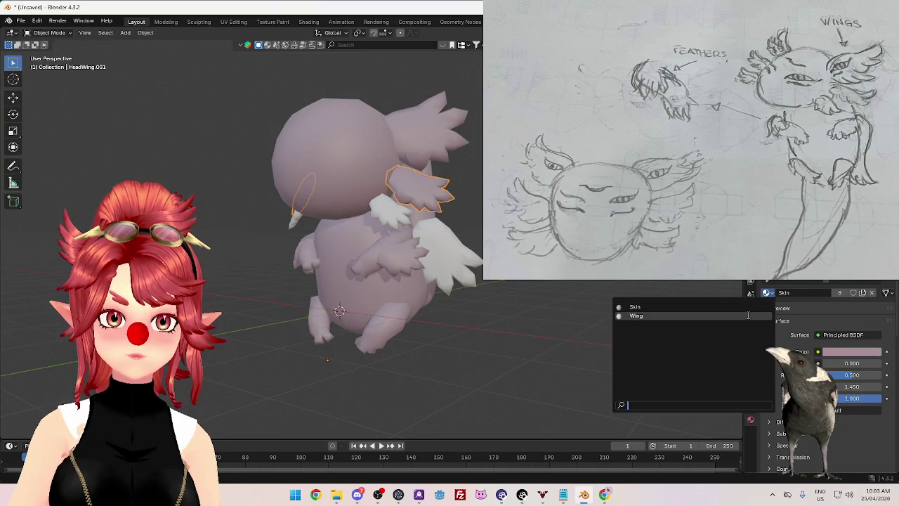
click(636, 314)
Step: Apply the Wing material to the large upper head wing and the arm wing
click(422, 130)
click(767, 293)
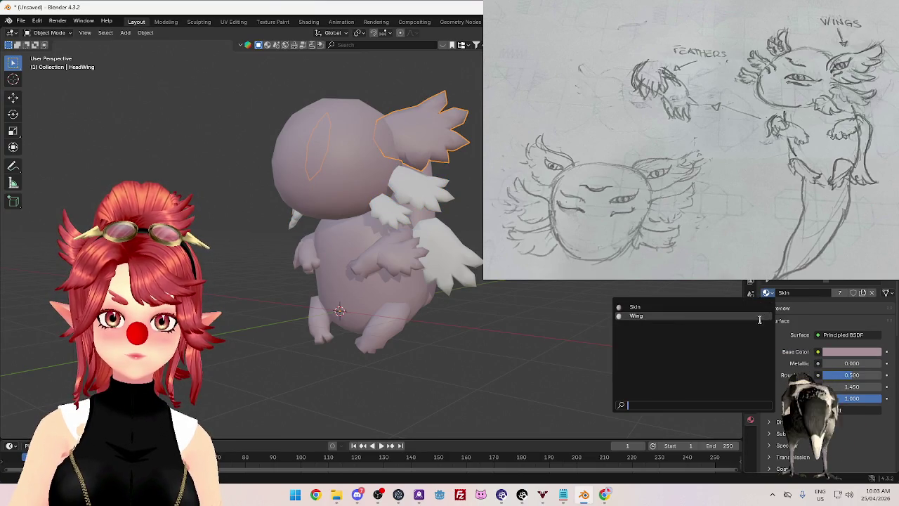
click(636, 314)
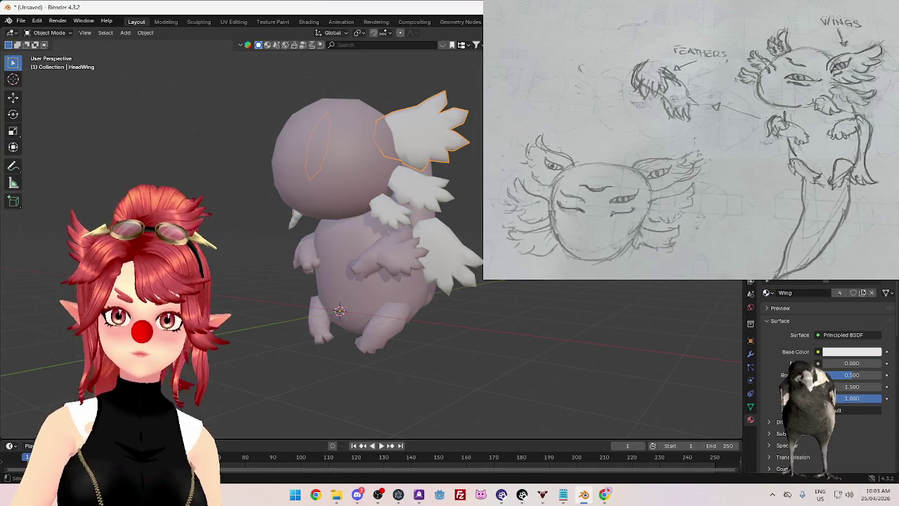
click(401, 257)
click(767, 292)
click(636, 314)
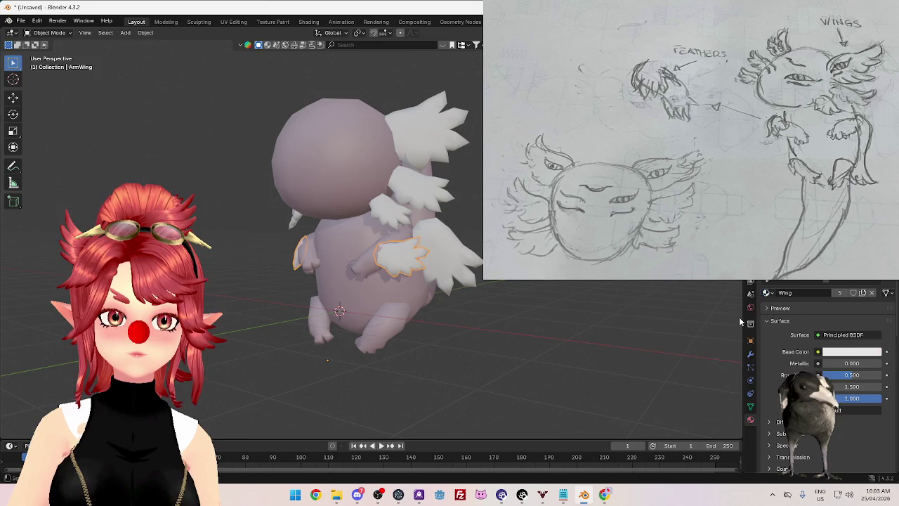
mouse_move(492, 295)
middle_down()
mouse_move(558, 285)
mouse_move(556, 297)
mouse_move(565, 280)
mouse_move(518, 307)
mouse_move(436, 302)
mouse_move(518, 282)
mouse_move(556, 300)
mouse_move(438, 294)
mouse_move(557, 285)
mouse_move(532, 305)
mouse_move(582, 291)
mouse_move(598, 317)
mouse_move(562, 309)
middle_up()
scroll(489, 296, up, 2)
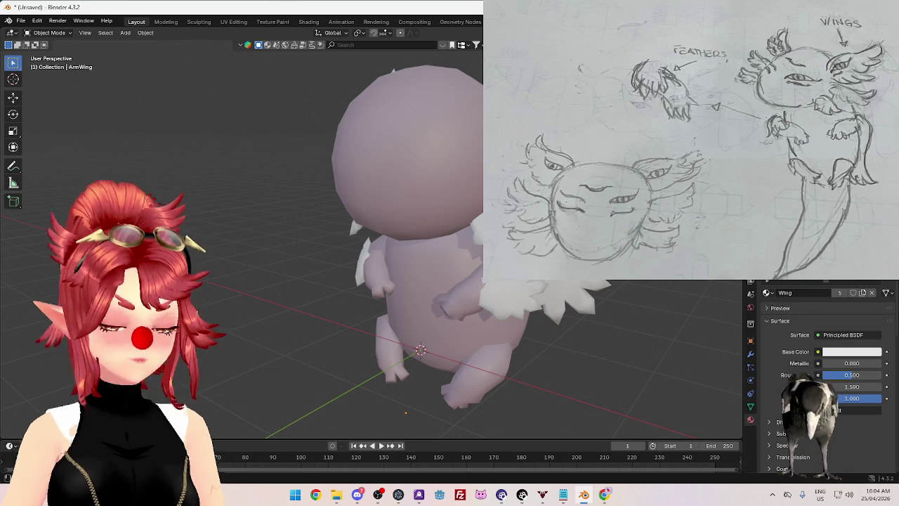
middle_drag(463, 163, 422, 169)
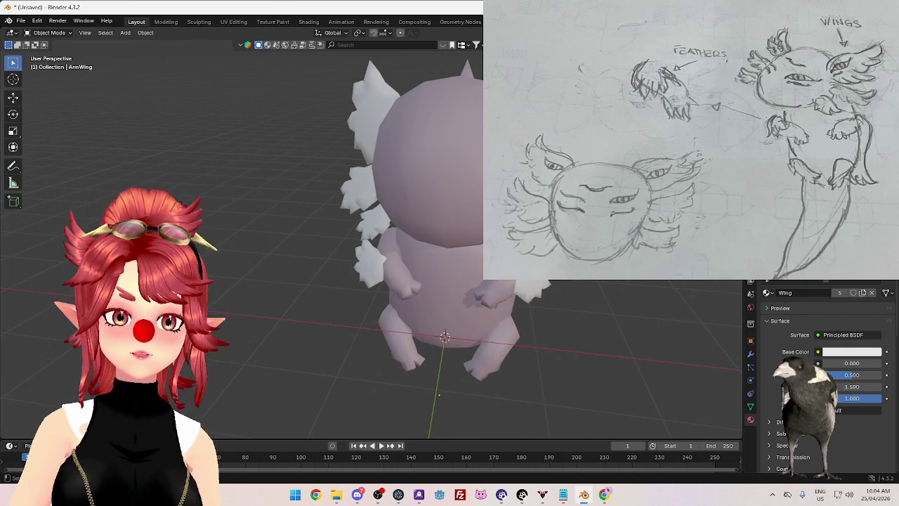
middle_drag(421, 210, 477, 200)
scroll(421, 211, down, 3)
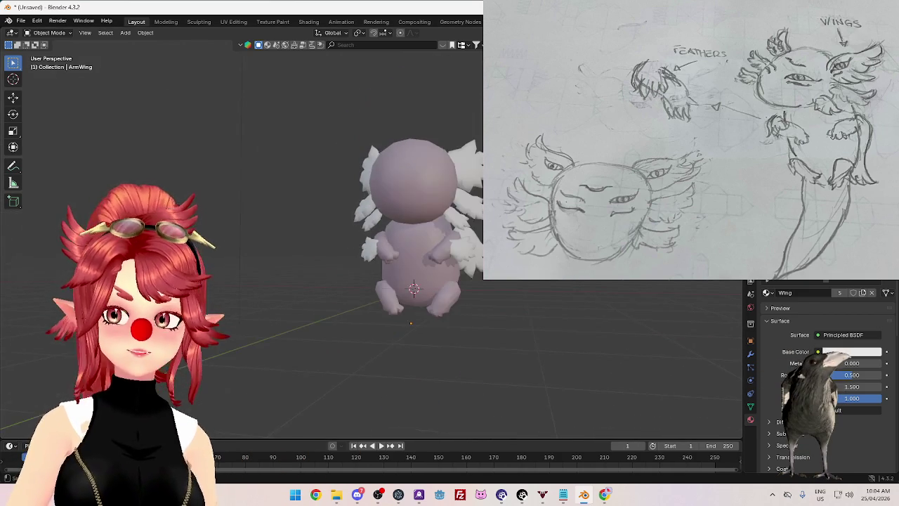
click(417, 197)
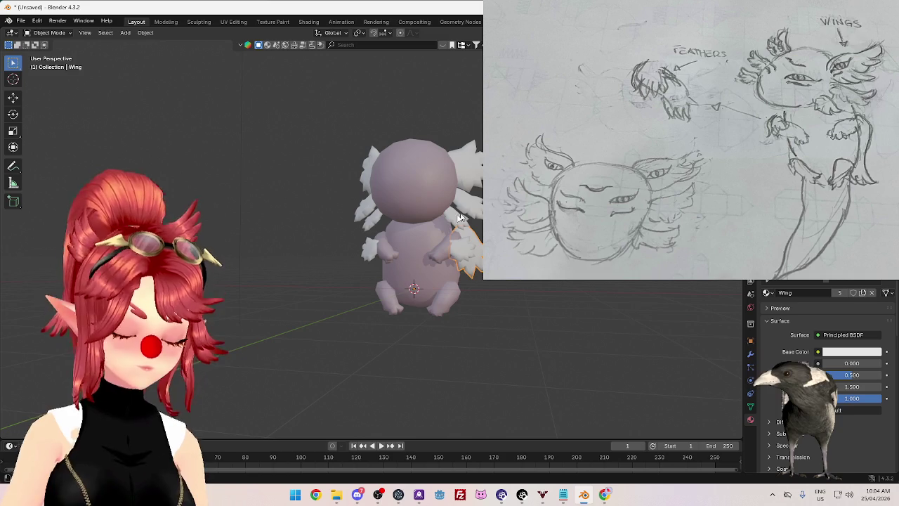
Step: Add a plane, rotate it 90° on X, and move it beside the creature's head
key(shift+a)
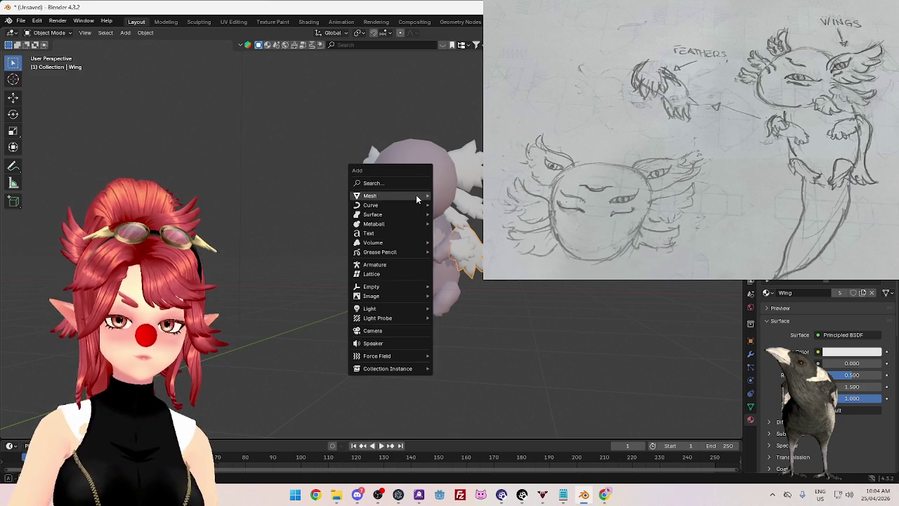
click(451, 194)
mouse_move(492, 299)
middle_down()
mouse_move(471, 295)
mouse_move(453, 271)
middle_up()
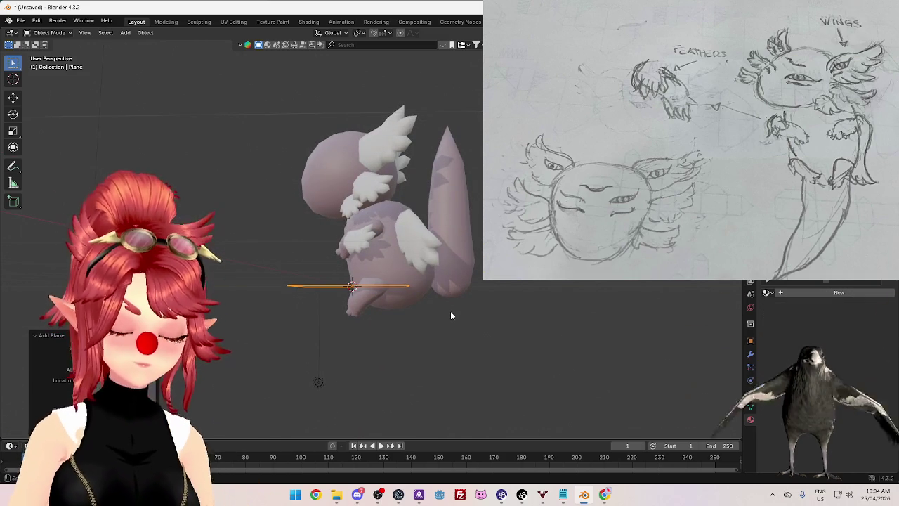
text(rx90)
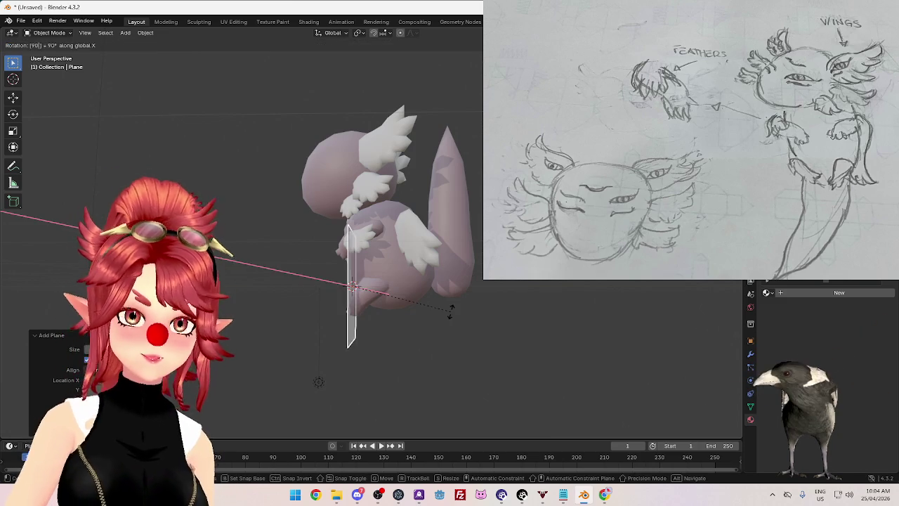
key(Return)
middle_drag(461, 337, 376, 207)
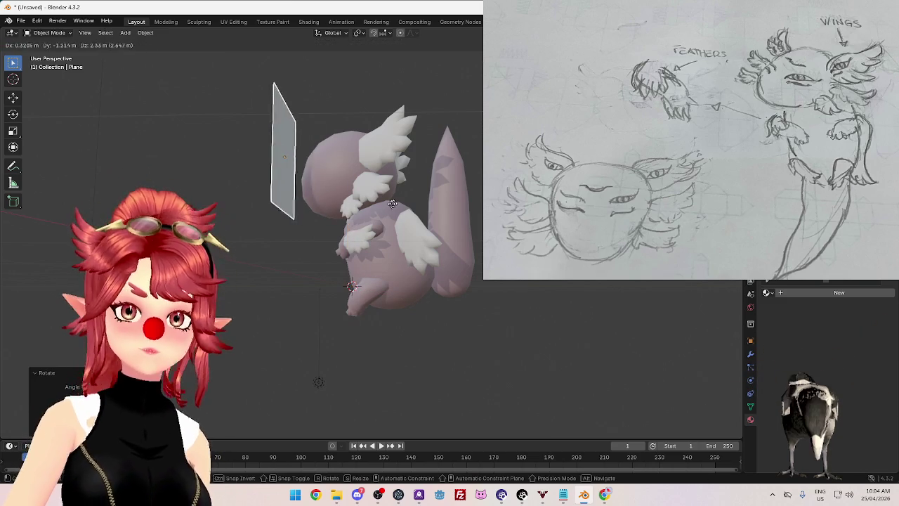
key(g)
click(322, 221)
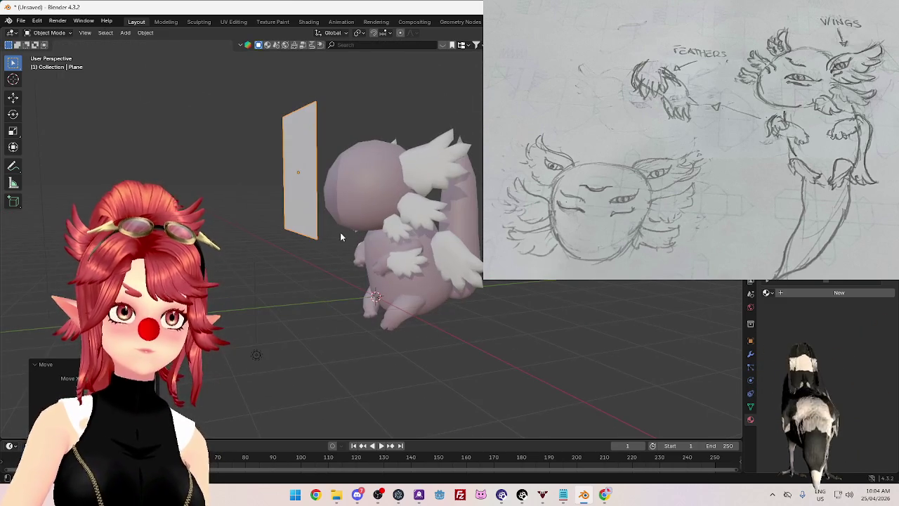
Step: Switch to the numpad 1 front view and enter Edit Mode on the plane
key(KP_1)
scroll(474, 250, up, 3)
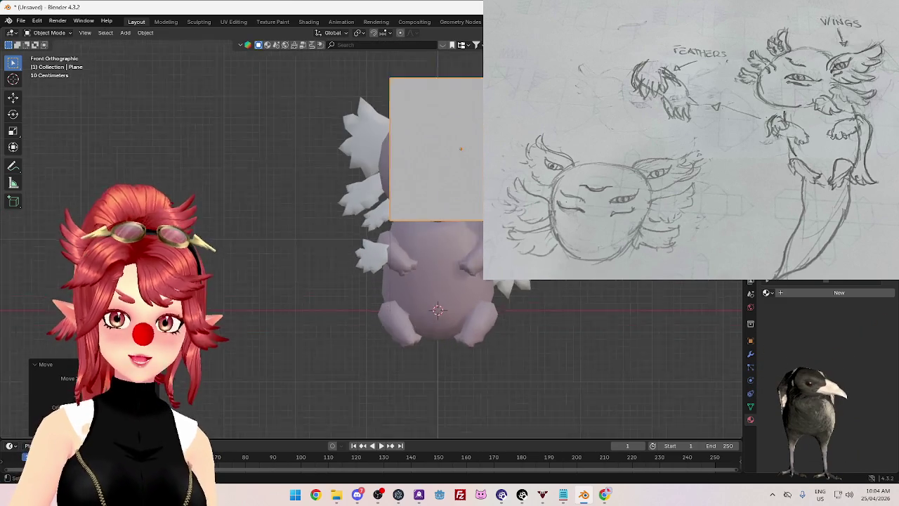
scroll(474, 250, up, 2)
middle_drag(473, 250, 478, 225)
key(KP_1)
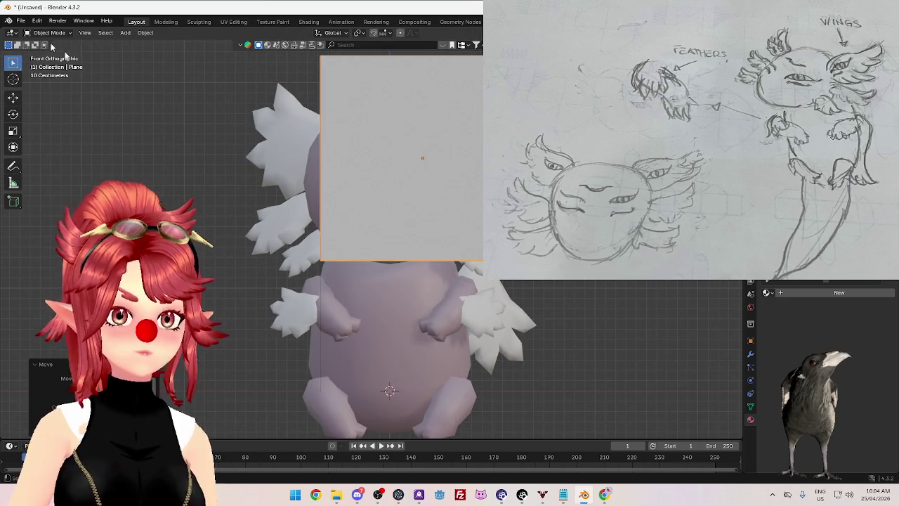
key(Tab)
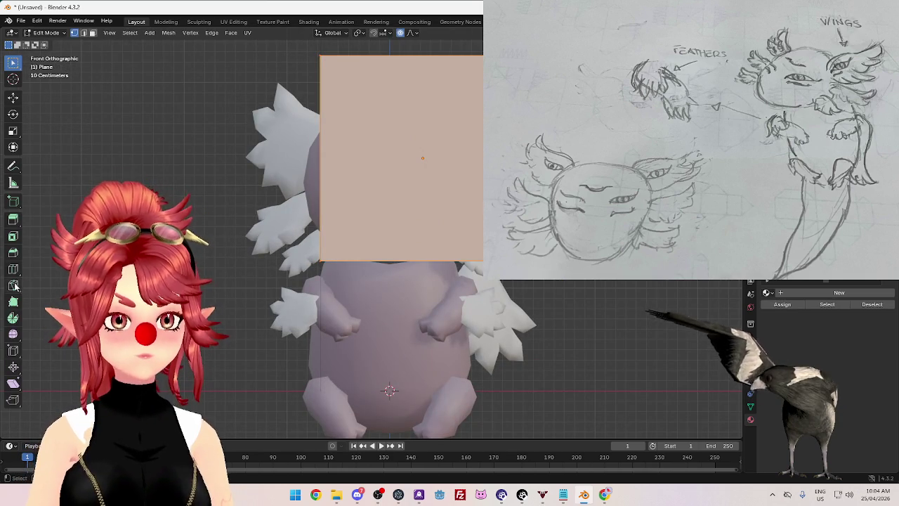
Step: Knife-cut an angular five-point eye-piece outline across the plane and confirm the cut
click(12, 285)
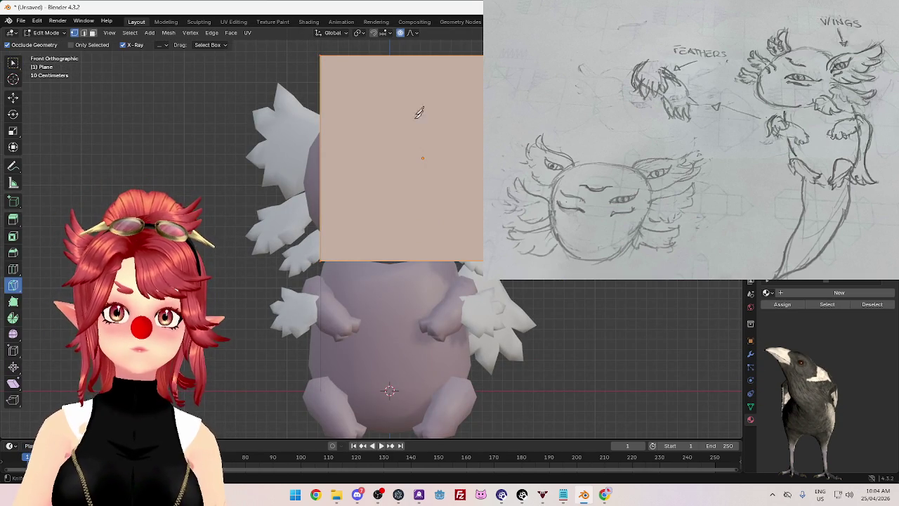
click(340, 170)
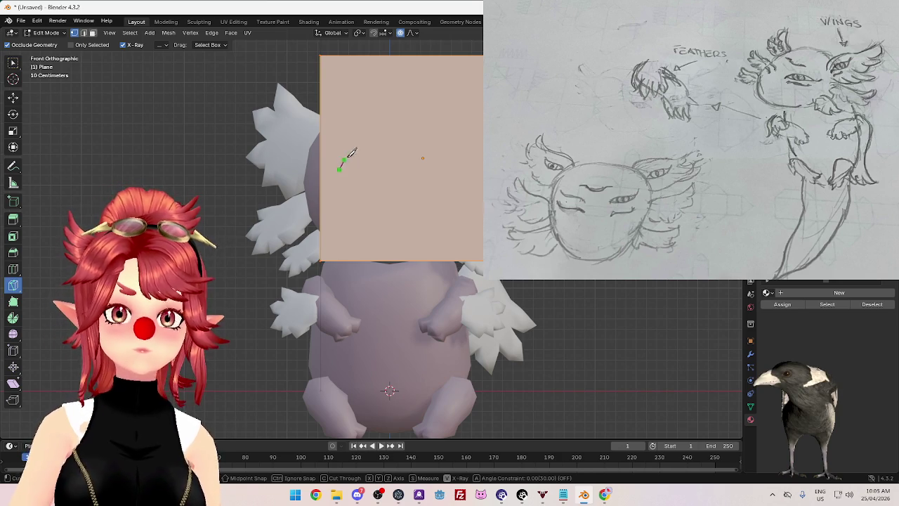
click(355, 139)
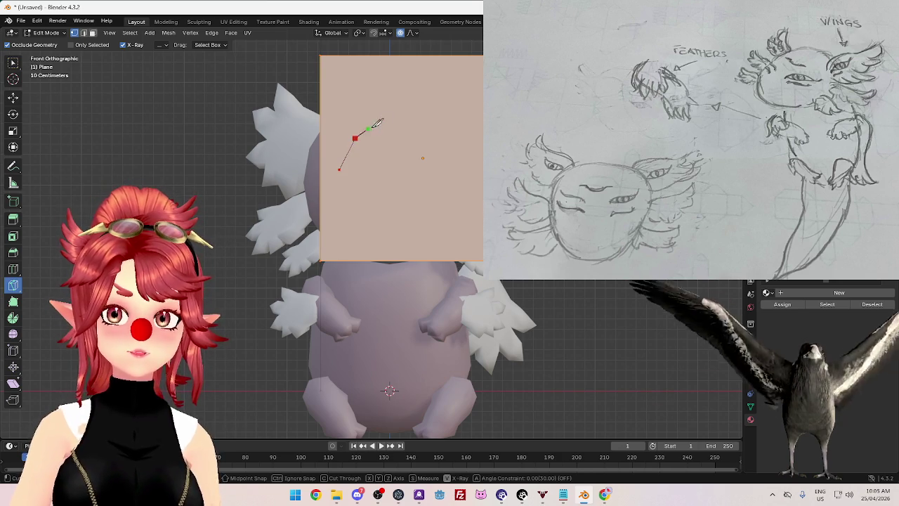
click(393, 117)
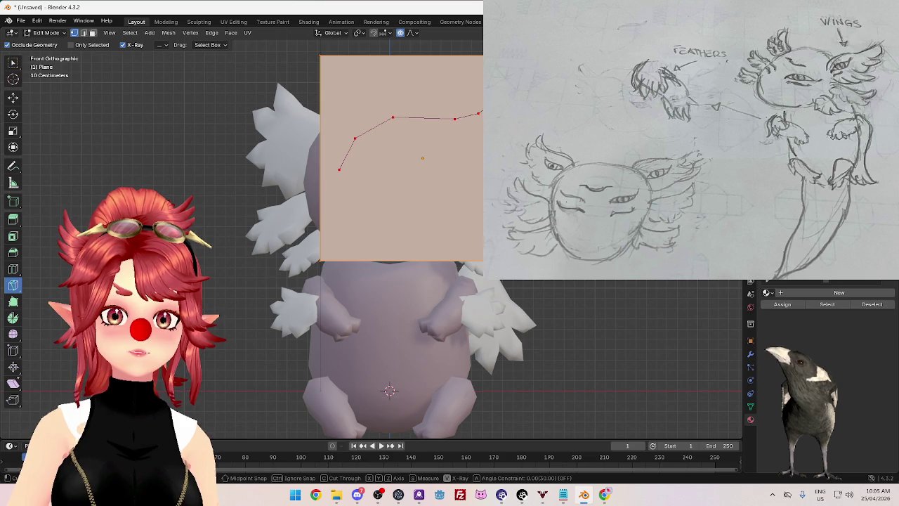
click(502, 140)
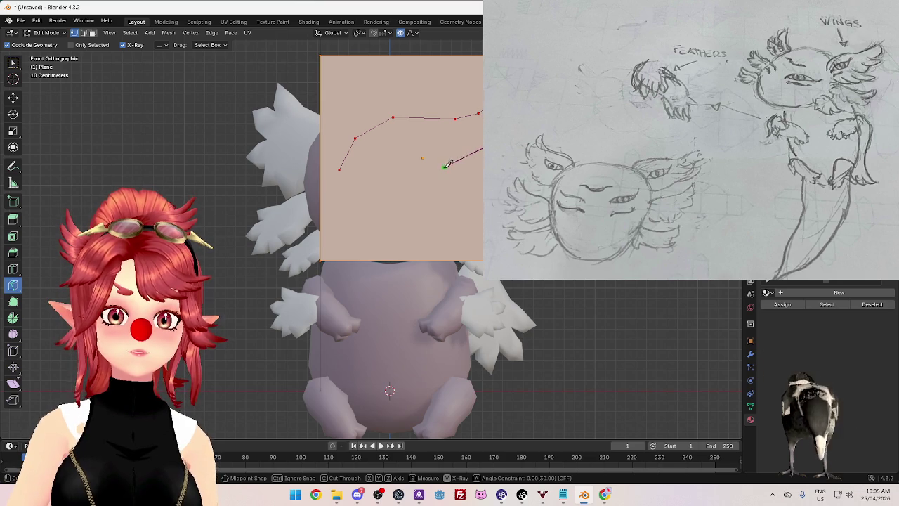
click(436, 176)
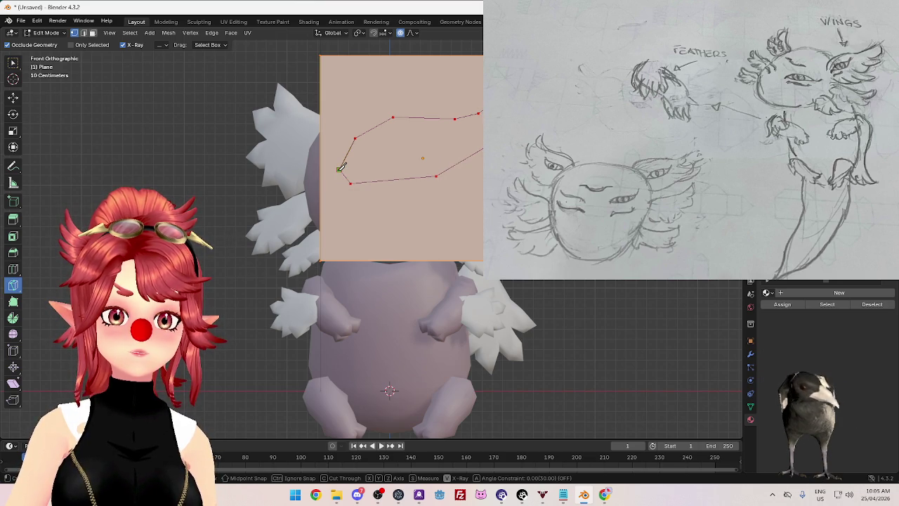
key(Return)
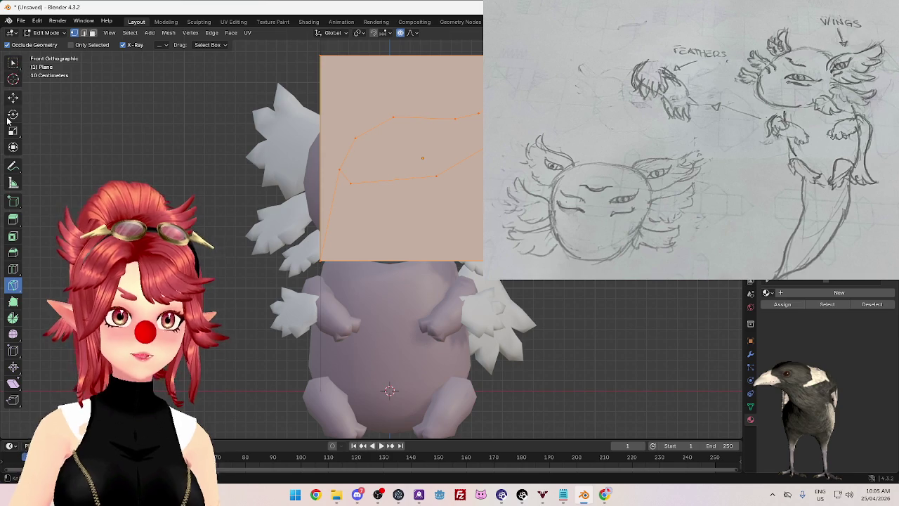
click(13, 62)
Step: In face mode, delete the outer and lower faces, leaving only the eye-shaped face
key(3)
key(alt+a)
click(408, 123)
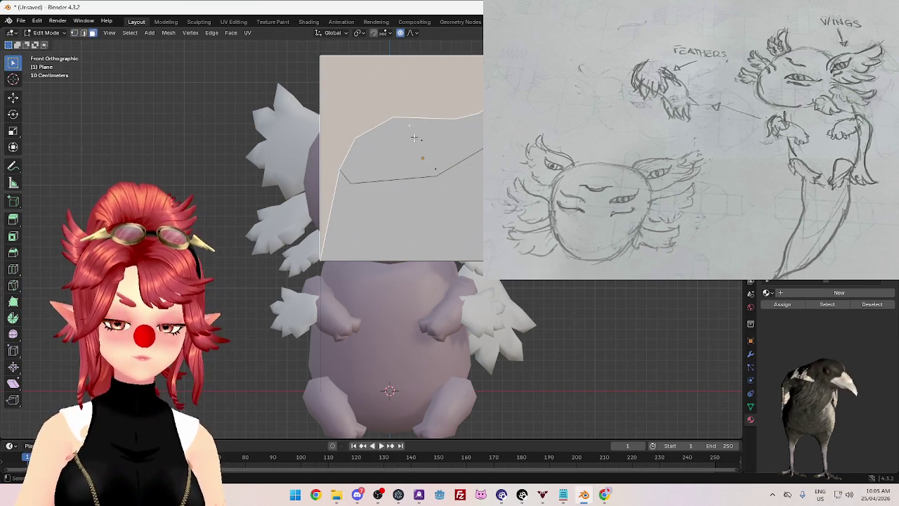
key(x)
click(373, 158)
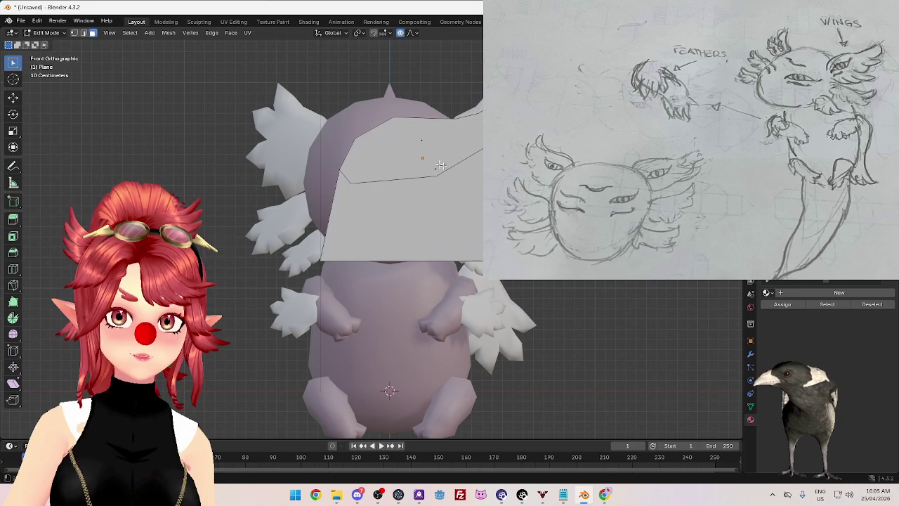
click(439, 179)
key(x)
click(466, 208)
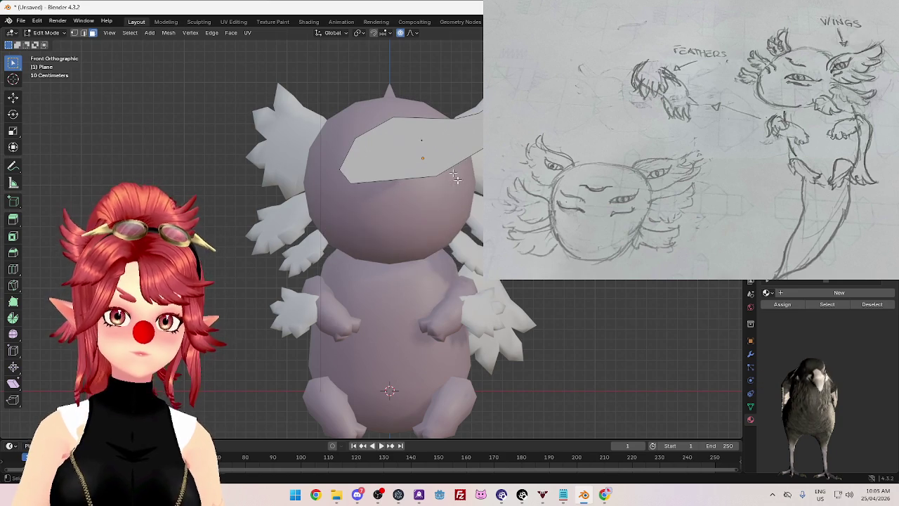
click(422, 139)
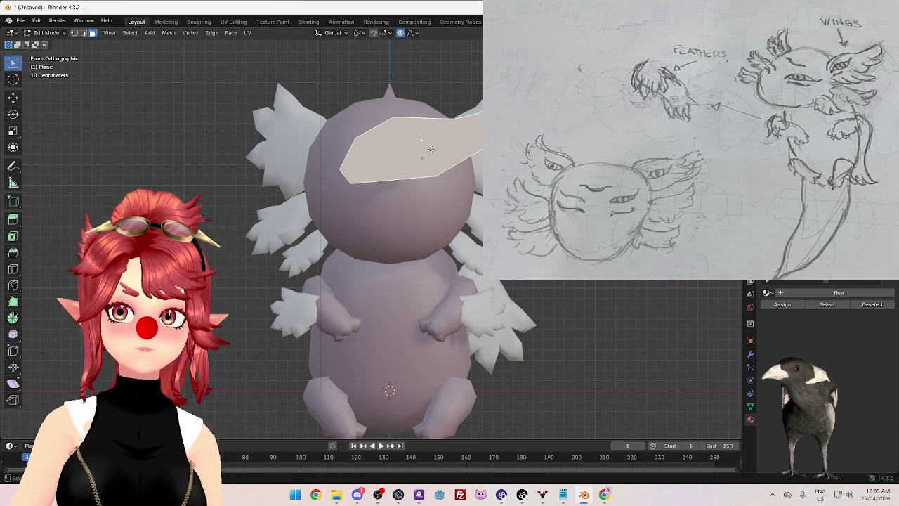
Step: Adjust a vertex of the eye shape, then inset the whole face to form a rim
key(Tab)
key(Tab)
key(1)
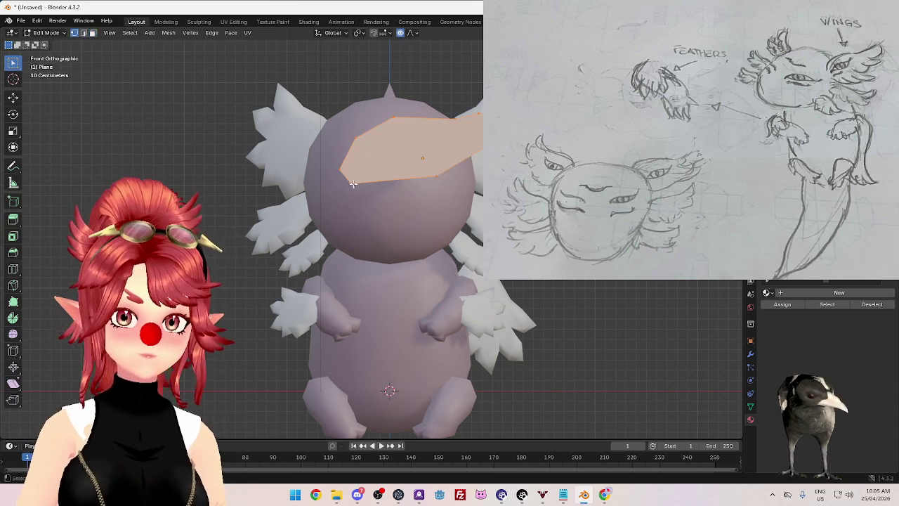
key(g)
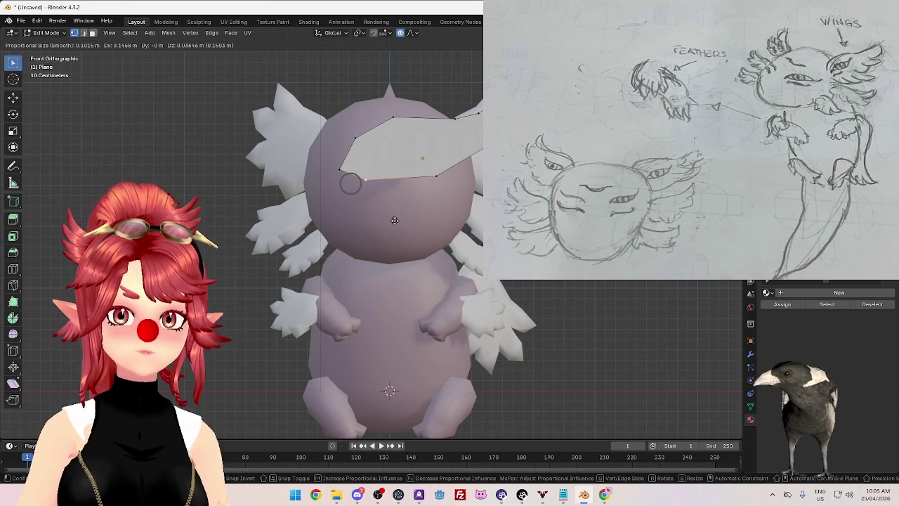
click(400, 226)
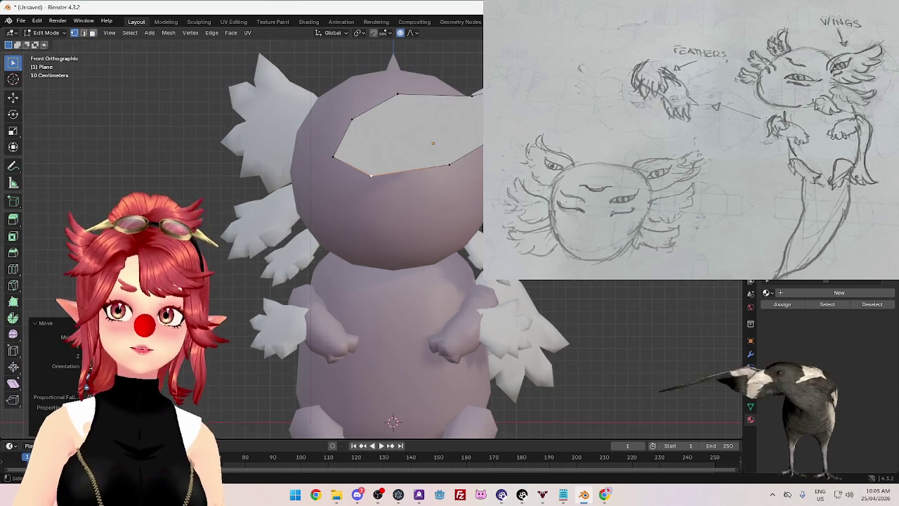
scroll(400, 226, up, 2)
shift+middle_drag(400, 226, 357, 286)
key(a)
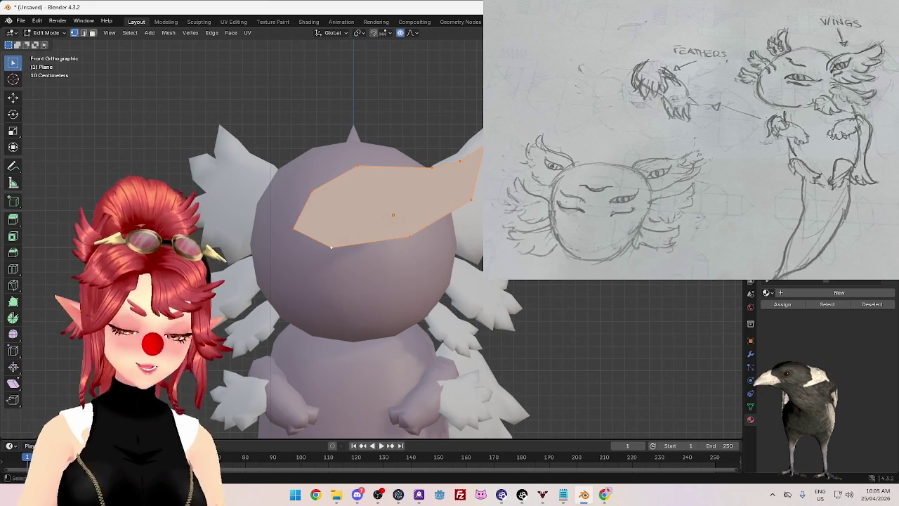
key(i)
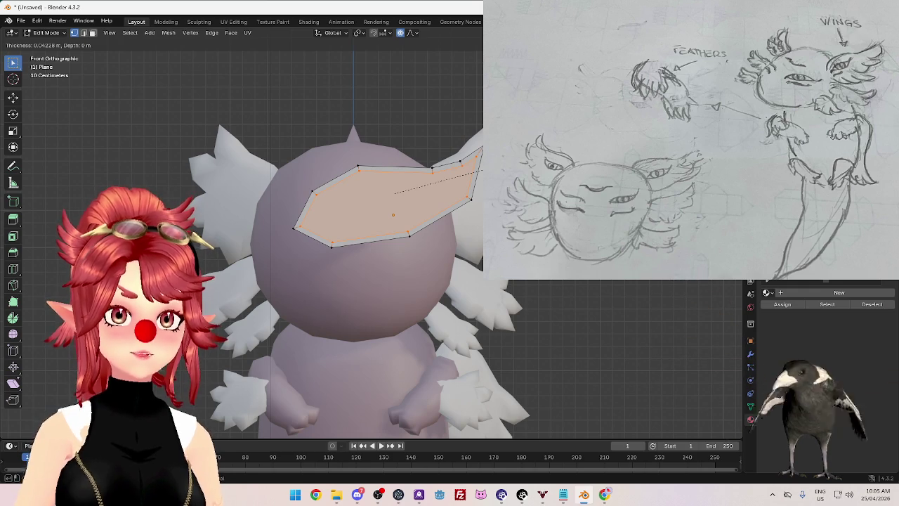
key(Return)
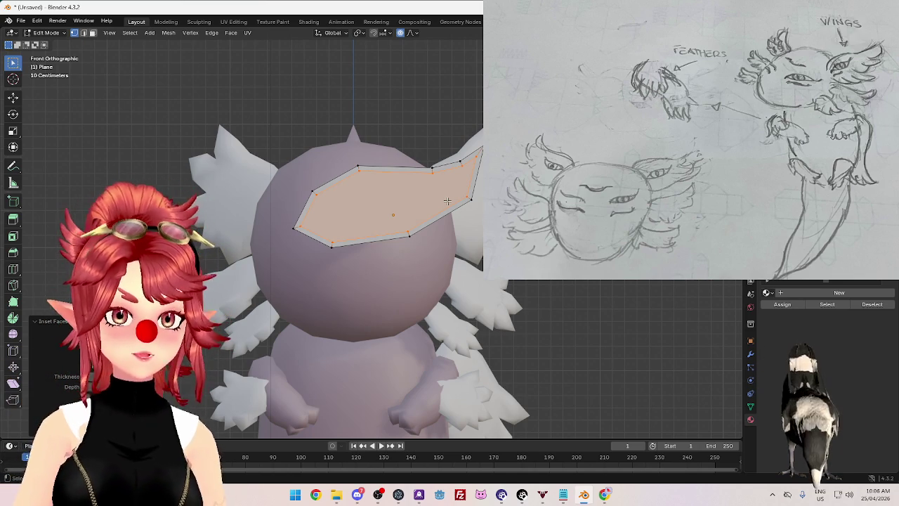
Step: Leave Edit Mode and rename the object to 'Eye'
key(Tab)
key(F2)
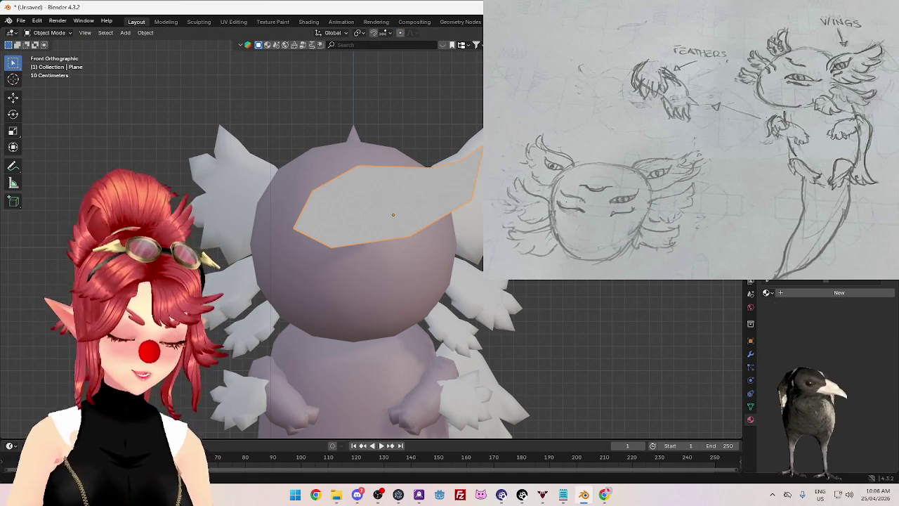
text(Eye)
key(Return)
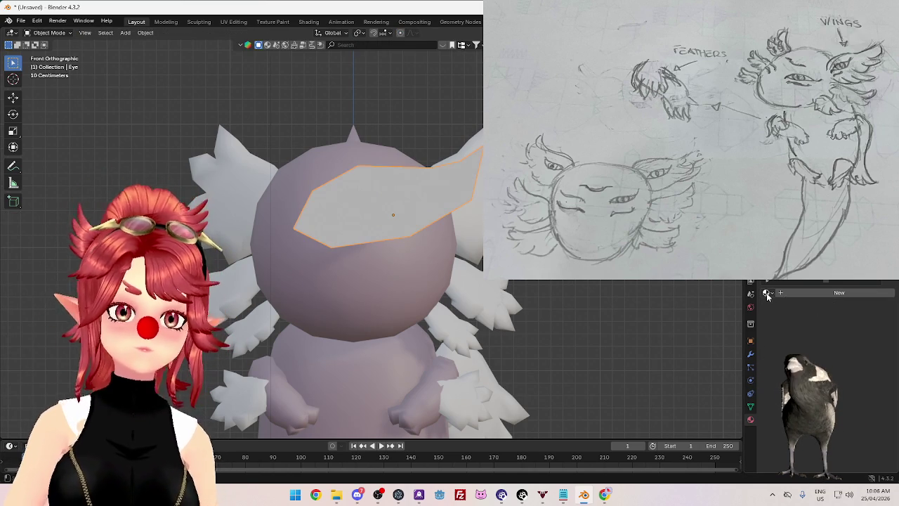
Step: Give the eye the Wing material renamed 'White', then create a new material
click(768, 293)
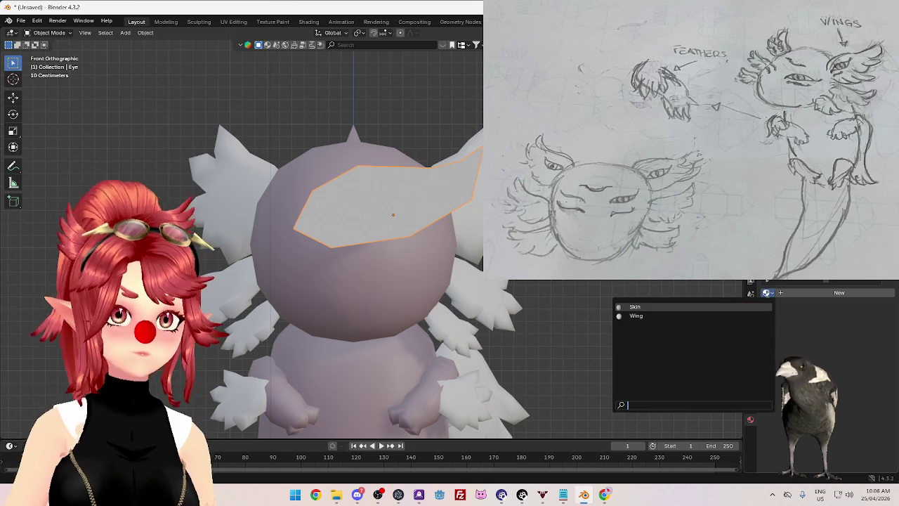
click(713, 316)
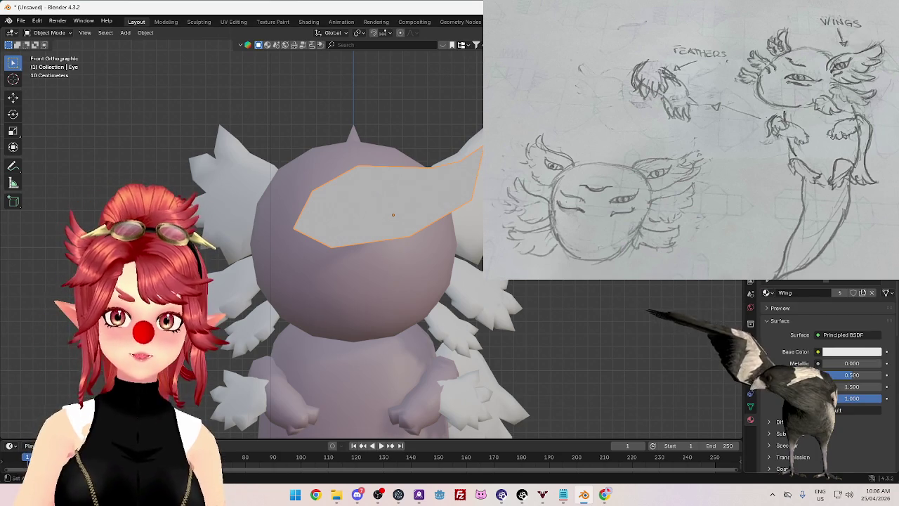
text(White)
key(Return)
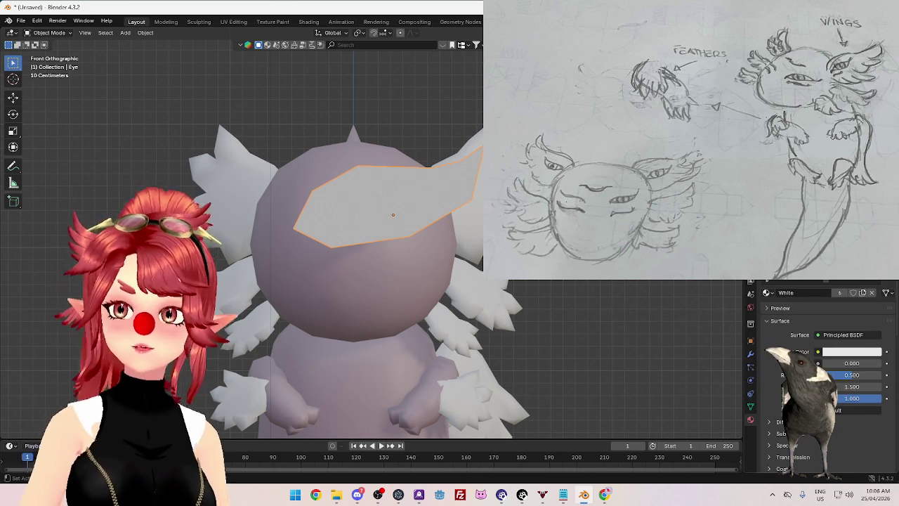
key(ctrl+z)
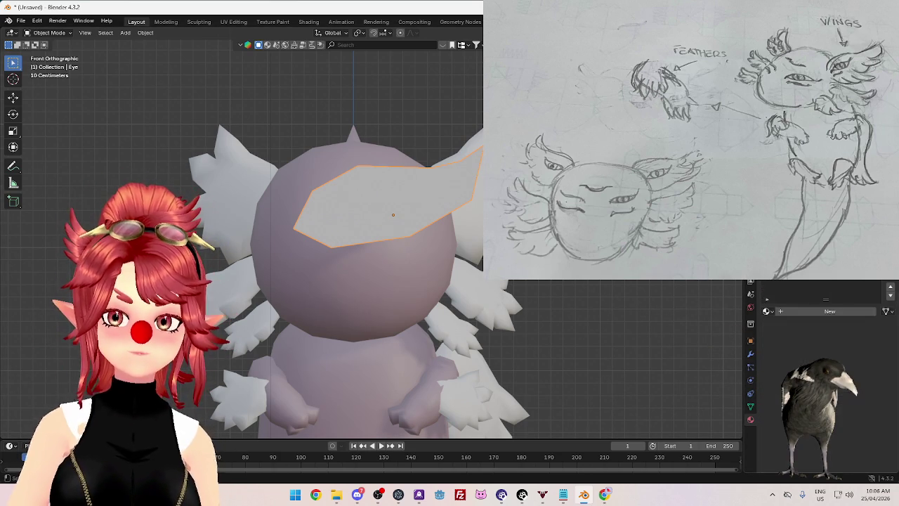
click(791, 311)
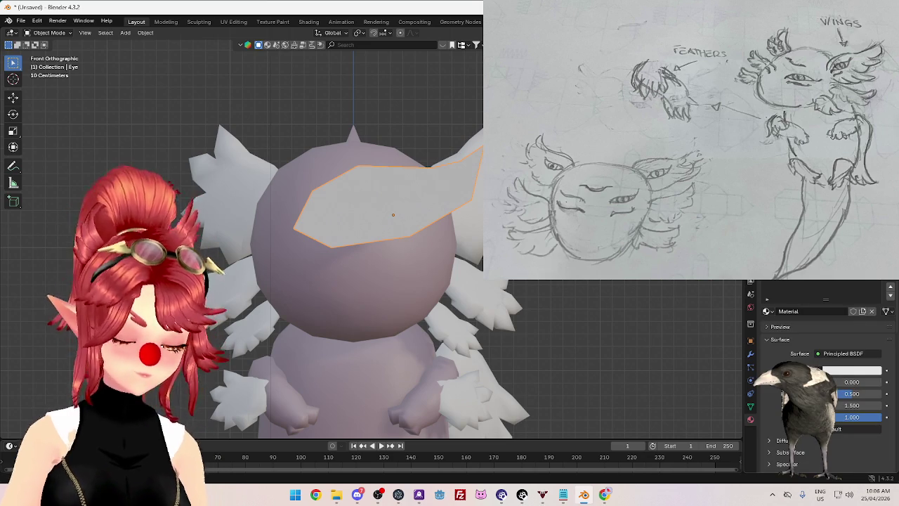
Step: Assign the Black material to the rim strips and set its Base Color to pure black
key(Tab)
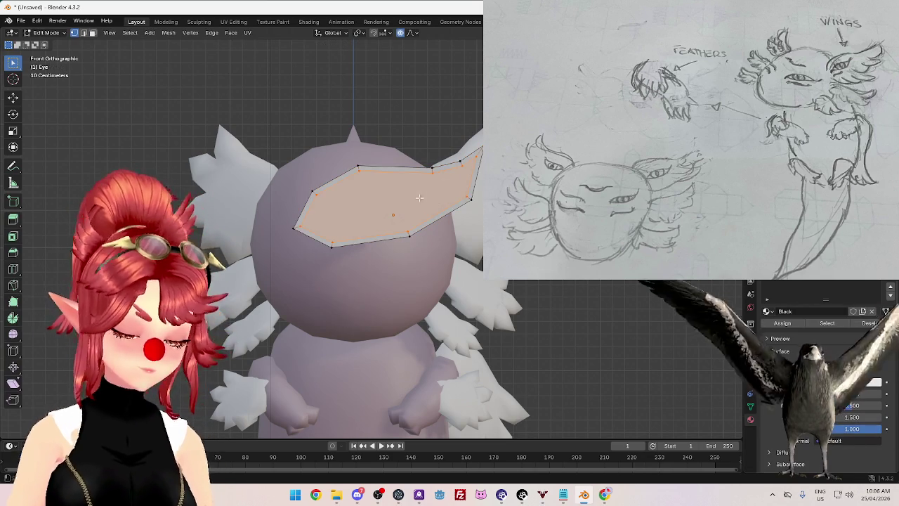
key(3)
click(334, 180)
shift+click(375, 231)
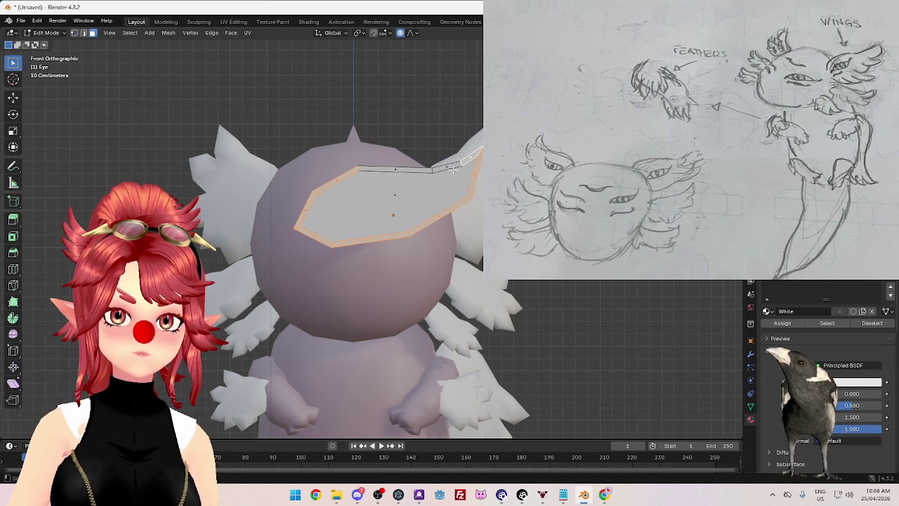
shift+click(408, 169)
click(794, 291)
click(782, 323)
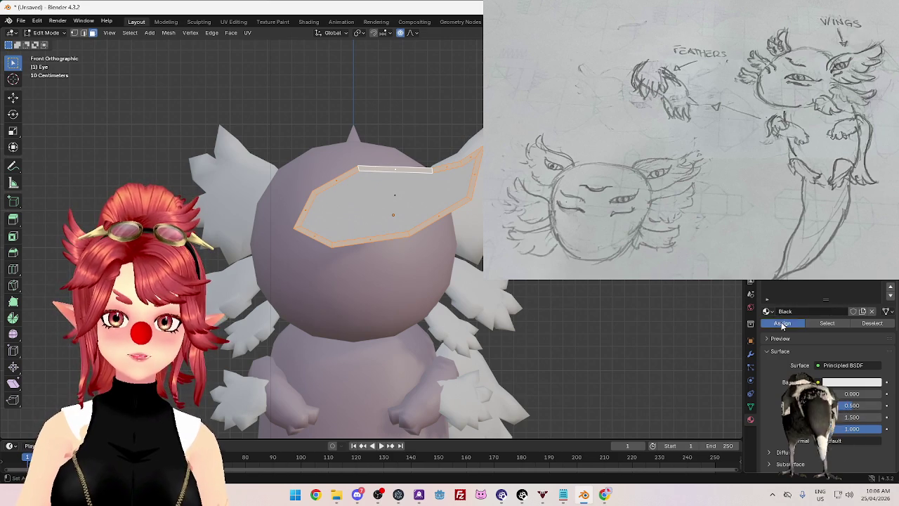
click(851, 381)
click(873, 304)
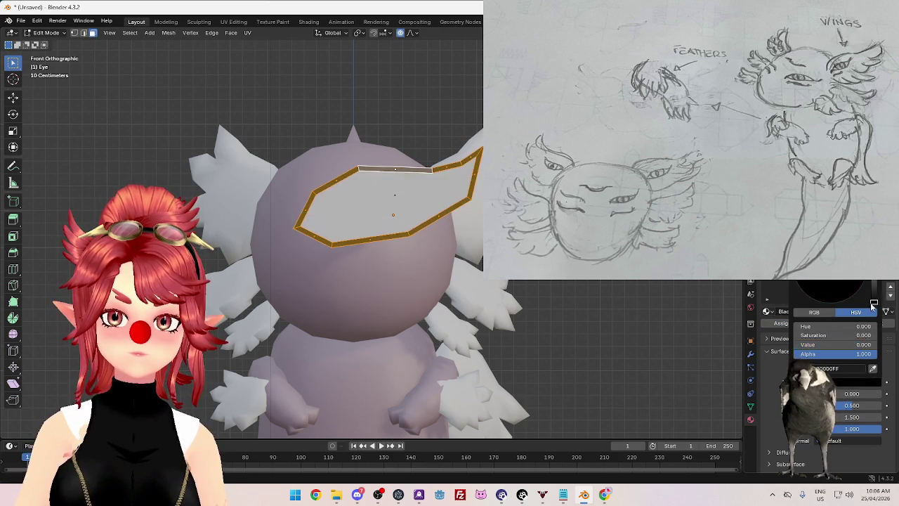
key(Tab)
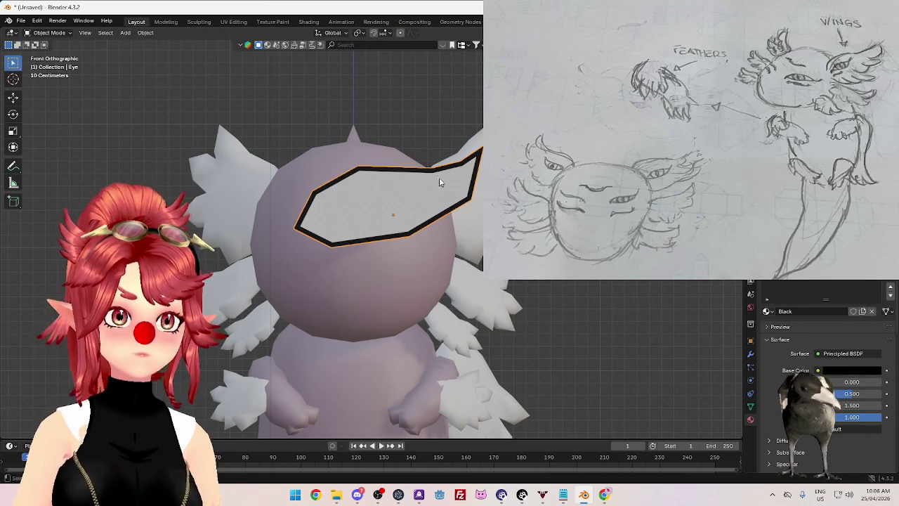
scroll(439, 179, up, 1)
scroll(437, 173, down, 1)
scroll(472, 167, up, 1)
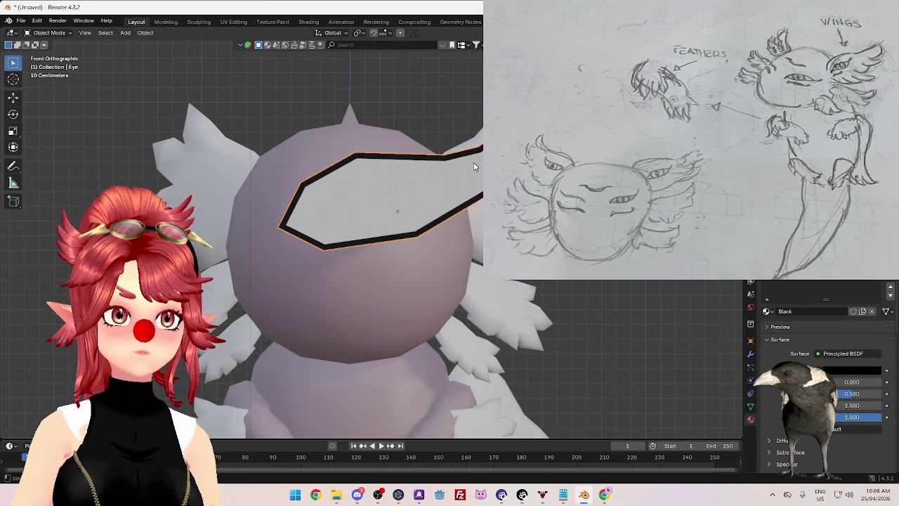
scroll(467, 183, down, 1)
scroll(464, 203, up, 1)
scroll(461, 225, down, 1)
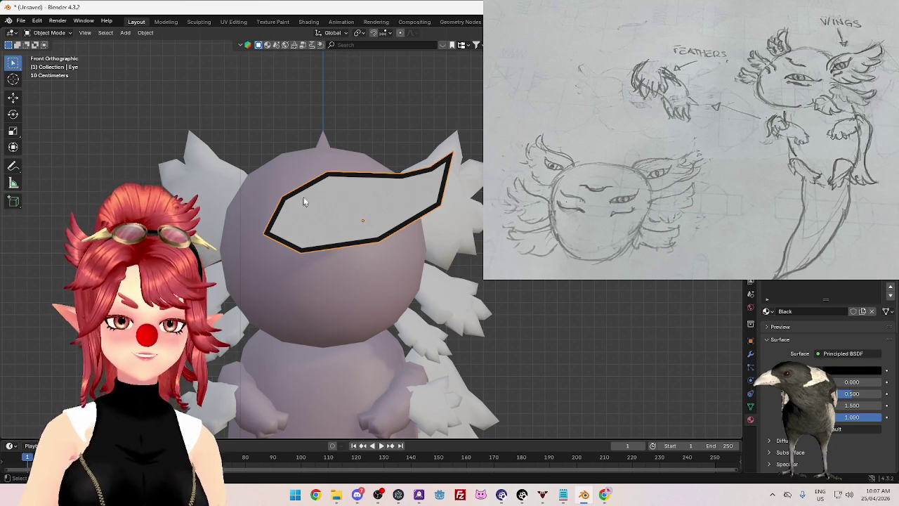
scroll(355, 213, up, 2)
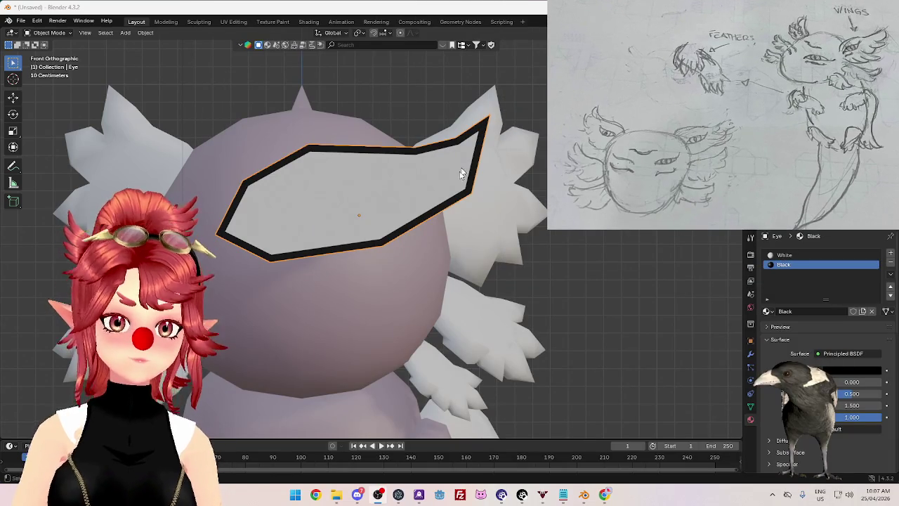
key(Tab)
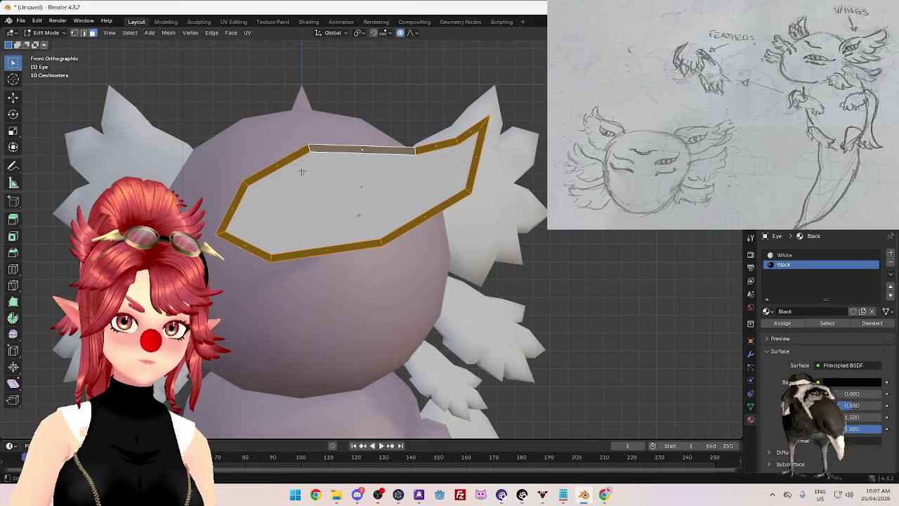
key(KP_0)
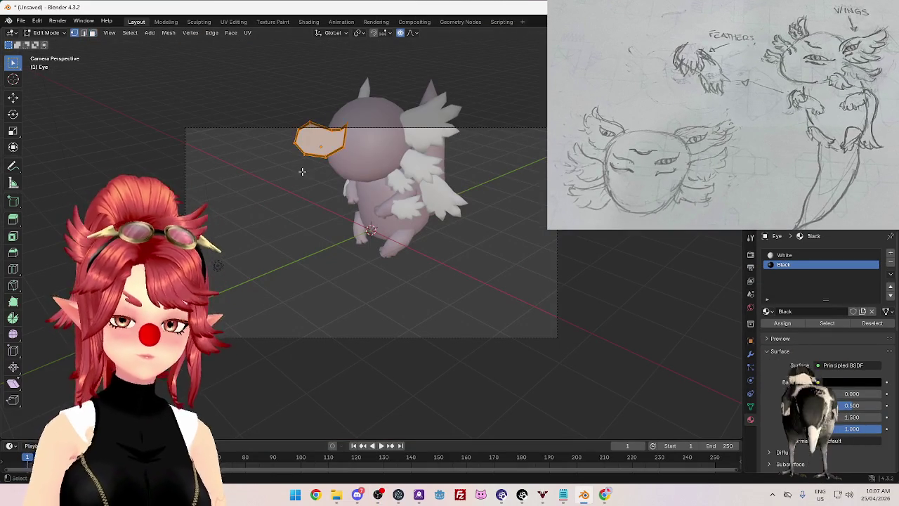
key(Tab)
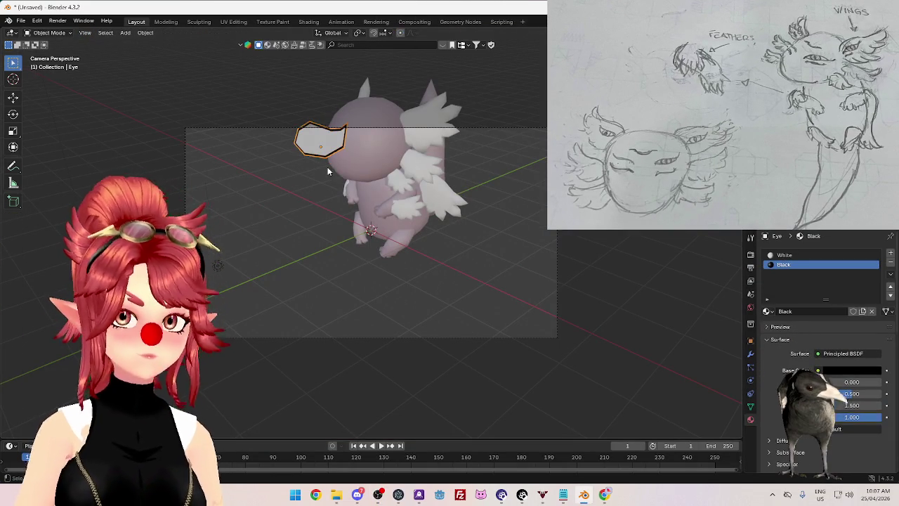
key(KP_1)
key(KP_Decimal)
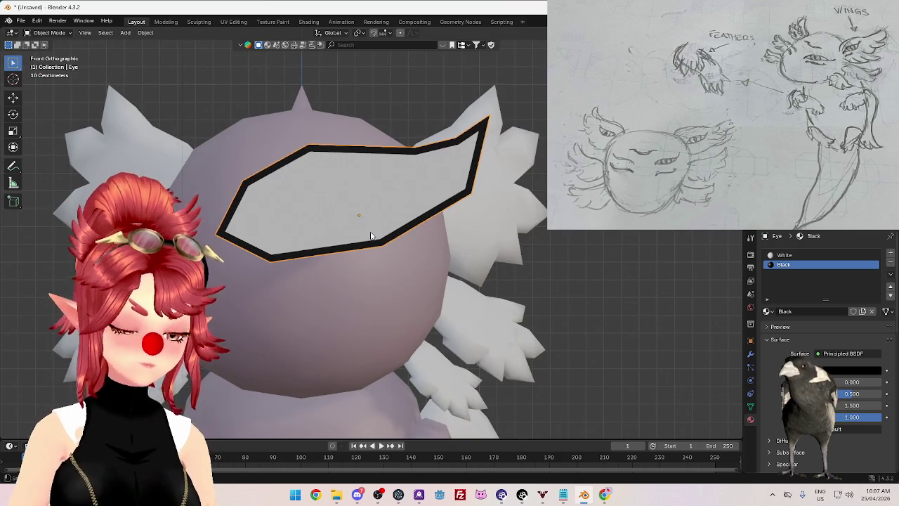
key(Tab)
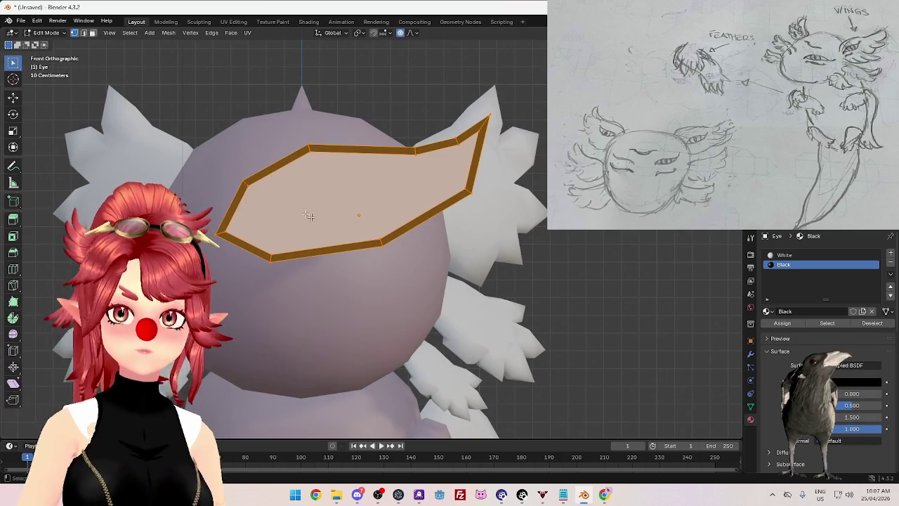
key(k)
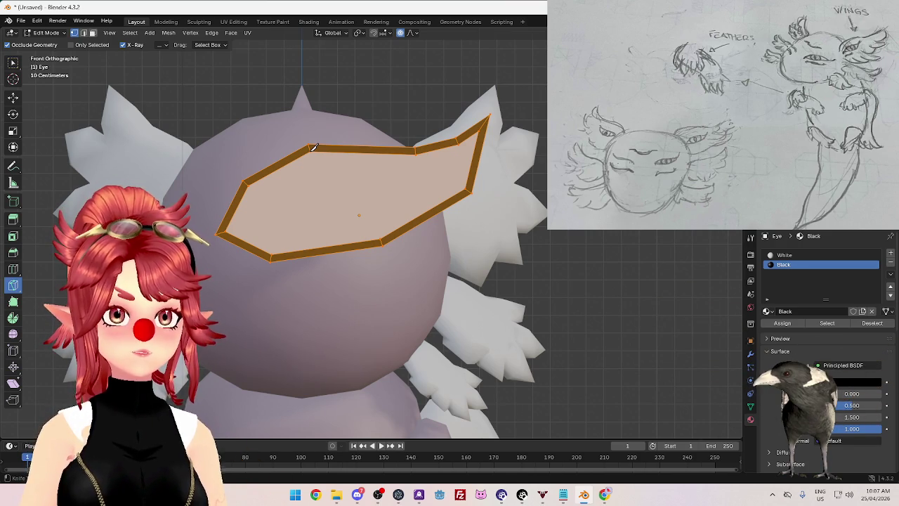
key(Tab)
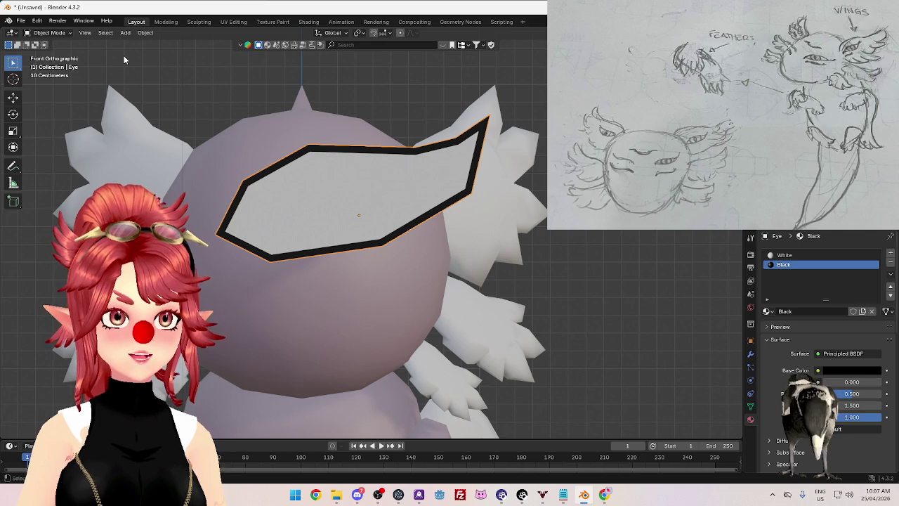
click(22, 22)
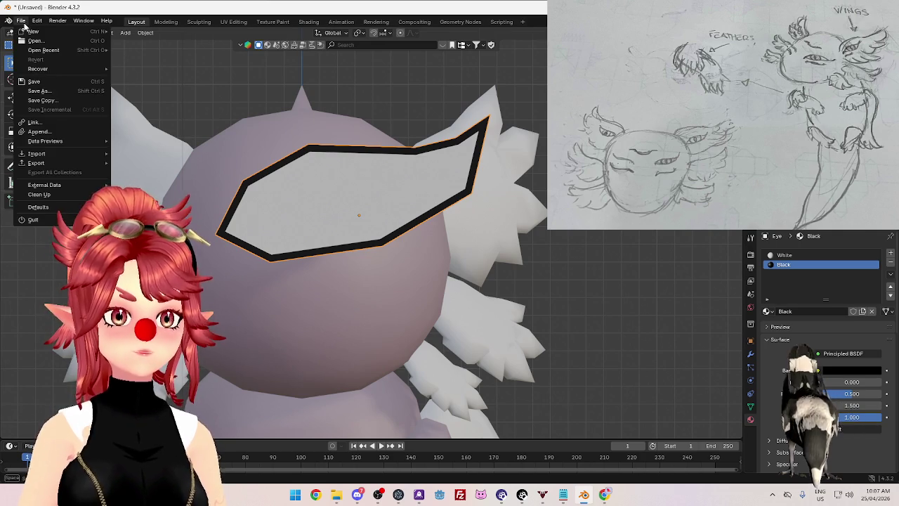
mouse_move(37, 21)
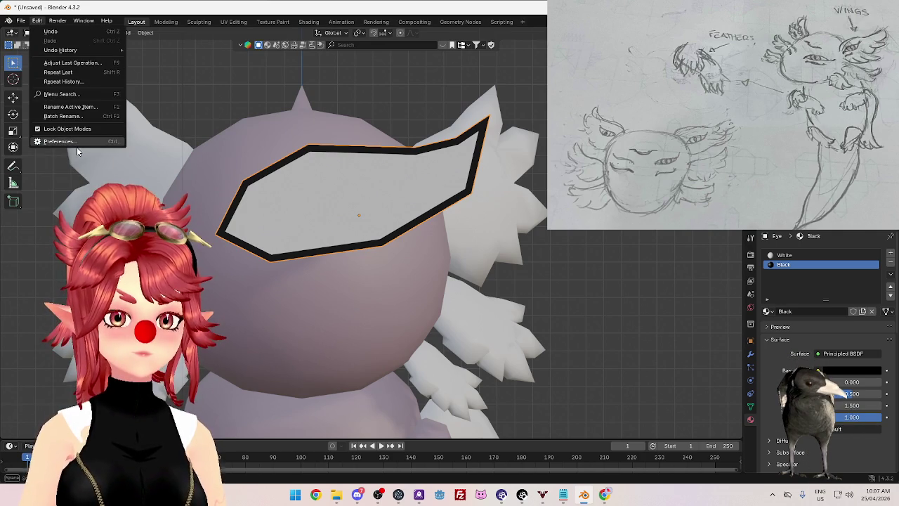
Step: Check the System preferences, then show Render Properties with EEVEE and 64 samples
click(67, 143)
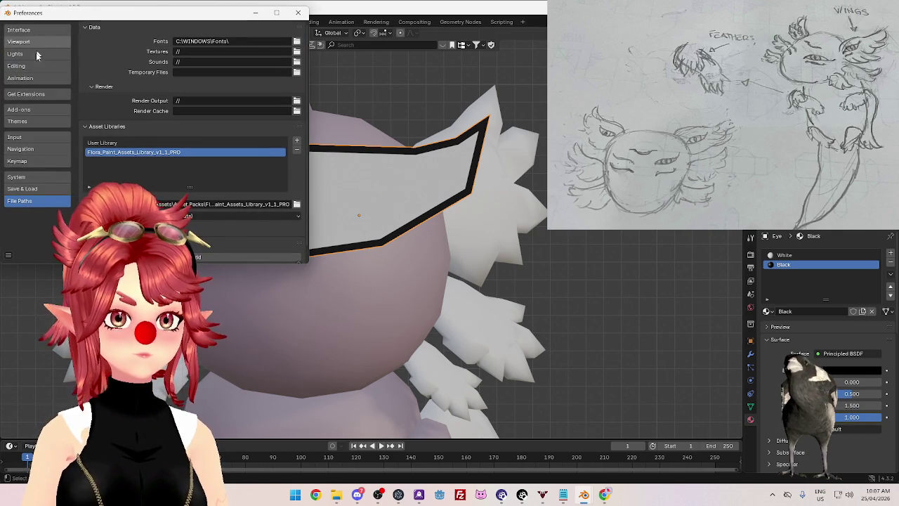
click(31, 180)
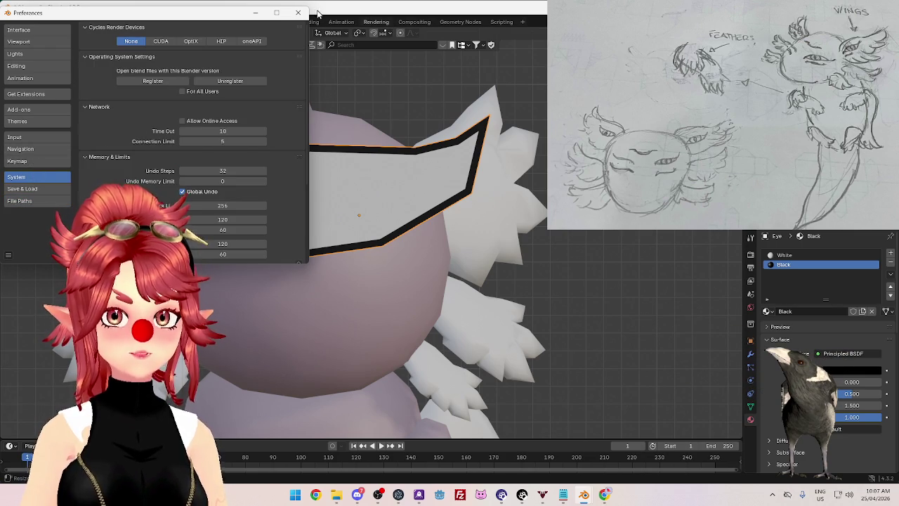
click(297, 13)
click(750, 255)
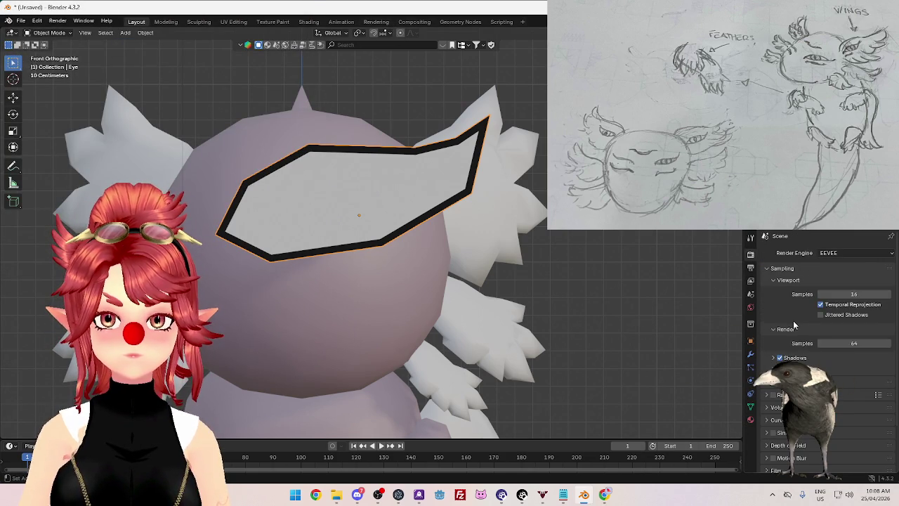
Step: Widen the Properties editor and expand Color Management in Output Properties
scroll(795, 325, down, 2)
drag(745, 333, 596, 336)
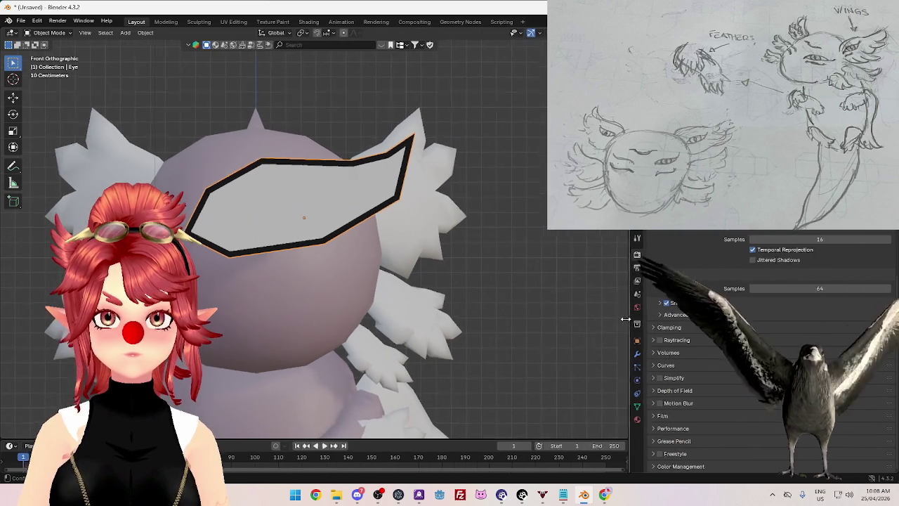
scroll(702, 337, up, 2)
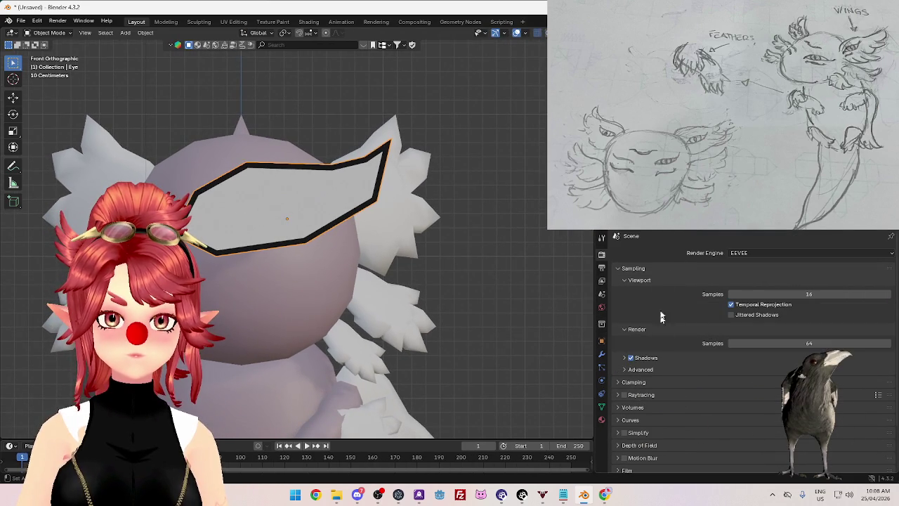
click(603, 268)
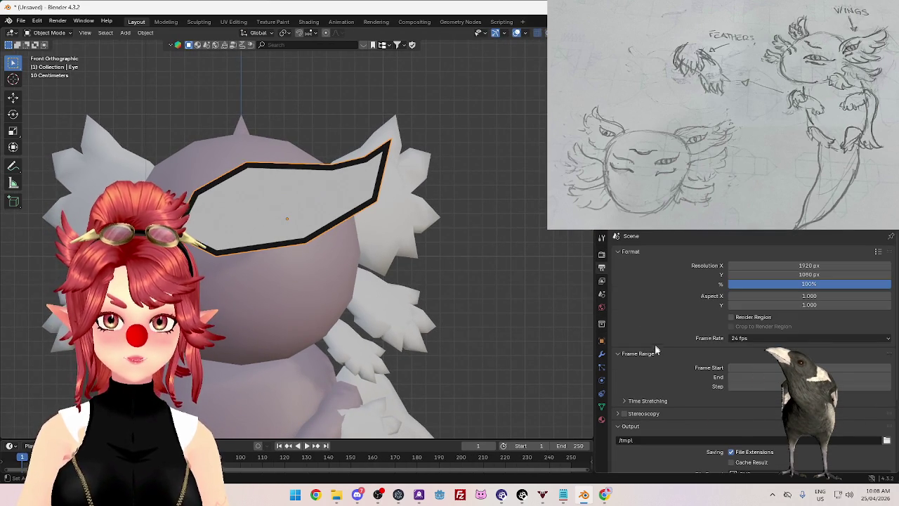
scroll(661, 369, down, 4)
click(650, 441)
scroll(661, 414, down, 3)
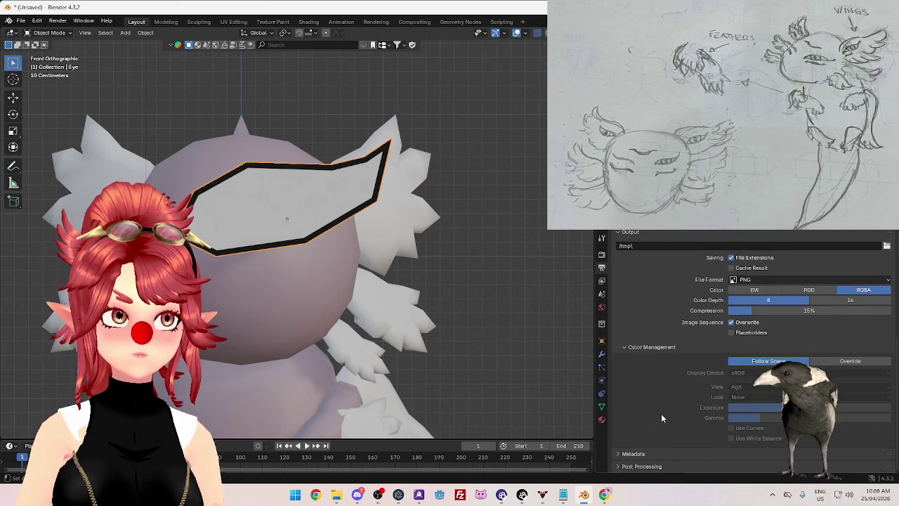
Step: Override output colour management with the sRGB display and AgX view transform
click(824, 365)
click(766, 398)
click(766, 401)
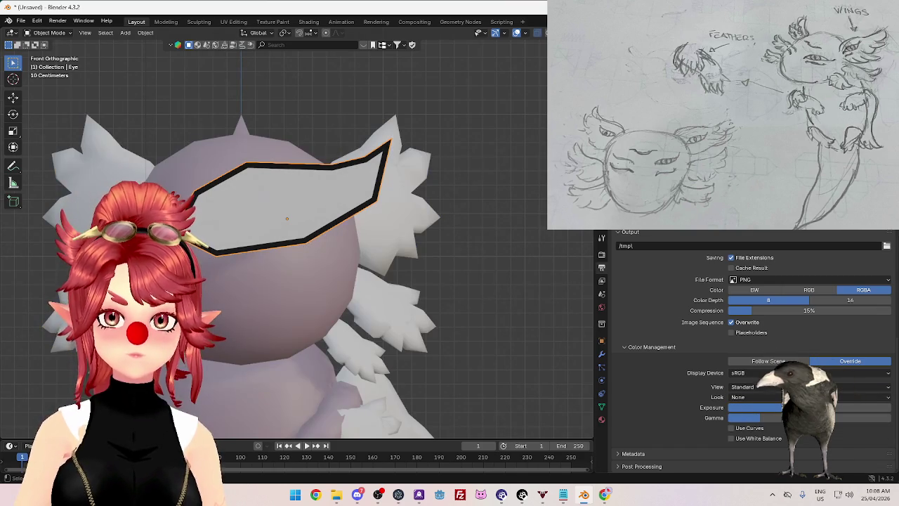
click(741, 375)
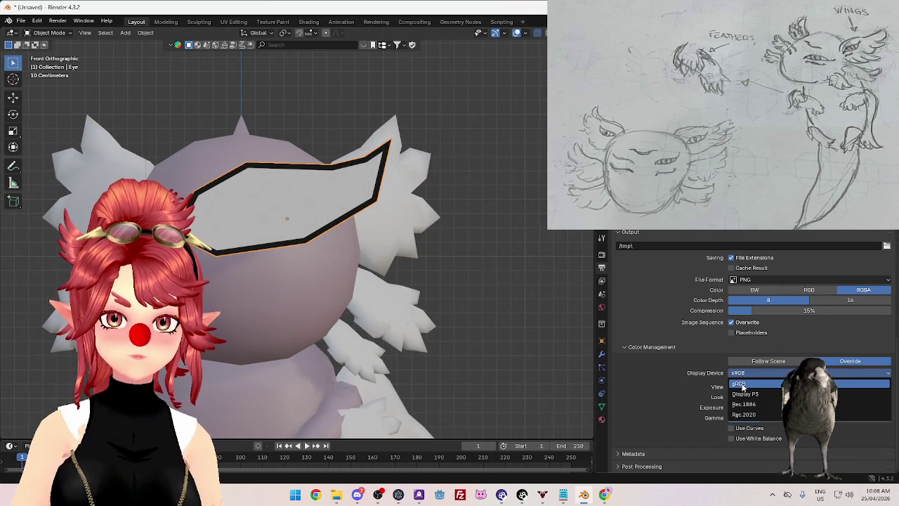
click(742, 386)
click(743, 387)
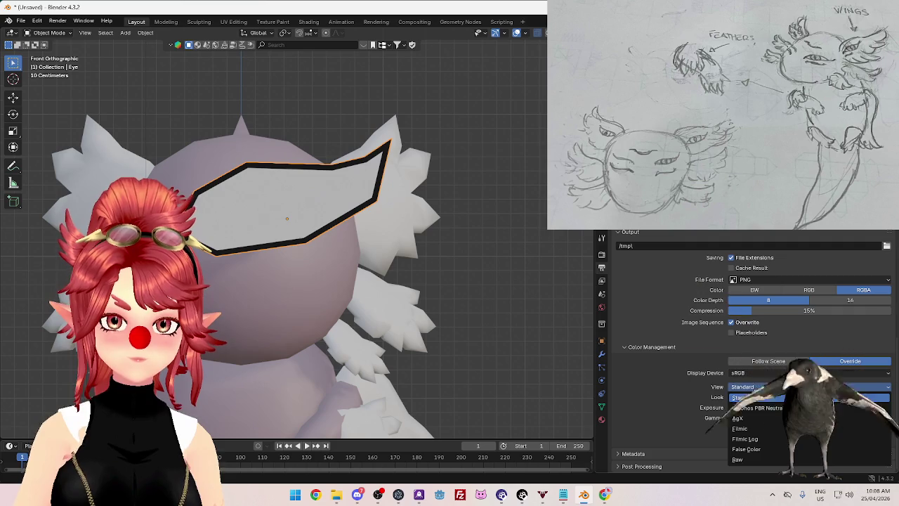
click(749, 419)
click(747, 387)
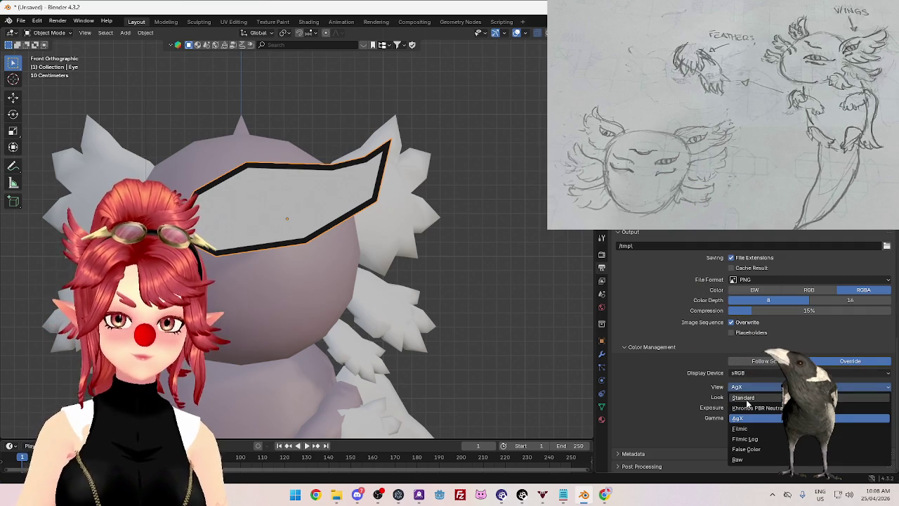
click(747, 400)
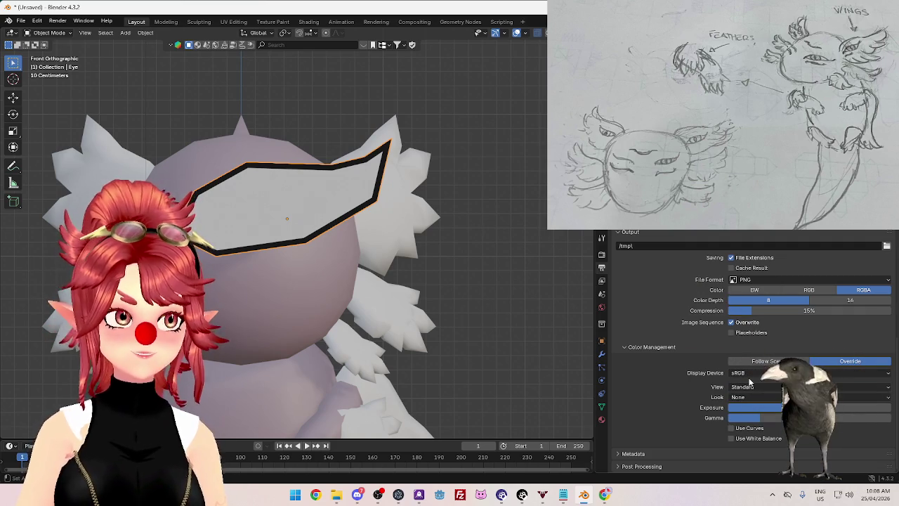
click(752, 387)
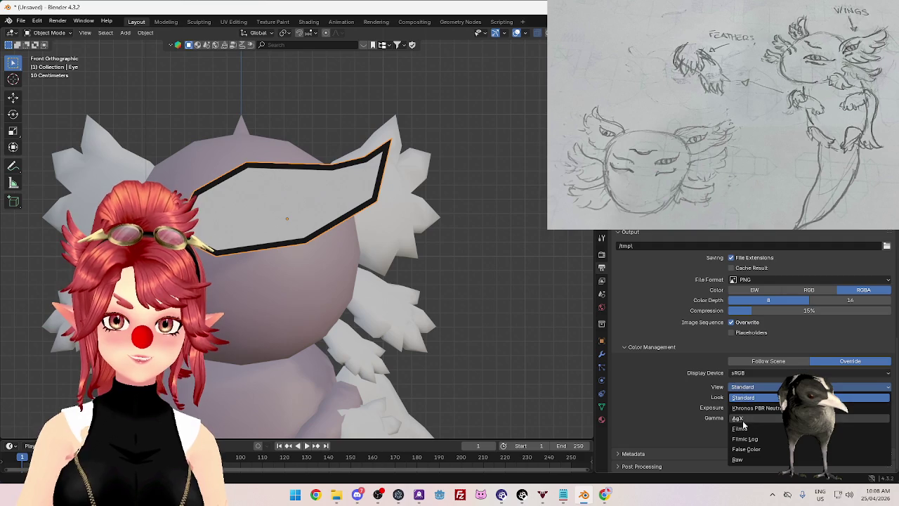
click(742, 398)
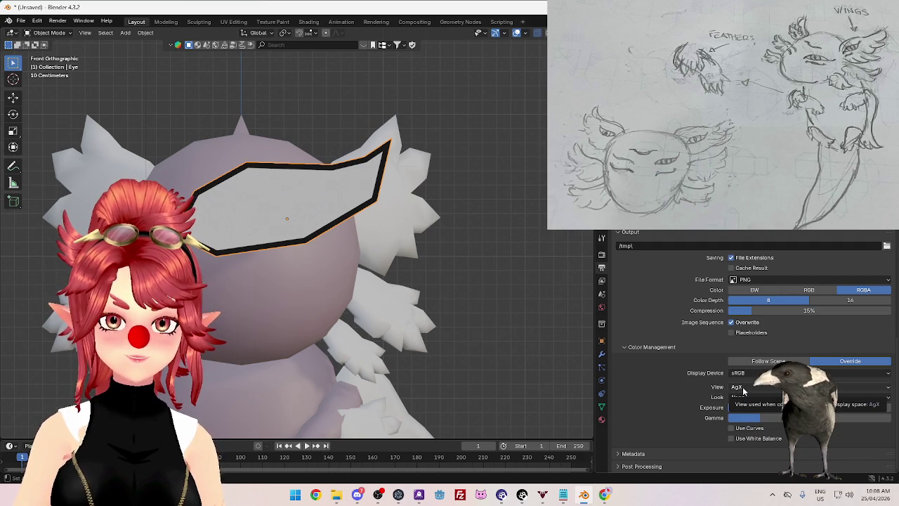
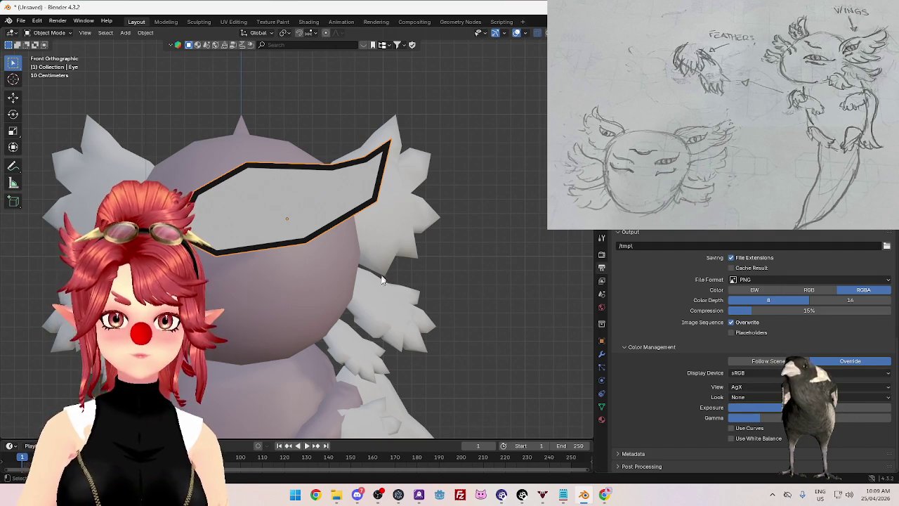
Step: Briefly enter and leave Edit Mode on the eye plane, then bring up Render Properties
key(Tab)
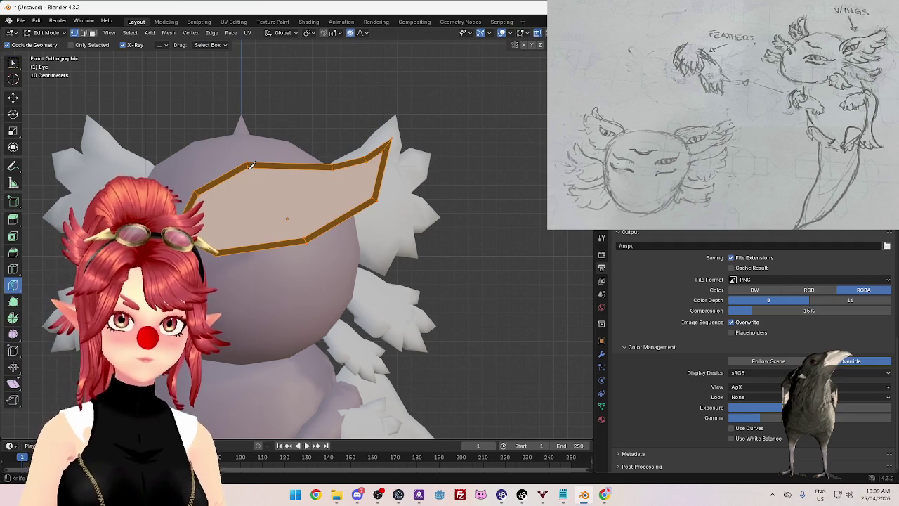
key(Tab)
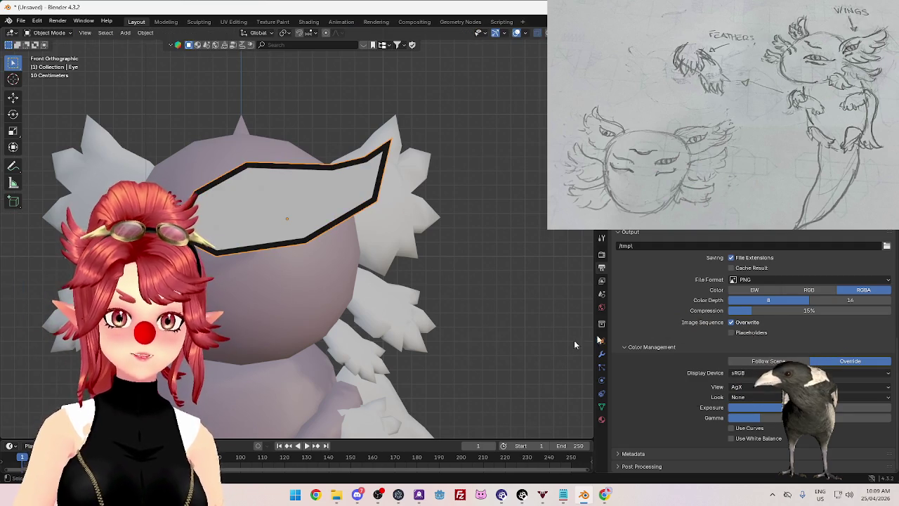
click(603, 256)
click(602, 262)
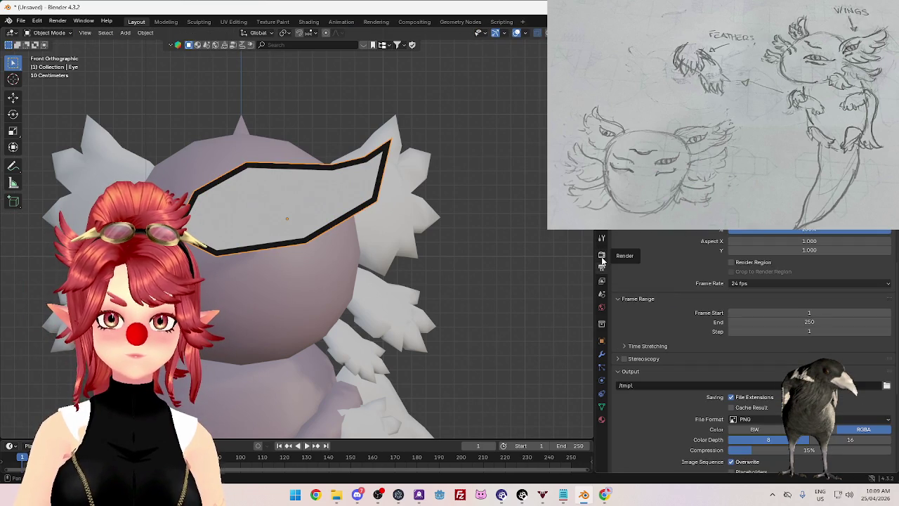
scroll(660, 344, down, 2)
scroll(660, 344, down, 2)
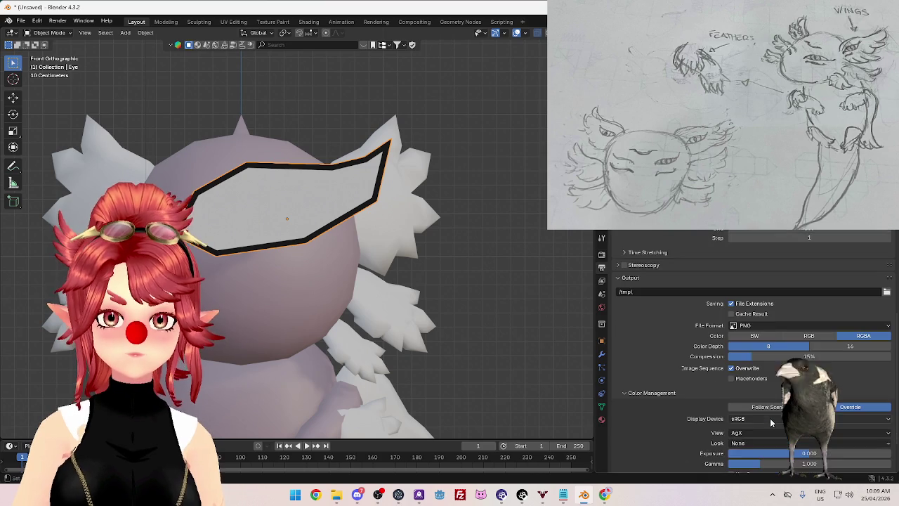
click(602, 255)
scroll(674, 338, up, 3)
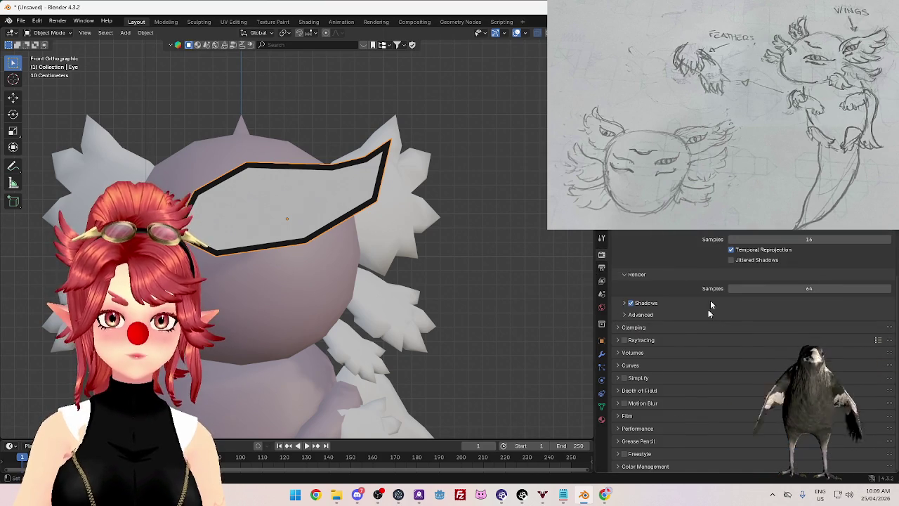
scroll(661, 352, down, 2)
scroll(645, 343, down, 1)
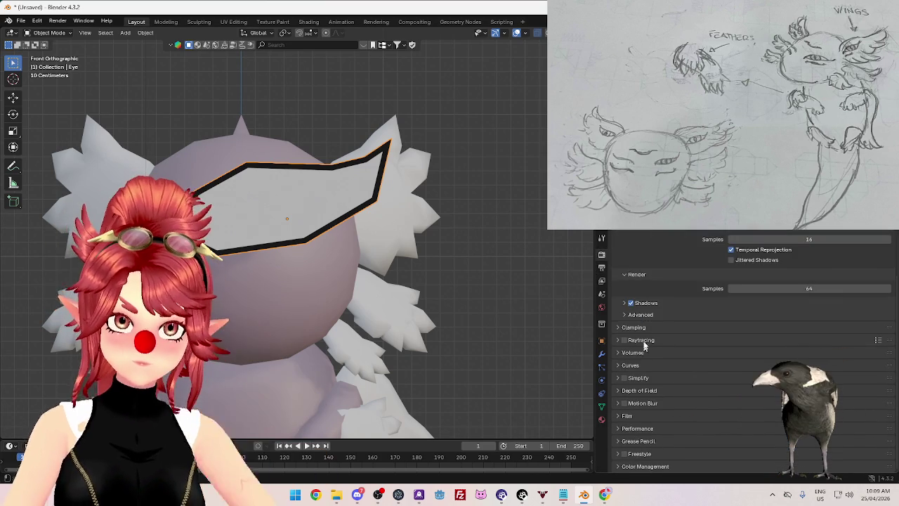
click(639, 418)
click(639, 416)
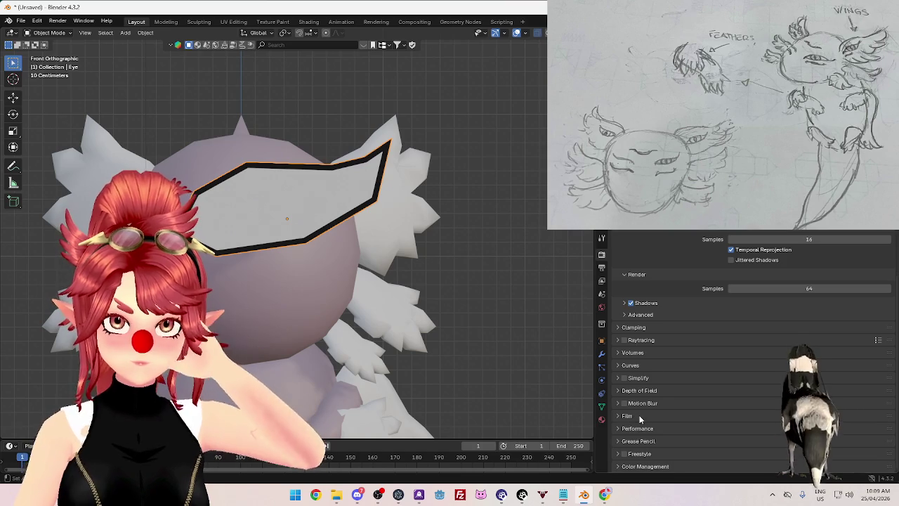
Step: In Color Management, change the View Transform from AgX to Standard
click(643, 466)
scroll(664, 441, down, 3)
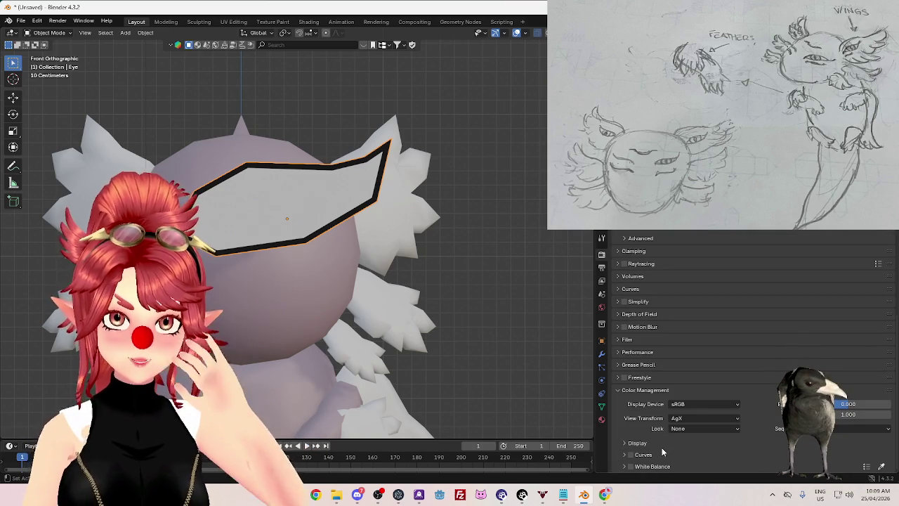
click(703, 418)
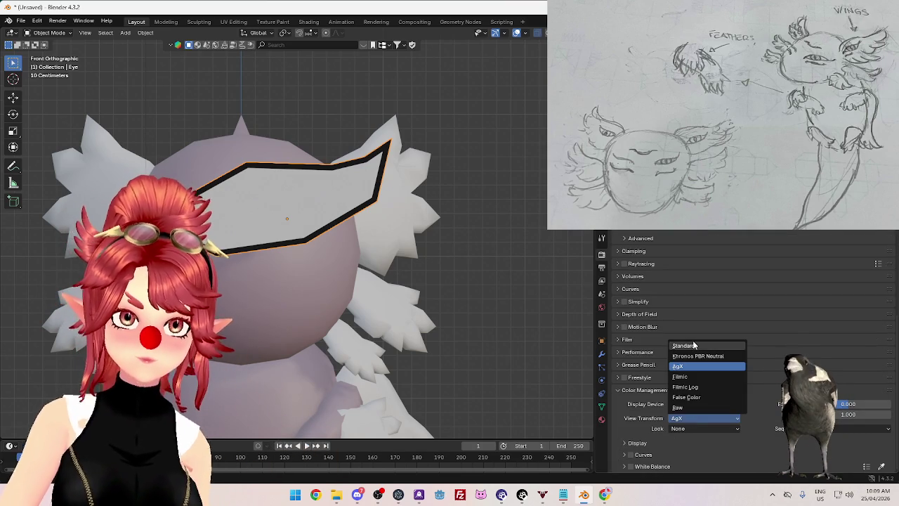
click(693, 345)
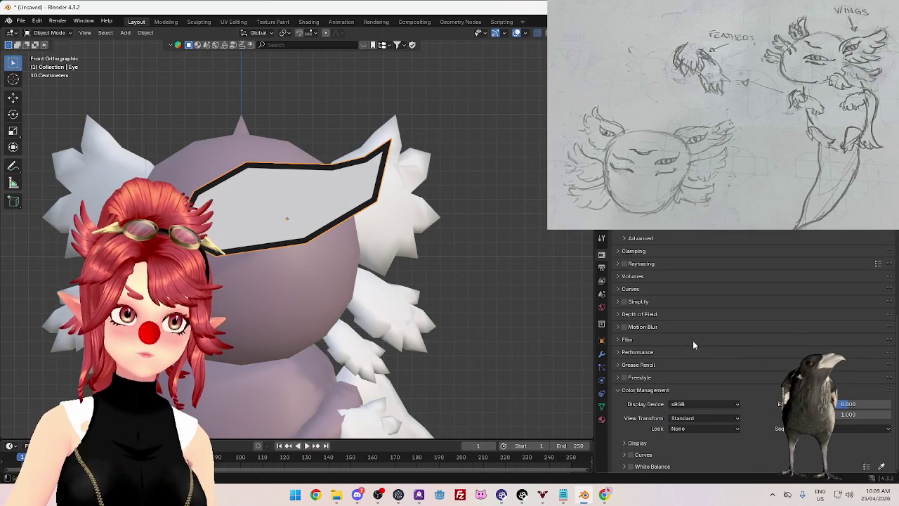
scroll(458, 365, down, 5)
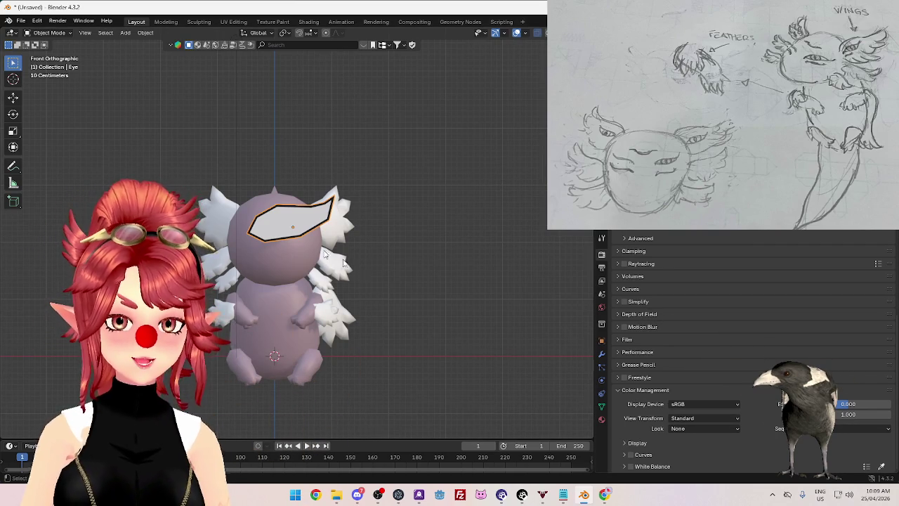
Step: Orbit to a perspective view and select the point light Light.001 to show its light properties
middle_drag(351, 317, 414, 333)
click(555, 302)
click(601, 378)
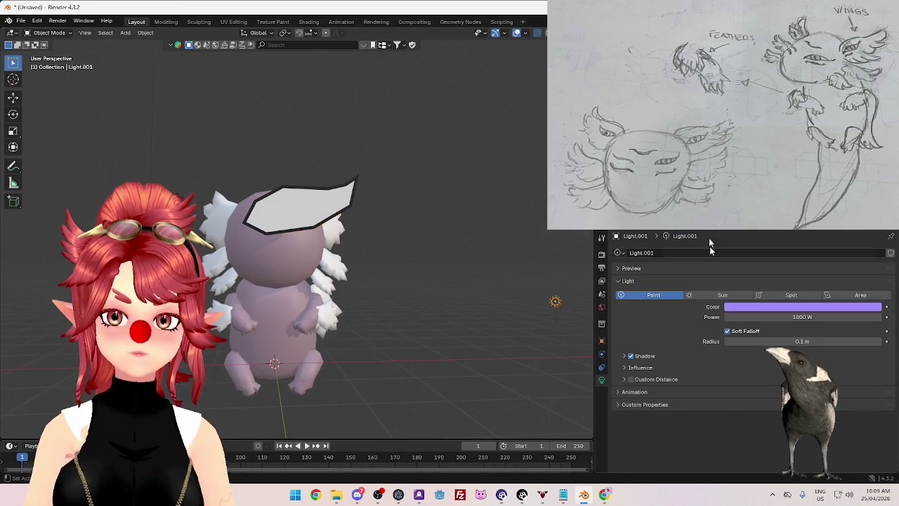
key(ctrl+z)
key(ctrl+shift+z)
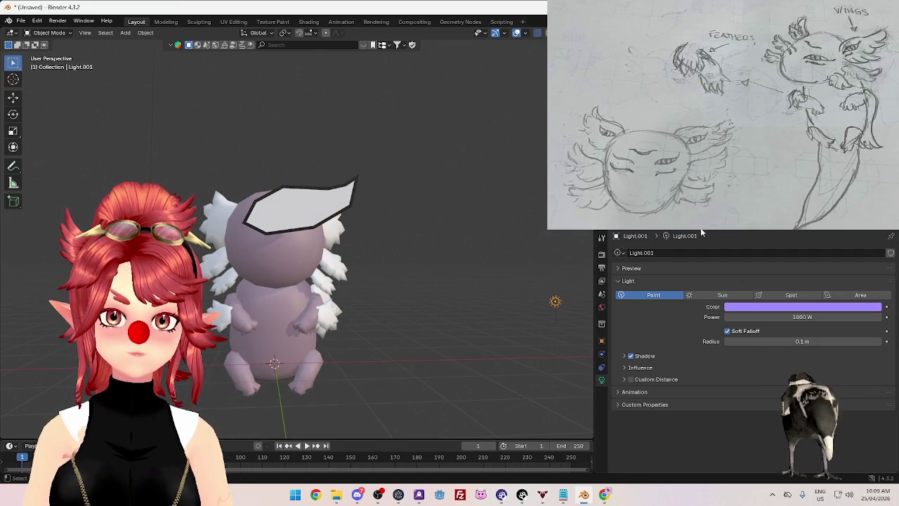
Step: Try a blue colour on Light.001, then undo it back to purple
click(802, 308)
drag(836, 260, 871, 260)
middle_drag(393, 331, 450, 348)
key(ctrl+z)
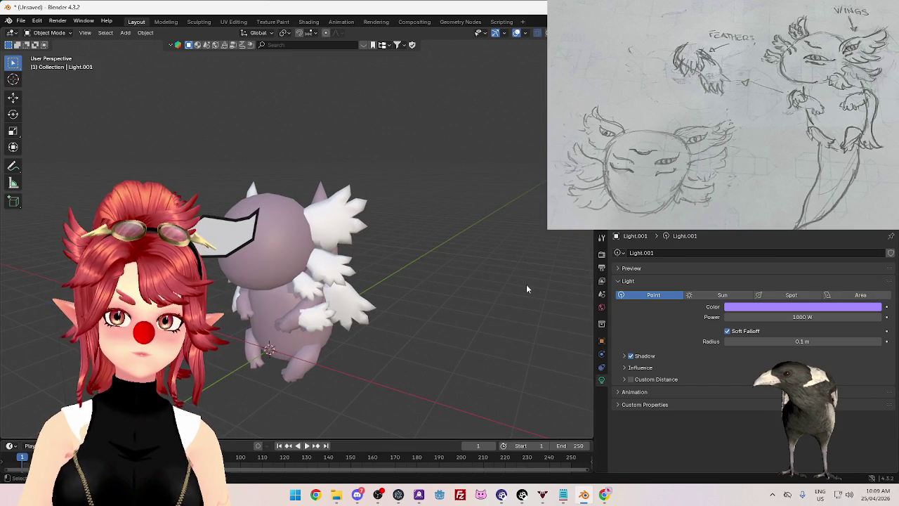
mouse_move(393, 302)
middle_down()
mouse_move(377, 277)
mouse_move(420, 255)
mouse_move(415, 224)
middle_up()
middle_drag(393, 256, 433, 255)
click(602, 255)
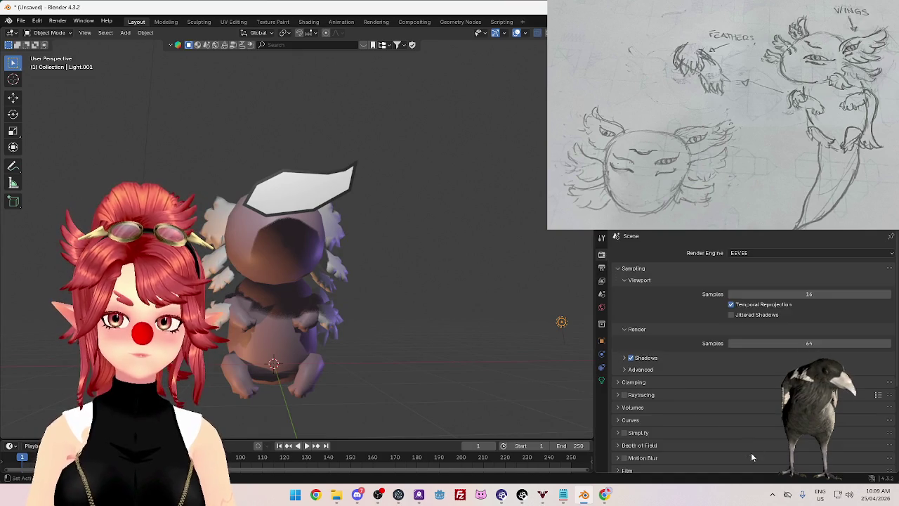
scroll(751, 422, down, 5)
scroll(702, 421, down, 2)
click(692, 419)
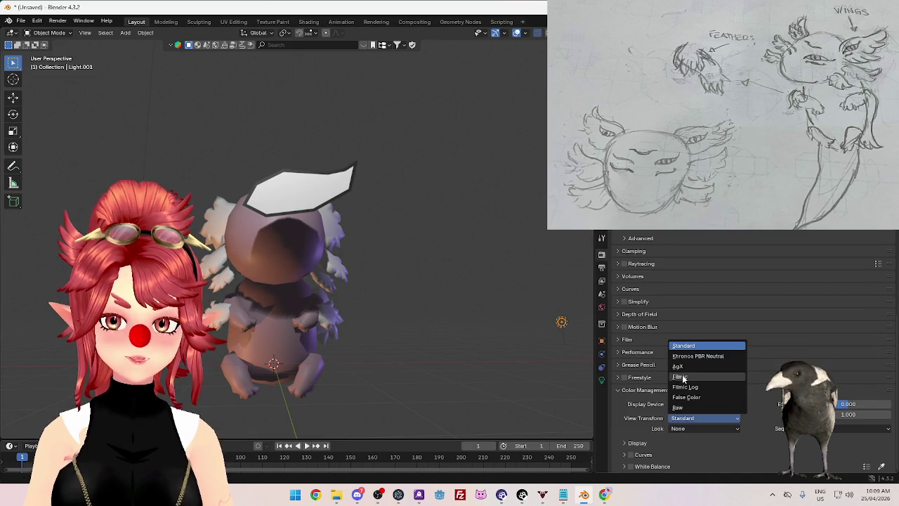
click(682, 366)
click(691, 420)
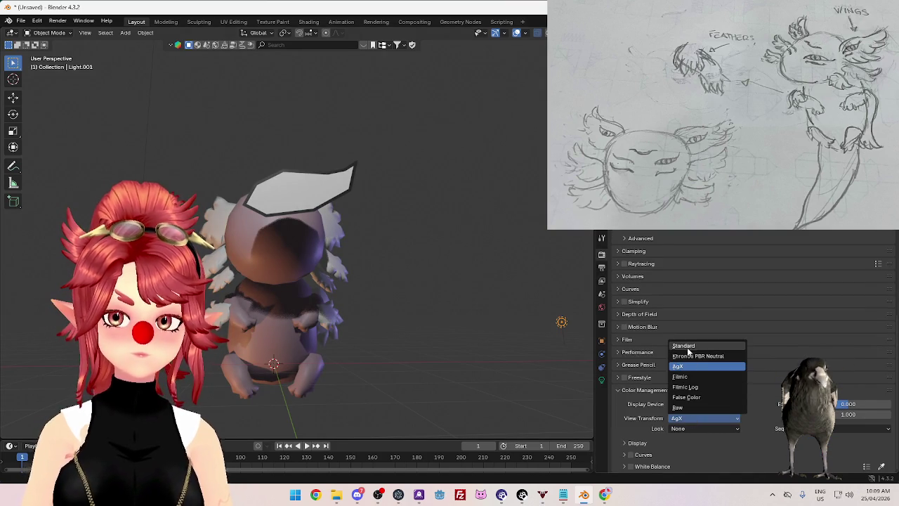
click(687, 347)
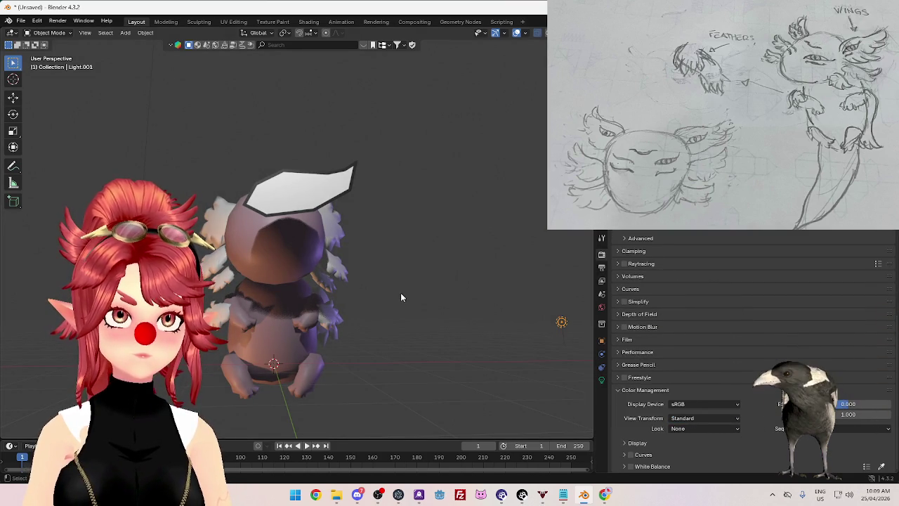
mouse_move(427, 289)
middle_down()
mouse_move(394, 328)
mouse_move(446, 279)
mouse_move(447, 354)
mouse_move(328, 309)
mouse_move(398, 321)
mouse_move(438, 305)
mouse_move(347, 317)
mouse_move(409, 308)
middle_up()
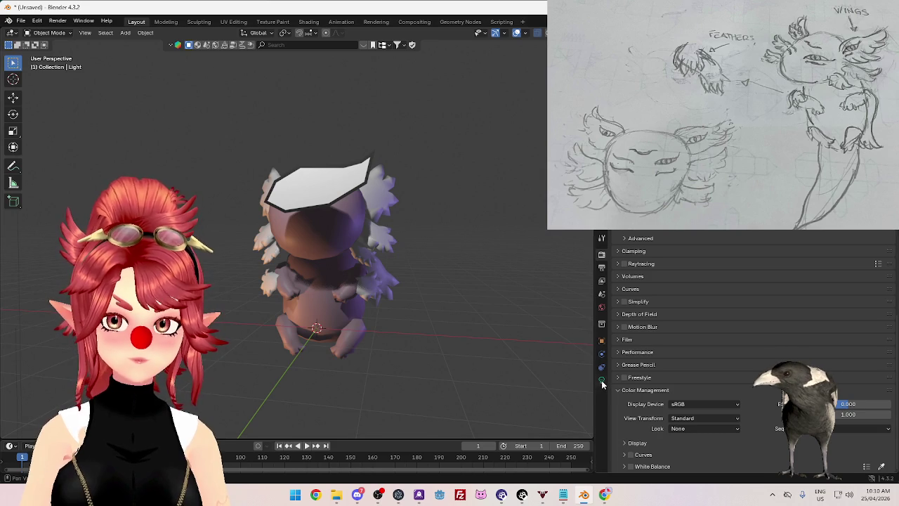
click(601, 381)
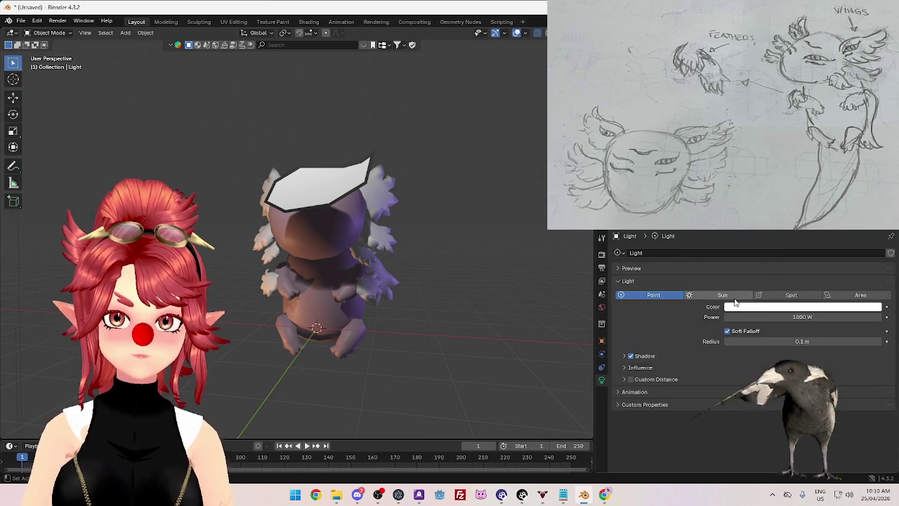
Step: Turn the light into a sun lamp and rotate its direction
click(734, 298)
mouse_move(422, 295)
middle_down()
mouse_move(449, 272)
mouse_move(383, 281)
mouse_move(414, 277)
middle_up()
mouse_move(361, 287)
middle_down()
mouse_move(427, 299)
mouse_move(445, 342)
mouse_move(395, 300)
middle_up()
key(r)
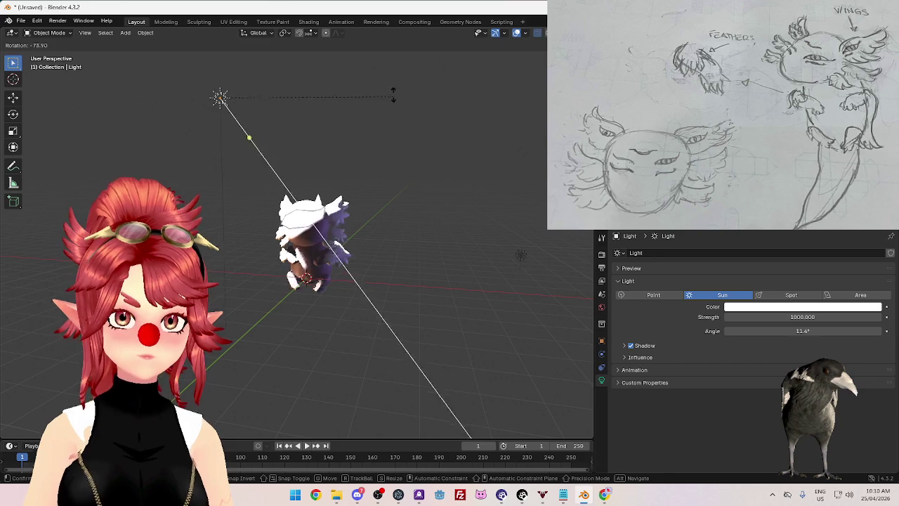
click(521, 255)
mouse_move(520, 255)
middle_down()
mouse_move(412, 190)
mouse_move(364, 318)
mouse_move(411, 307)
mouse_move(335, 395)
middle_up()
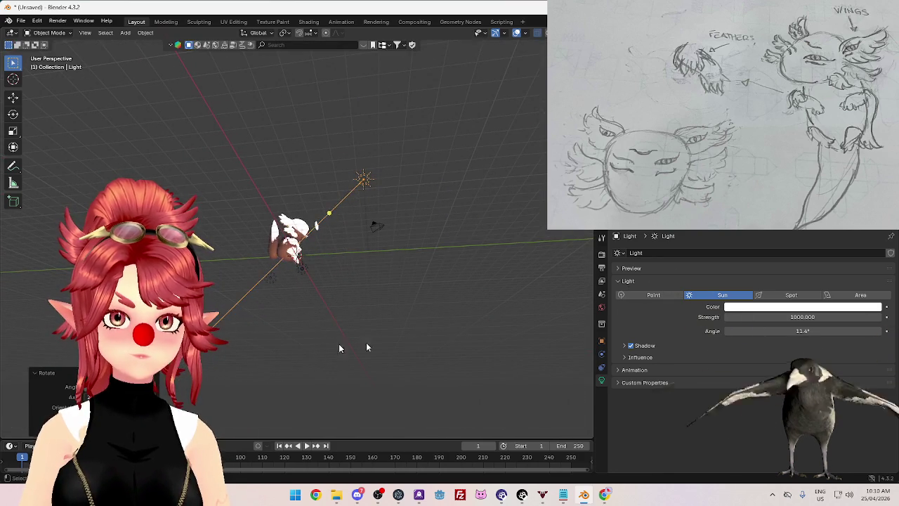
middle_drag(446, 257, 492, 274)
Step: Adjust the sun strength through 500, 100 and 10, settling on 5
click(800, 316)
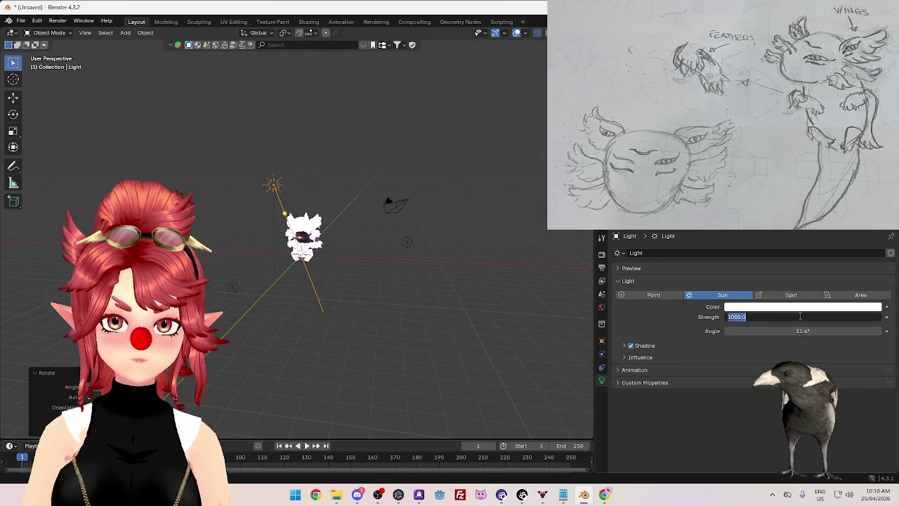
text(500)
key(Return)
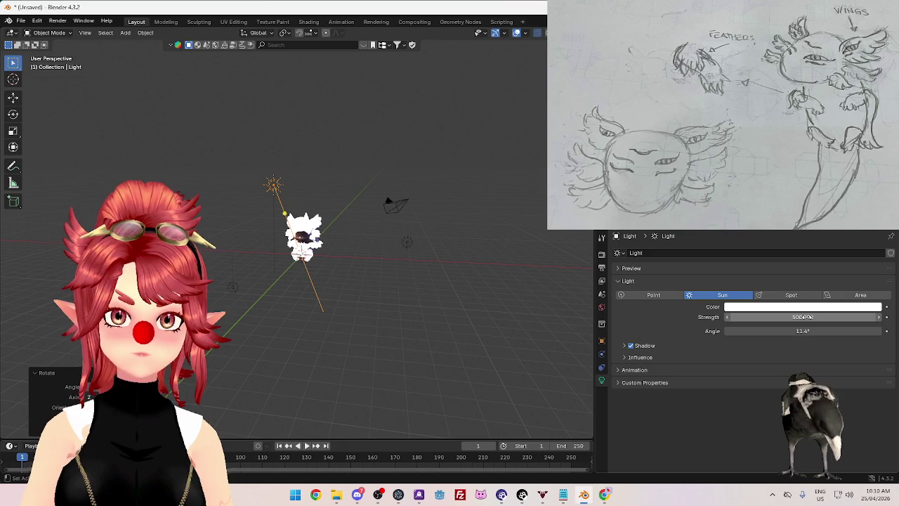
click(808, 317)
text(100)
key(Return)
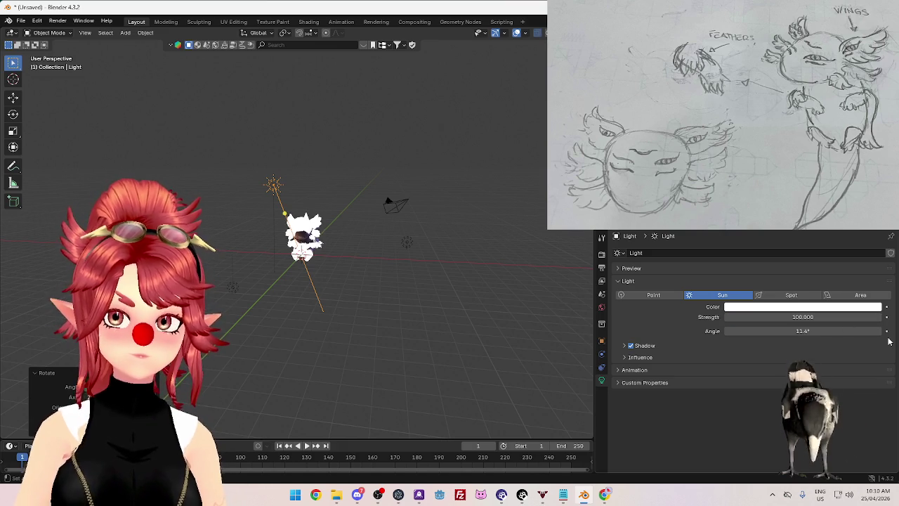
click(784, 317)
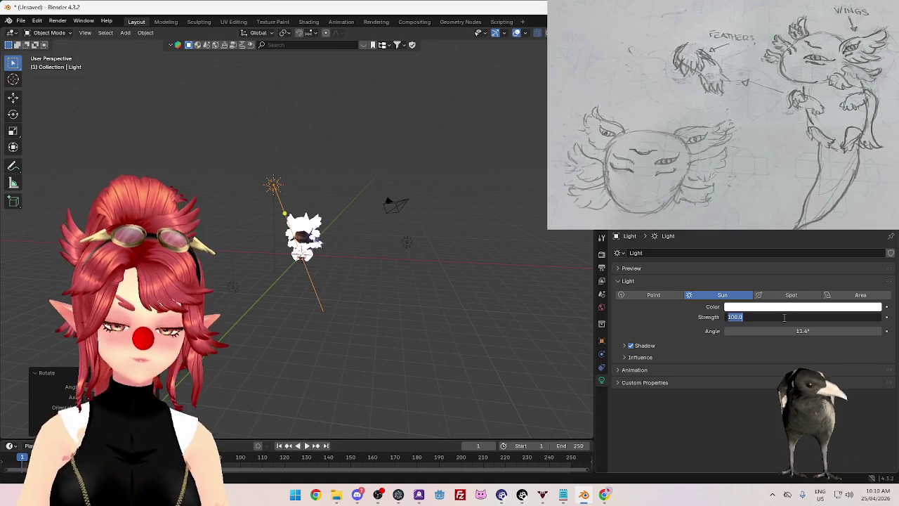
text(10)
key(Return)
middle_drag(435, 303, 555, 302)
click(797, 317)
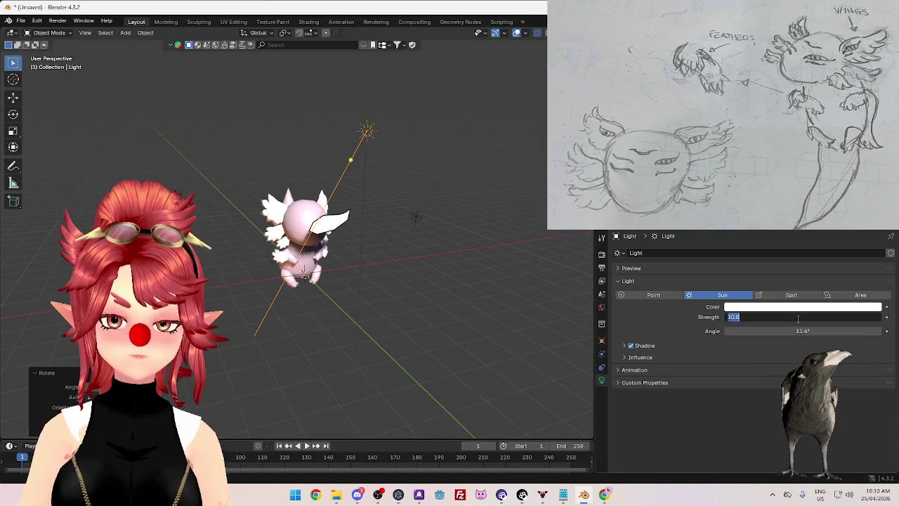
text(1)
key(Return)
Step: Rotate the sun lamp again and zoom in toward the creature beneath it
middle_drag(330, 267, 392, 259)
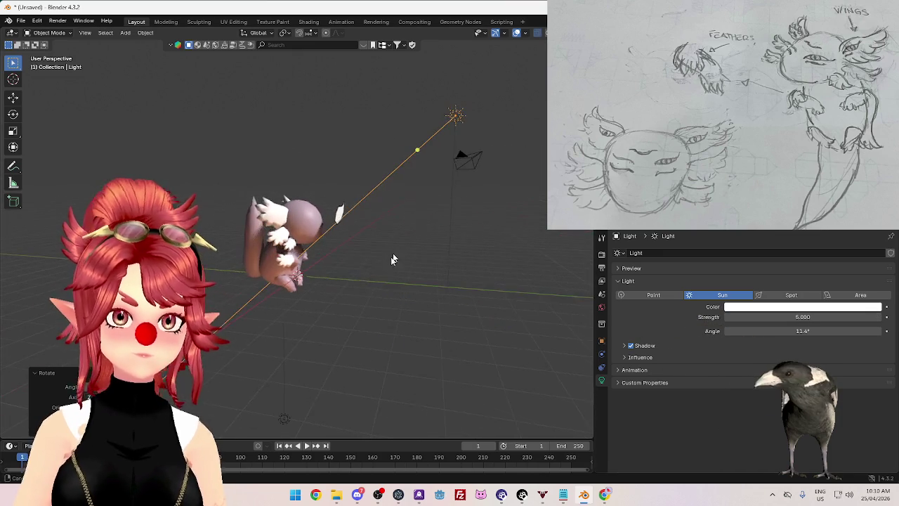
key(r)
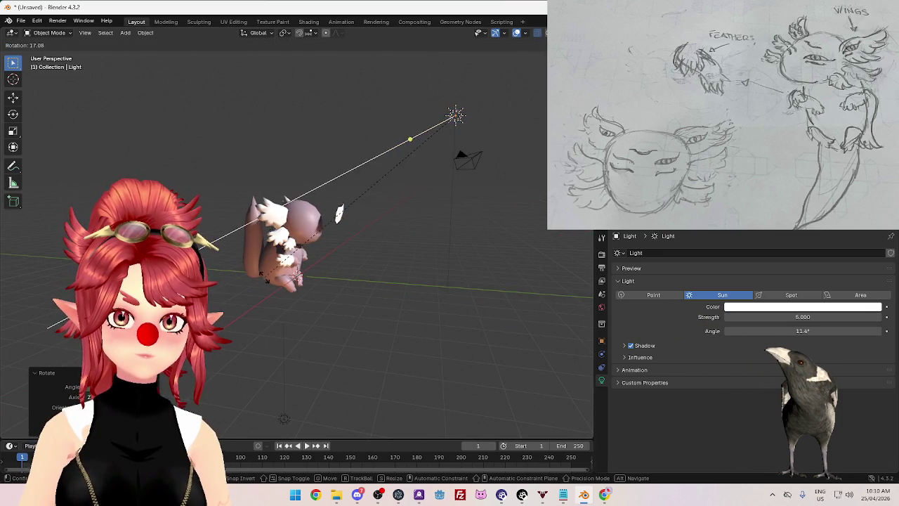
click(435, 338)
scroll(435, 338, down, 2)
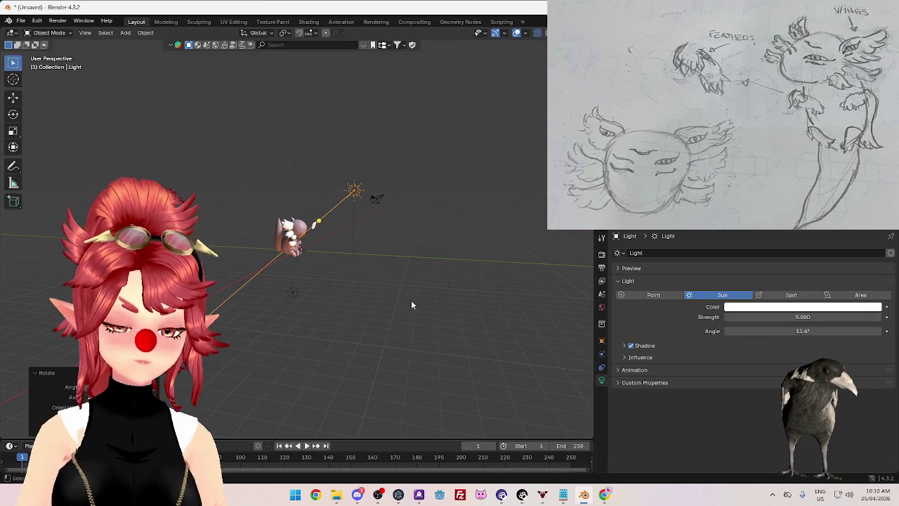
middle_drag(428, 303, 342, 309)
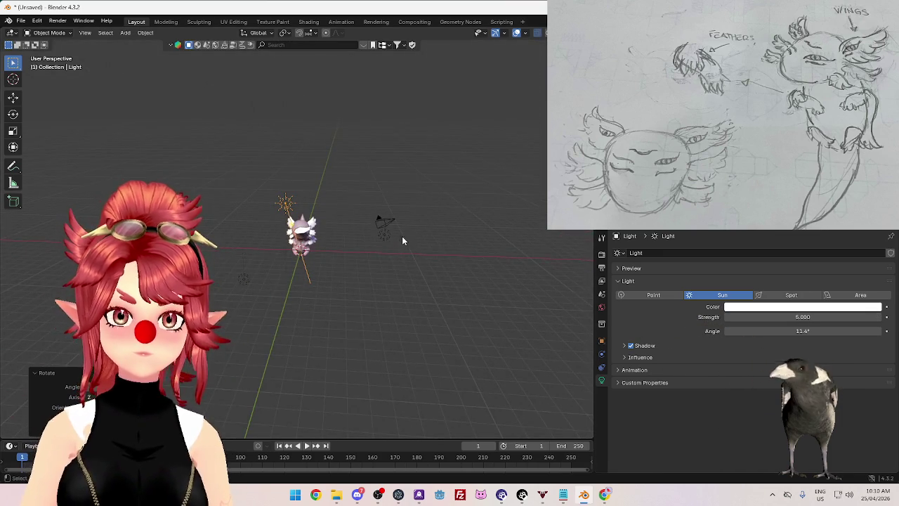
scroll(402, 241, up, 3)
middle_drag(406, 249, 412, 250)
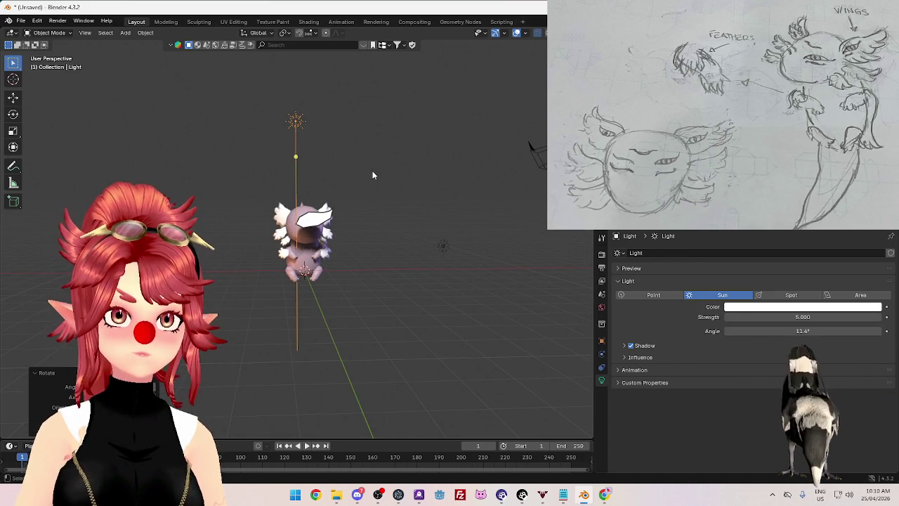
Step: Select the eye plane and scale its geometry in Edit Mode, then return to Object Mode
click(318, 224)
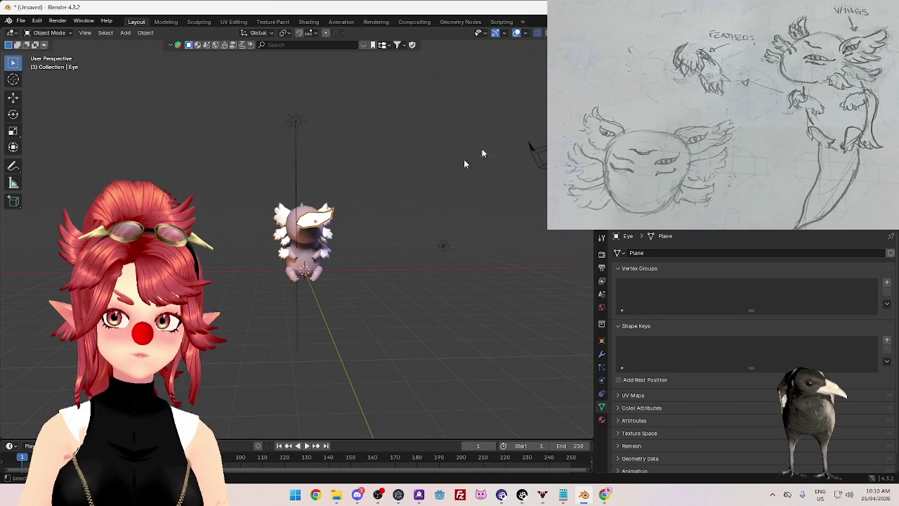
middle_drag(482, 153, 390, 220)
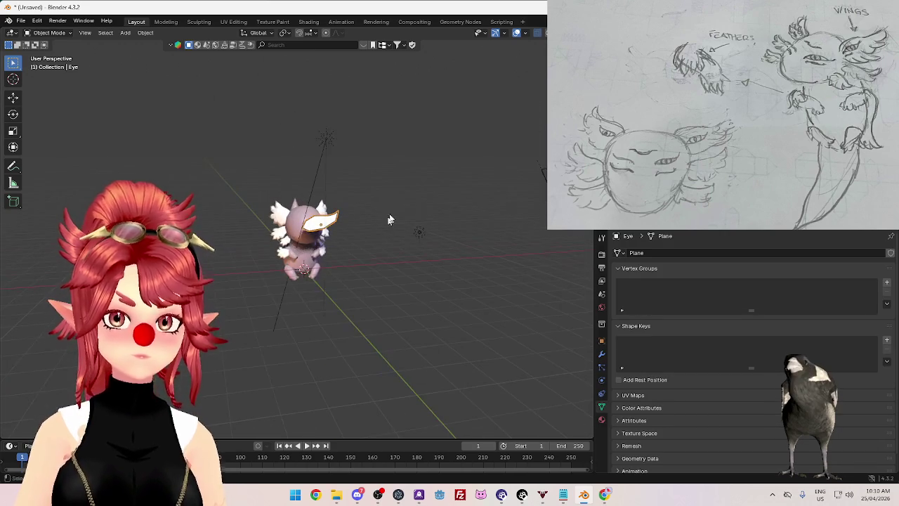
key(Tab)
key(s)
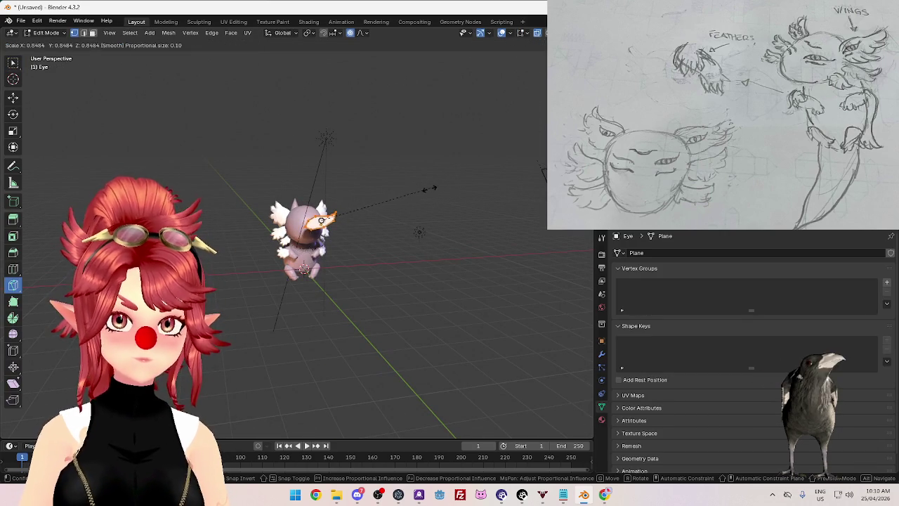
click(388, 202)
key(Tab)
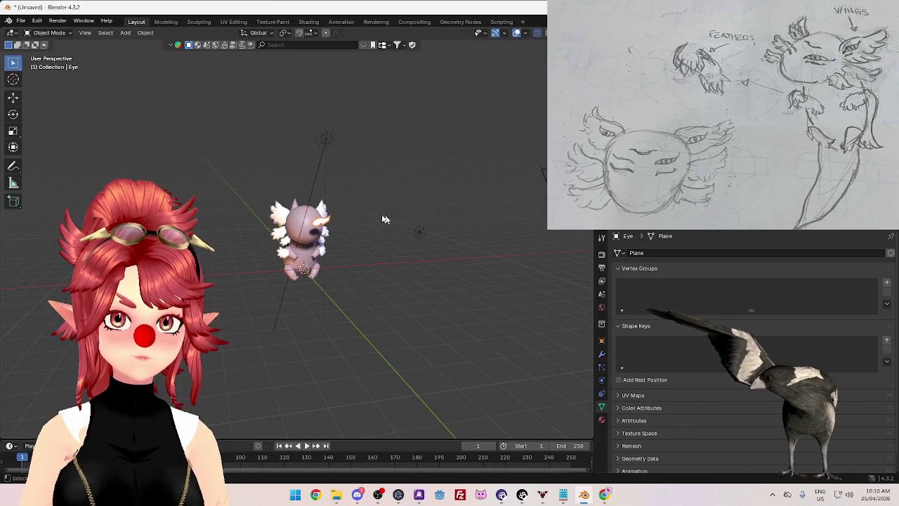
Step: Switch to the browser running The Ancient Sands game and reposition its window
scroll(411, 297, up, 5)
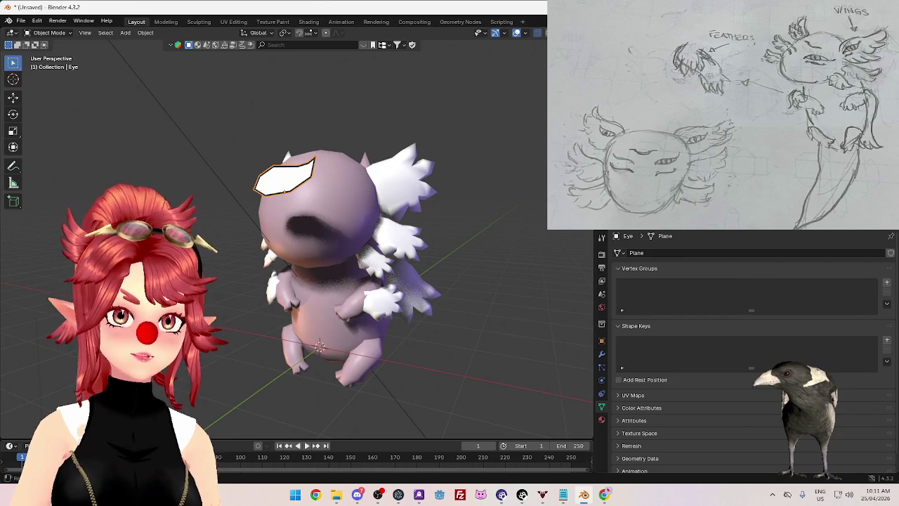
key(alt+Tab)
drag(410, 35, 444, 39)
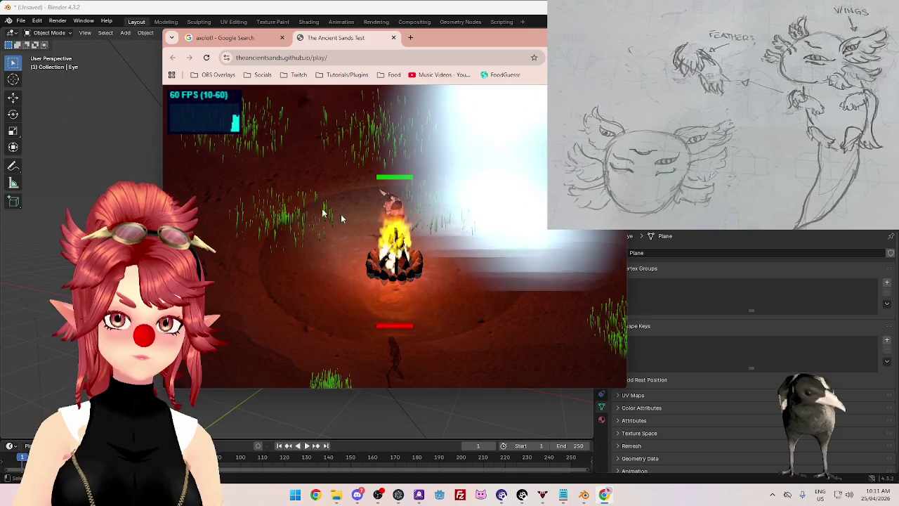
Step: Walk the character around the campfire and take down the first skeleton
key(a)
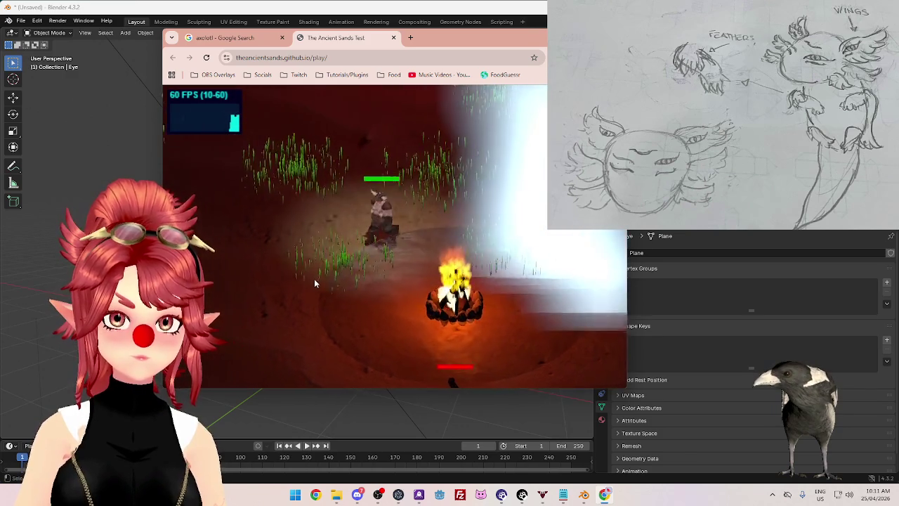
key(s)
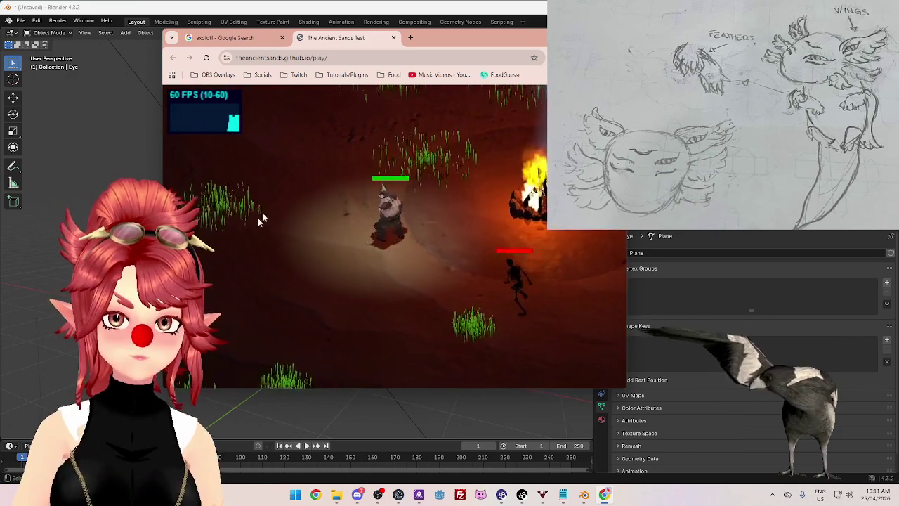
key(d)
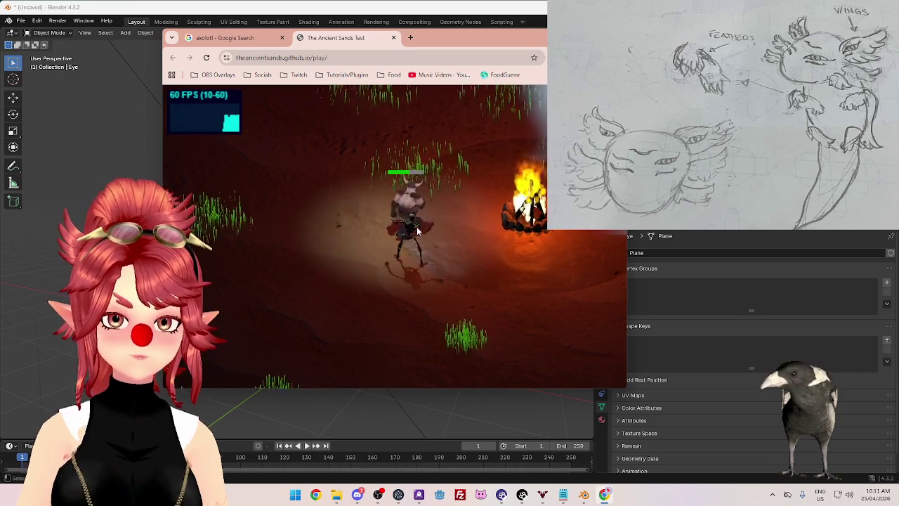
key(d)
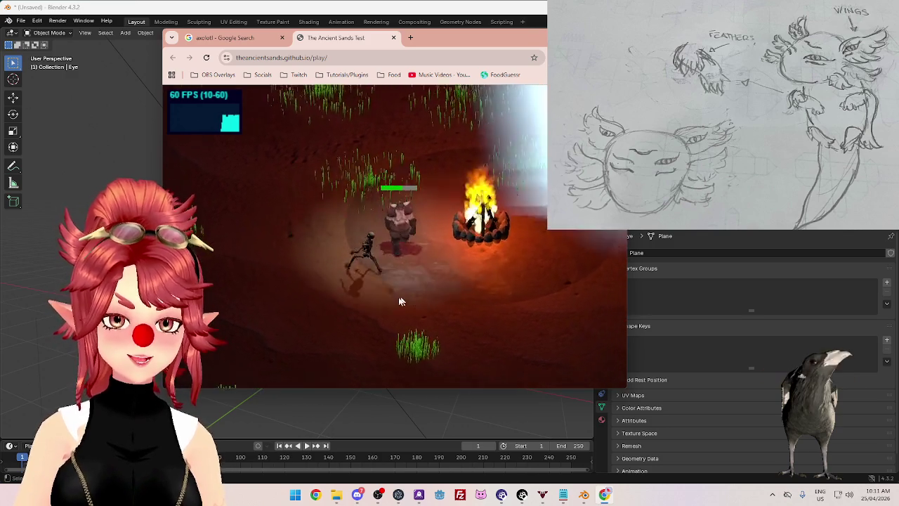
key(s)
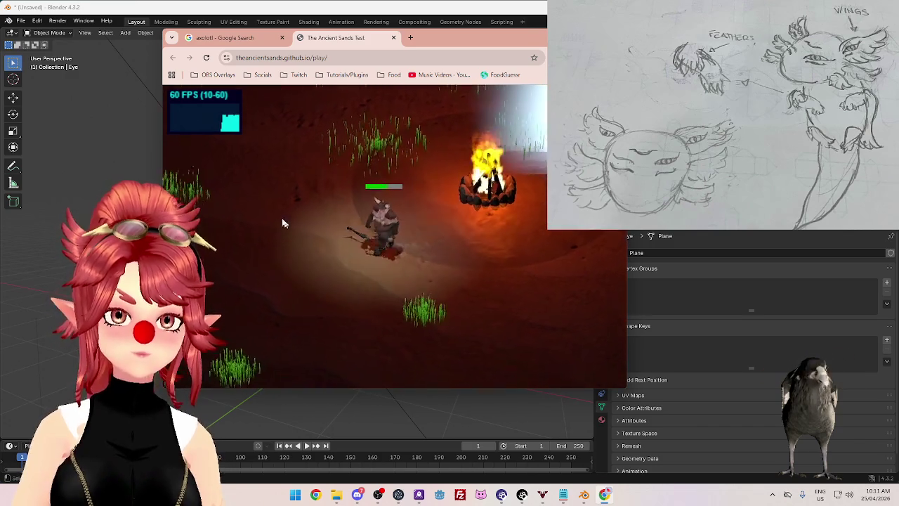
key(a)
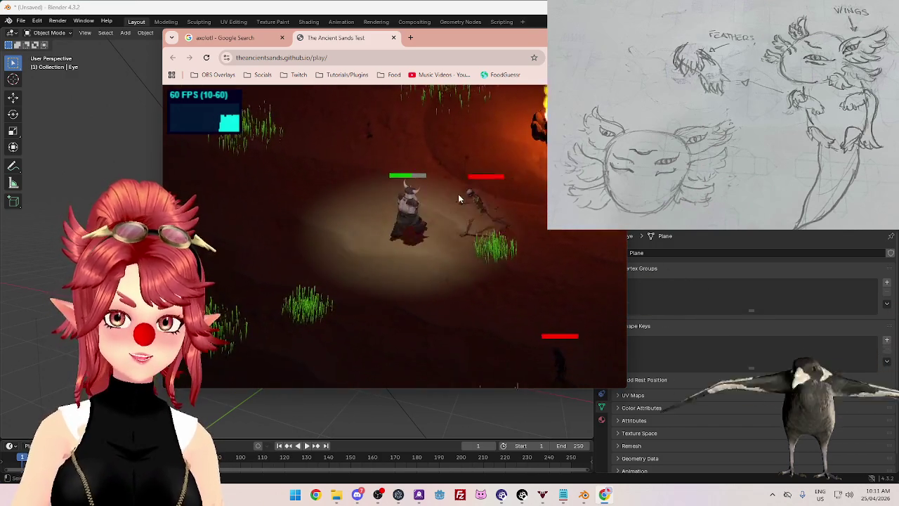
key(d)
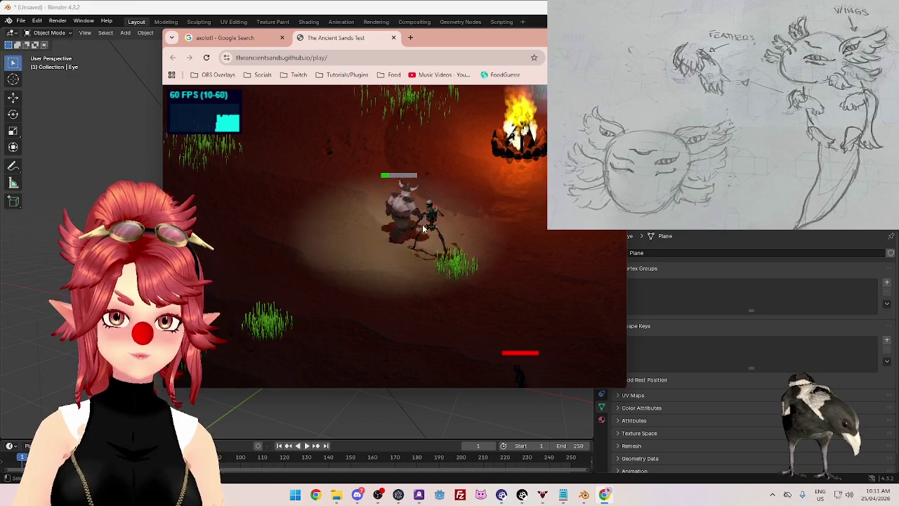
key(w)
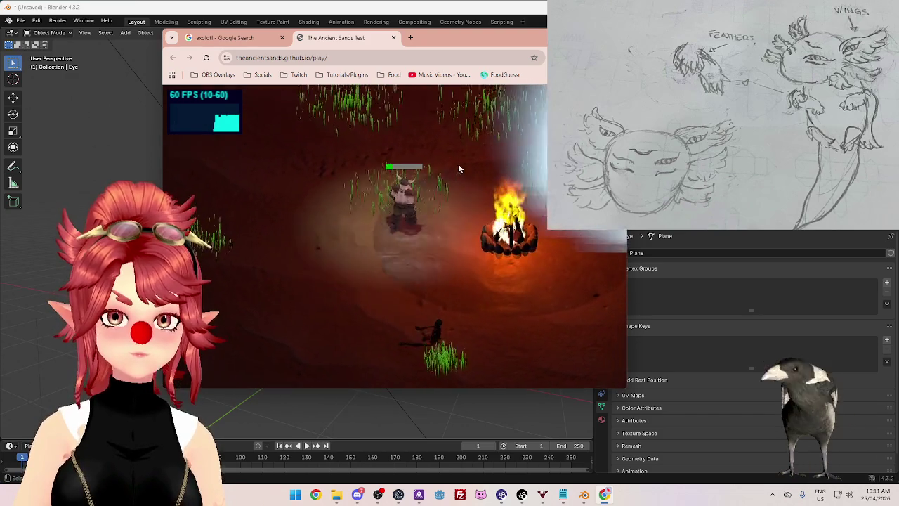
key(d)
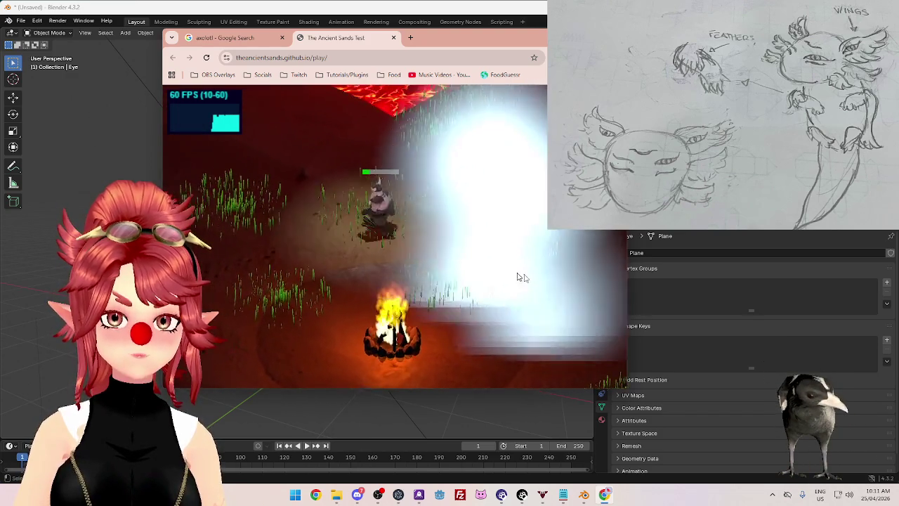
key(d)
key(s)
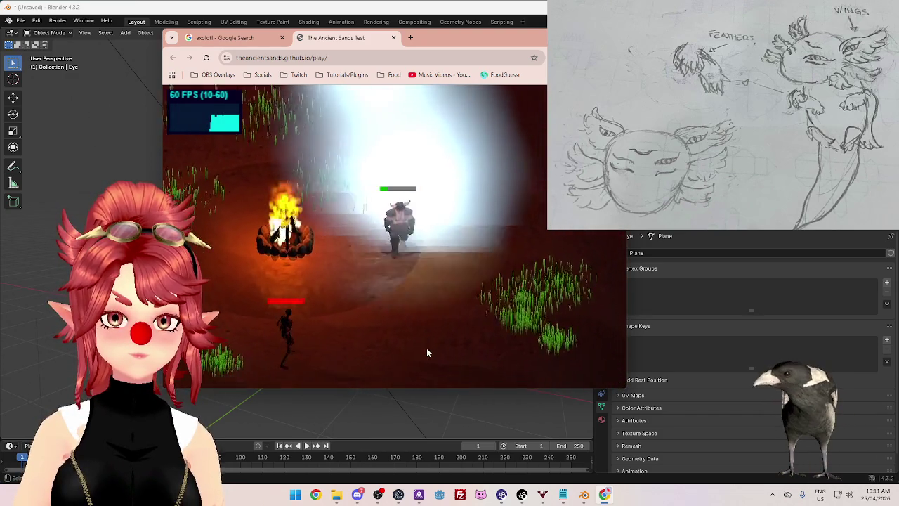
key(s)
key(w)
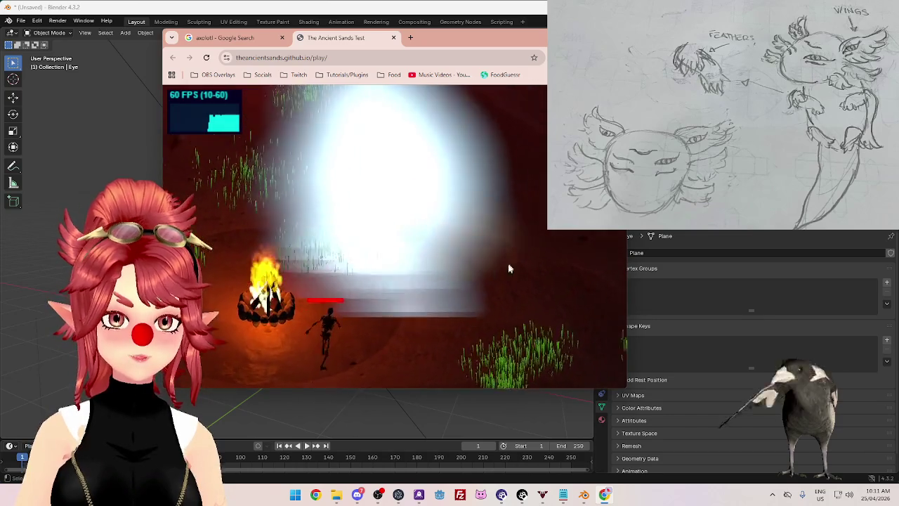
key(d)
key(a)
key(w)
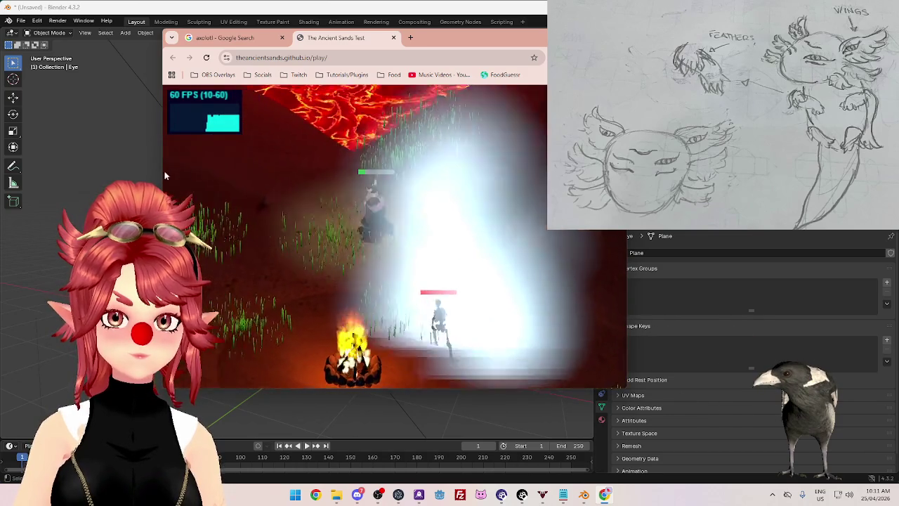
key(a)
key(s)
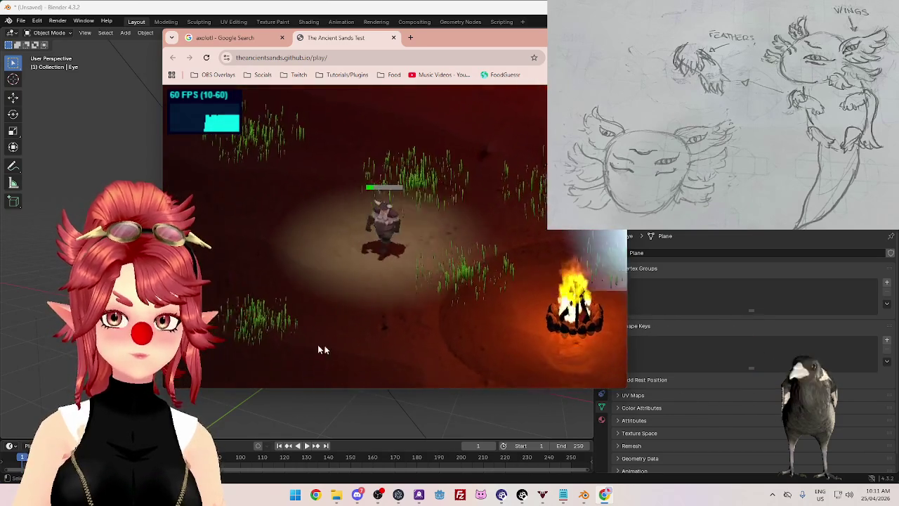
key(d)
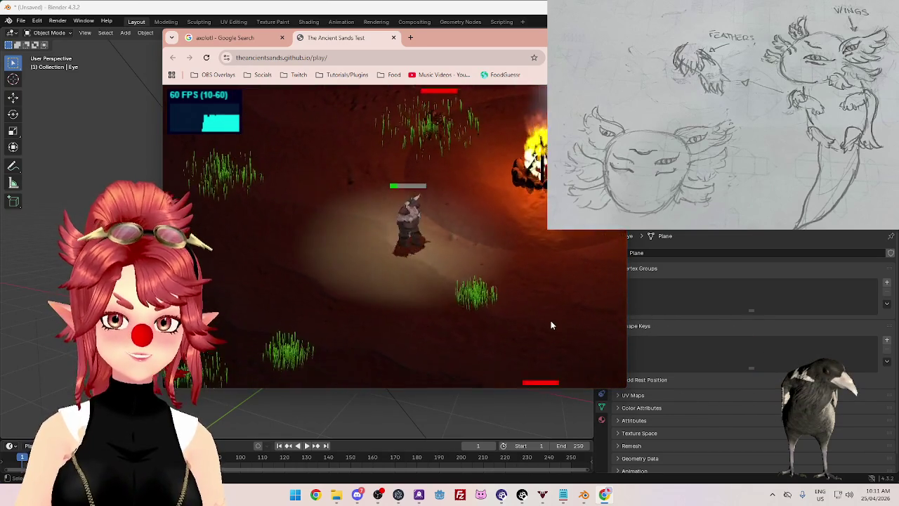
key(d)
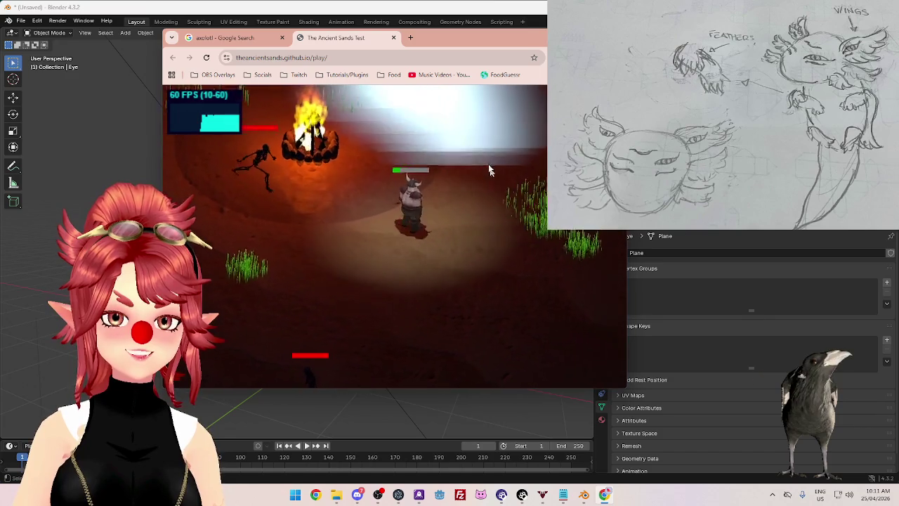
Step: Keep circling the campfire clearing, passing the nearby skeleton
key(w)
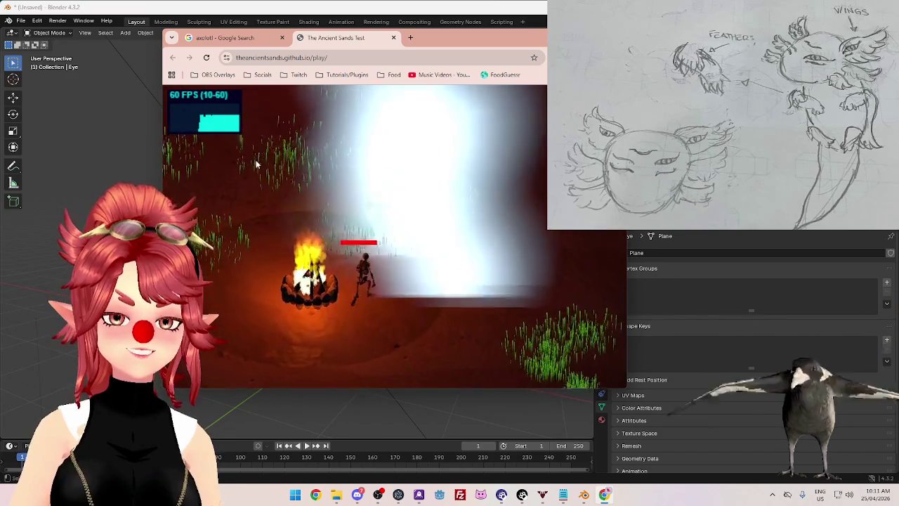
key(a)
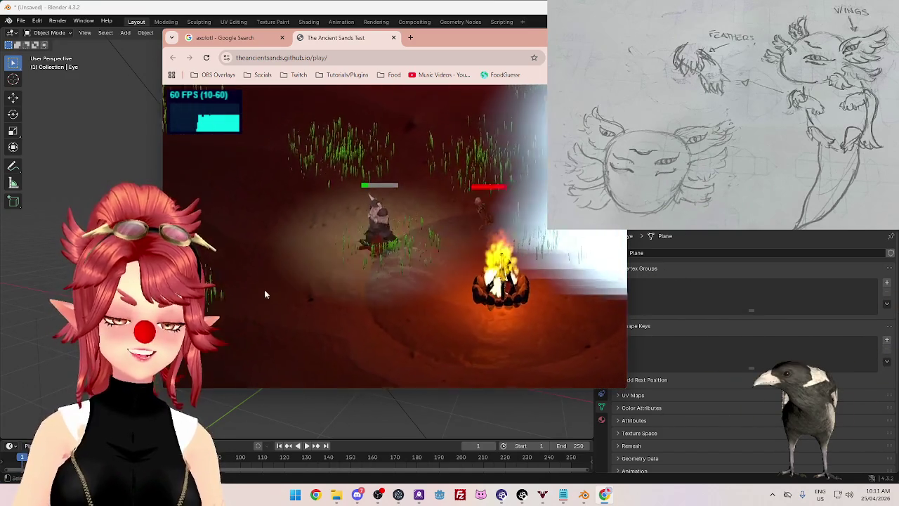
key(a)
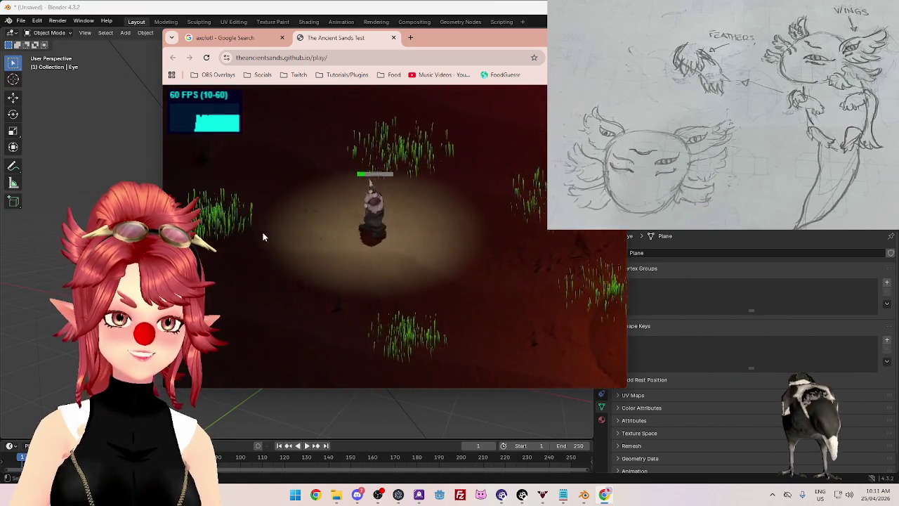
key(s)
key(d)
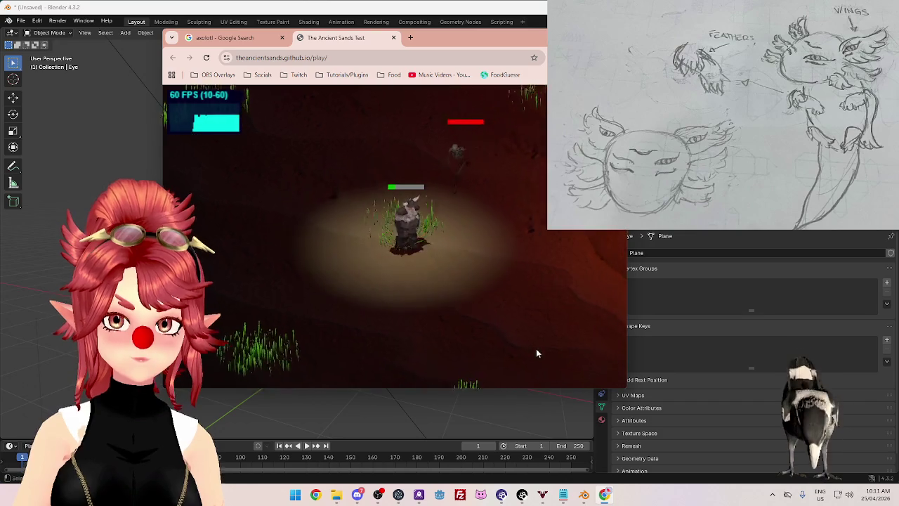
key(d)
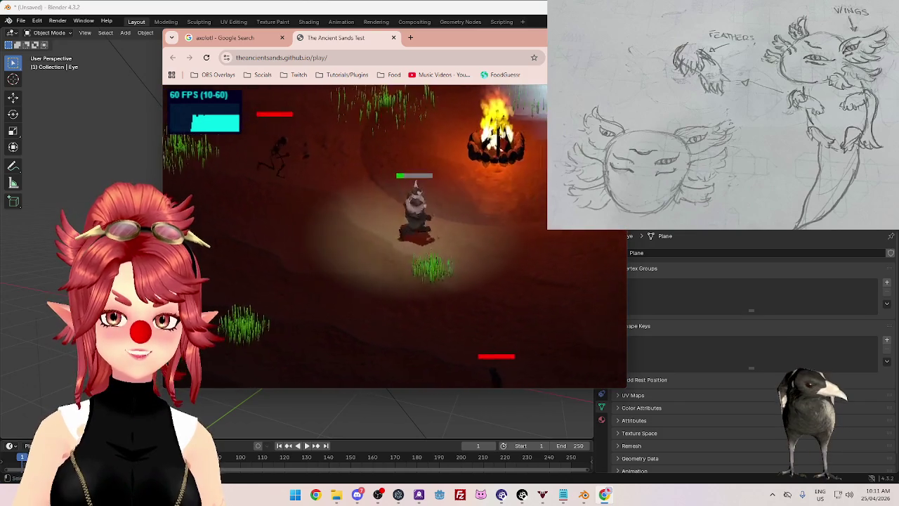
key(d)
key(w)
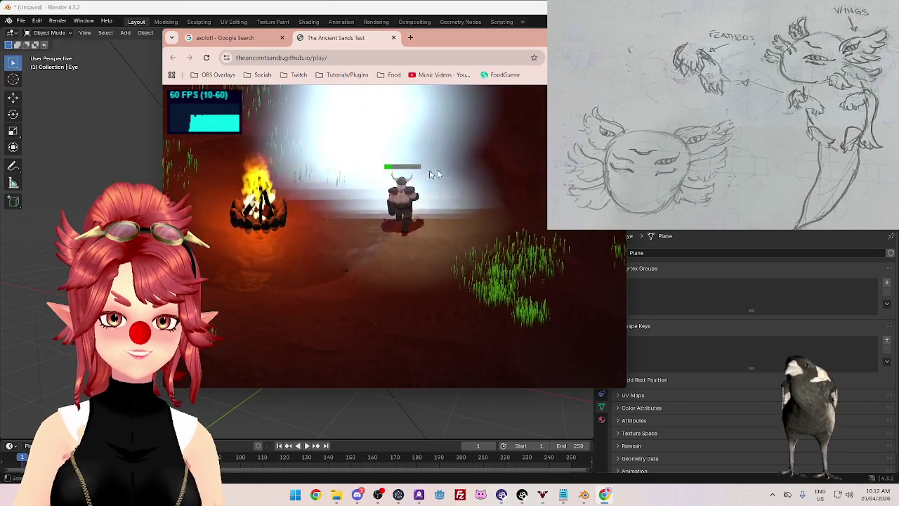
key(d)
key(s)
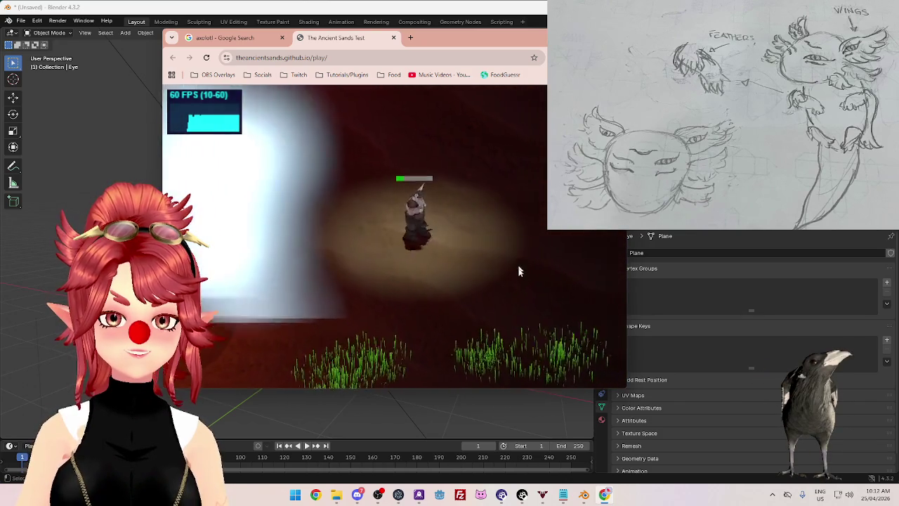
key(s)
key(d)
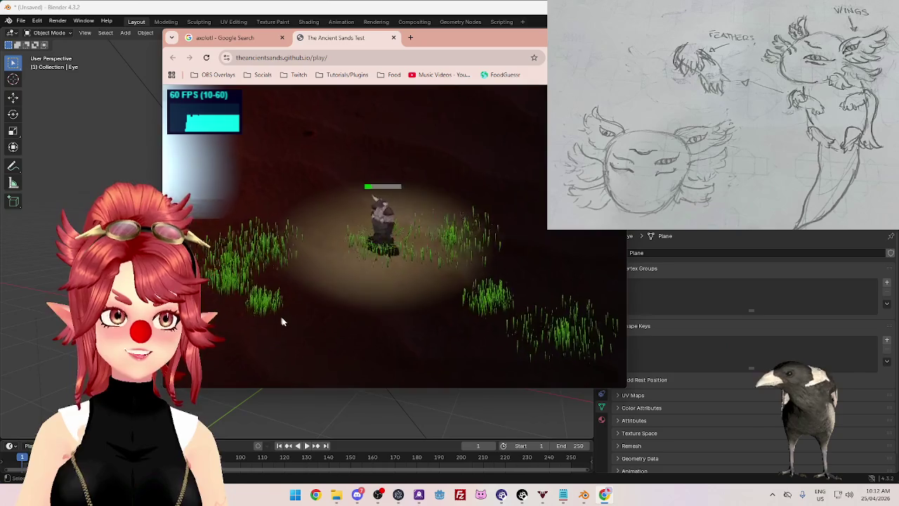
key(a)
key(s)
key(w)
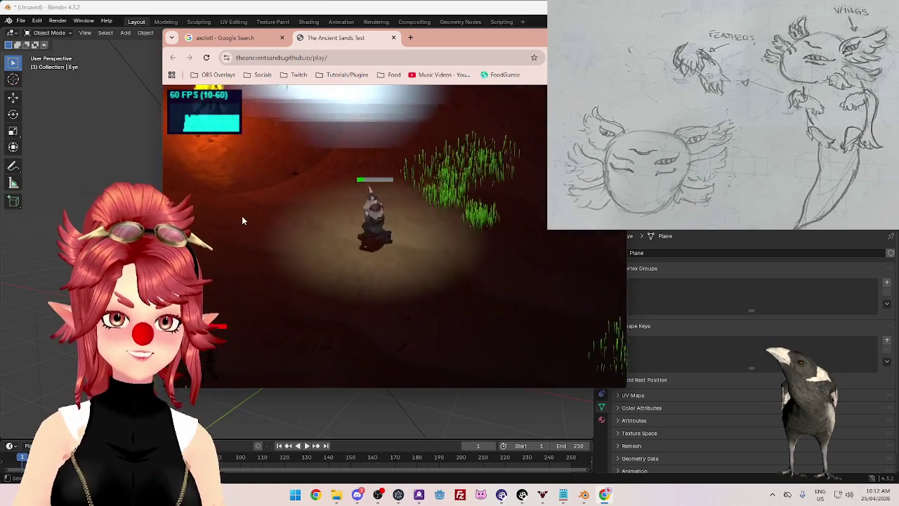
key(w)
key(a)
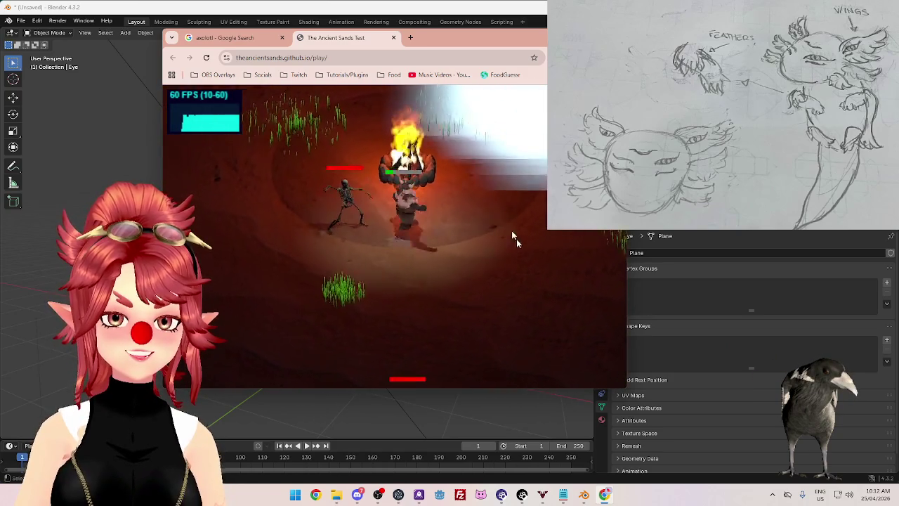
key(d)
key(w)
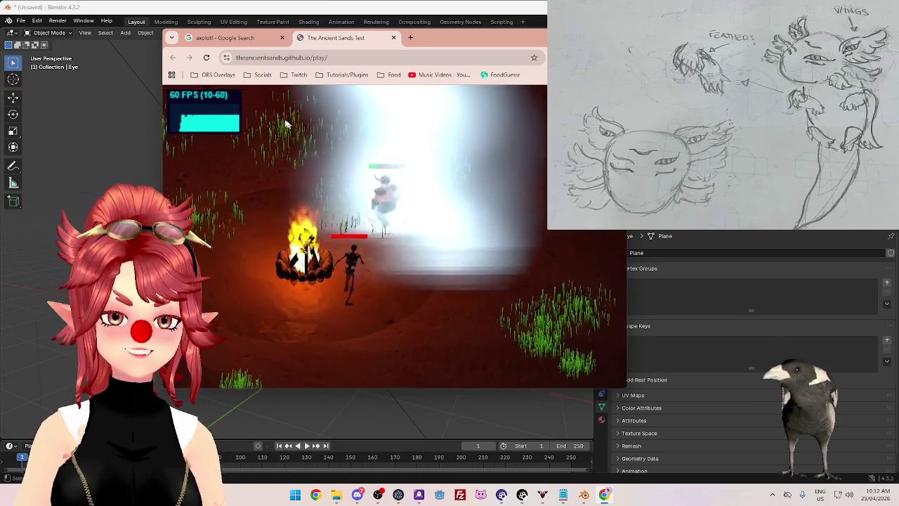
key(w)
key(a)
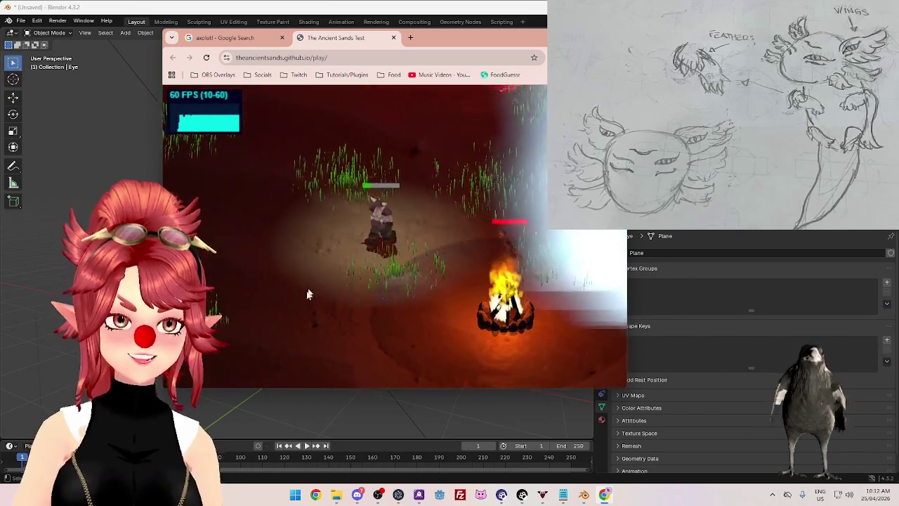
Step: Close in on the red skeletons below the campfire and attack one
key(s)
key(a)
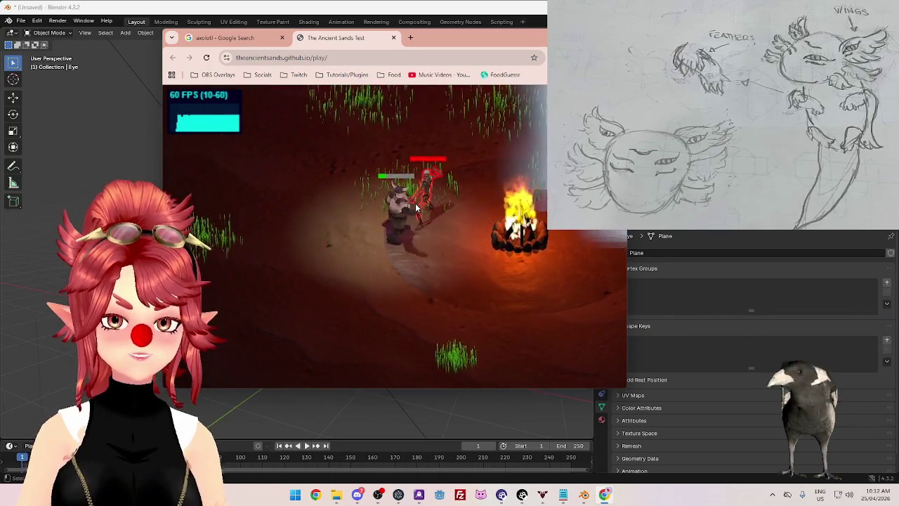
key(w)
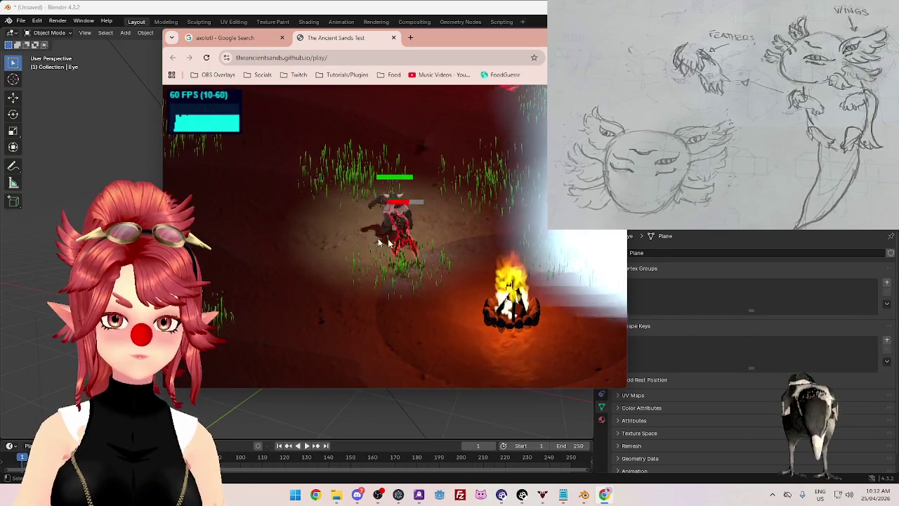
key(a)
key(s)
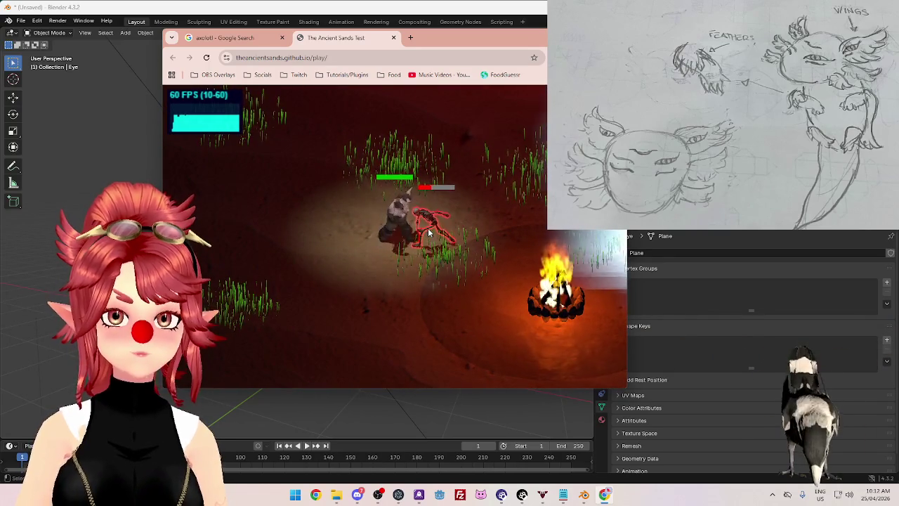
key(d)
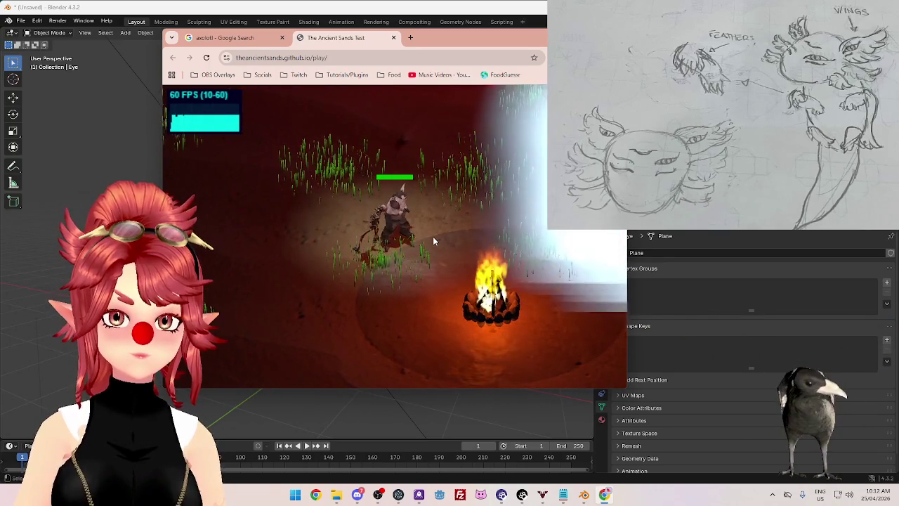
key(s)
key(a)
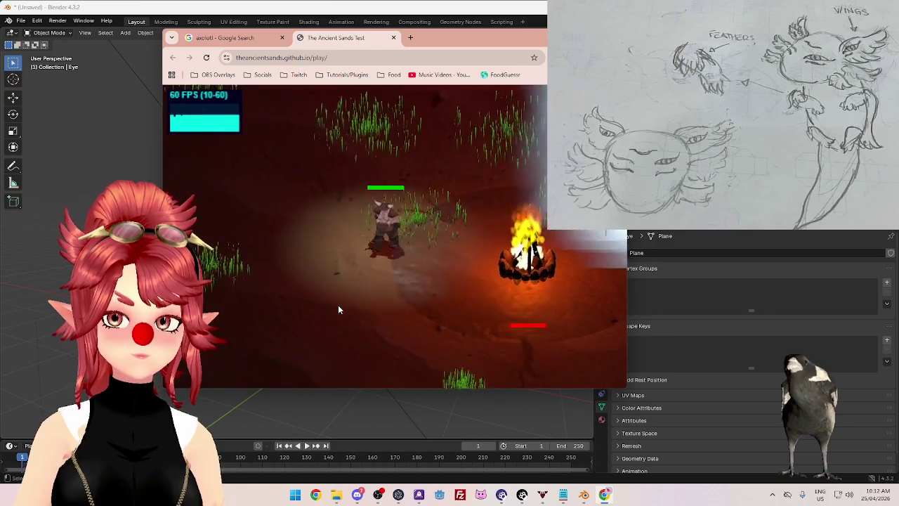
key(s)
key(d)
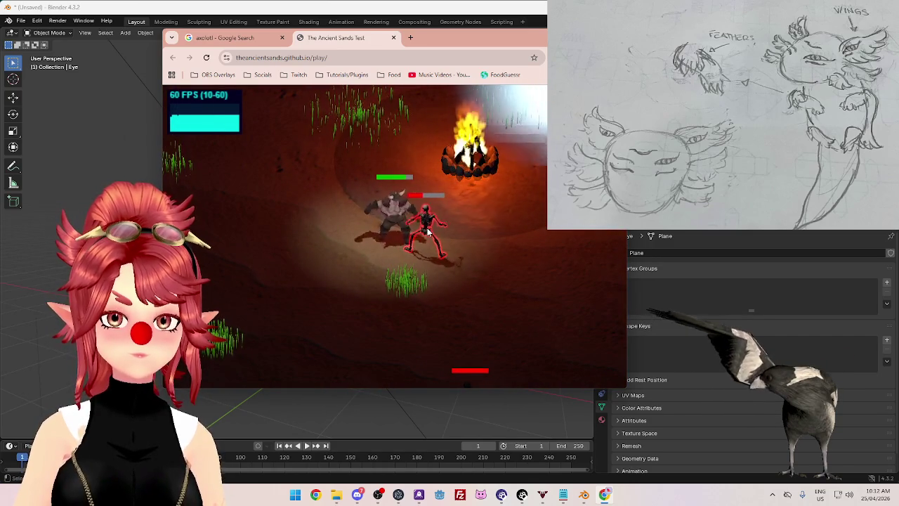
key(d)
key(s)
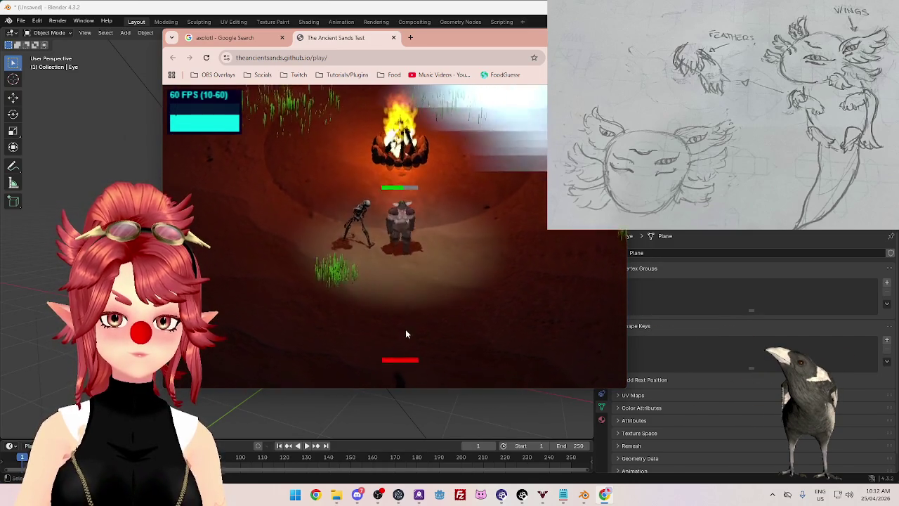
key(s)
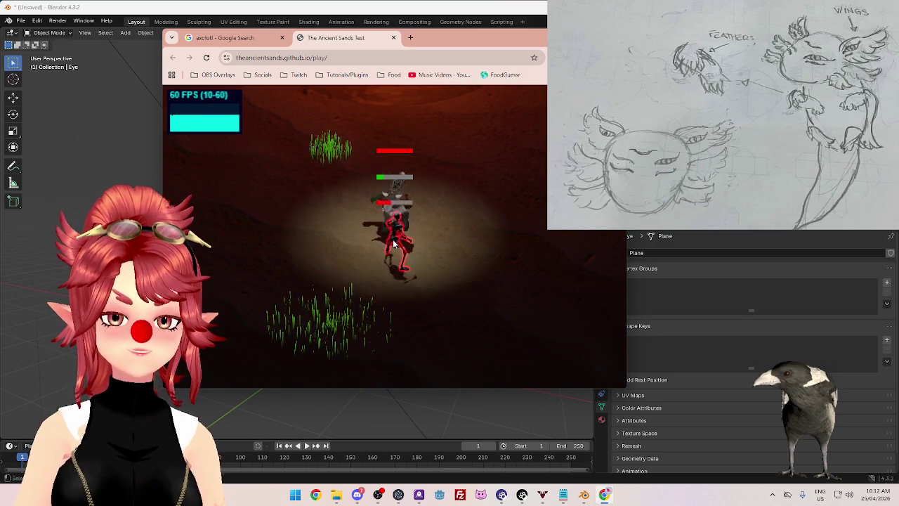
key(s)
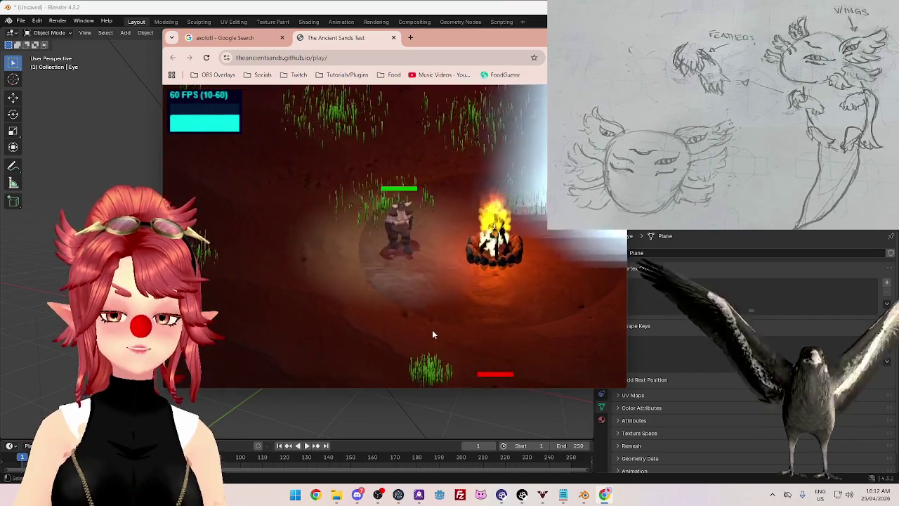
key(s)
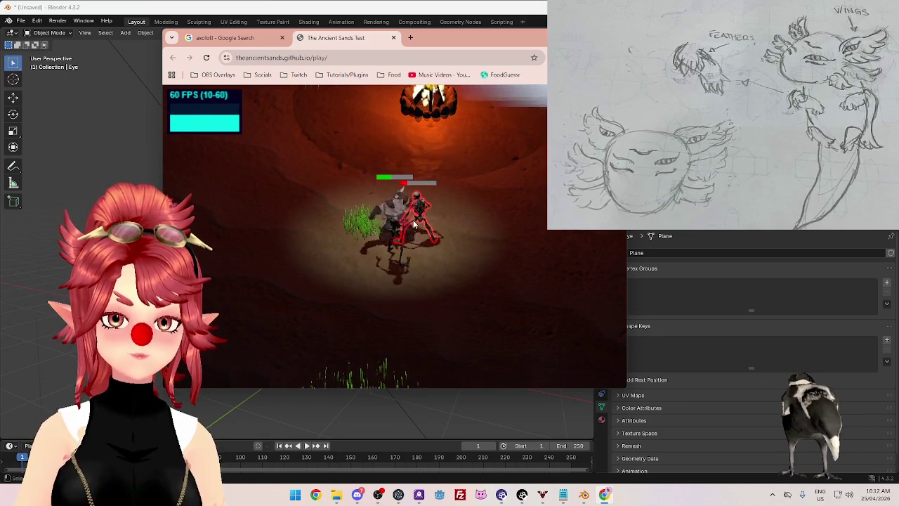
key(w)
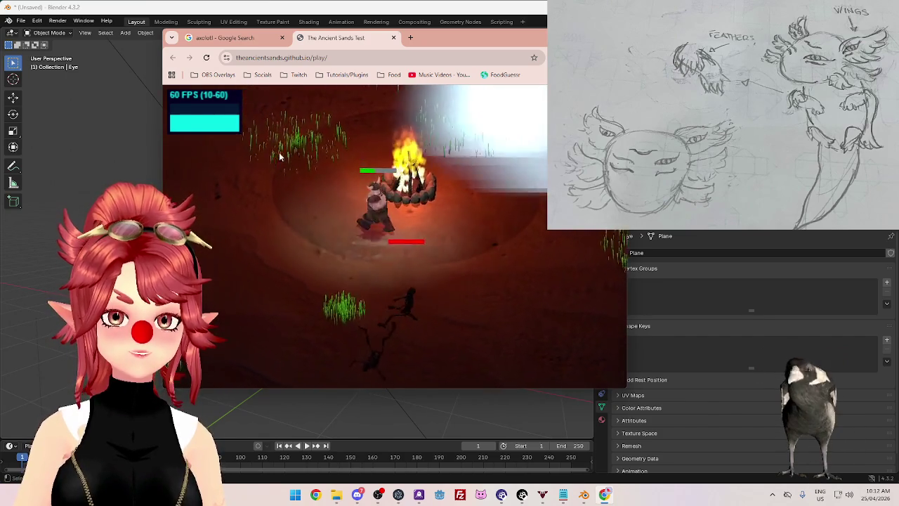
key(a)
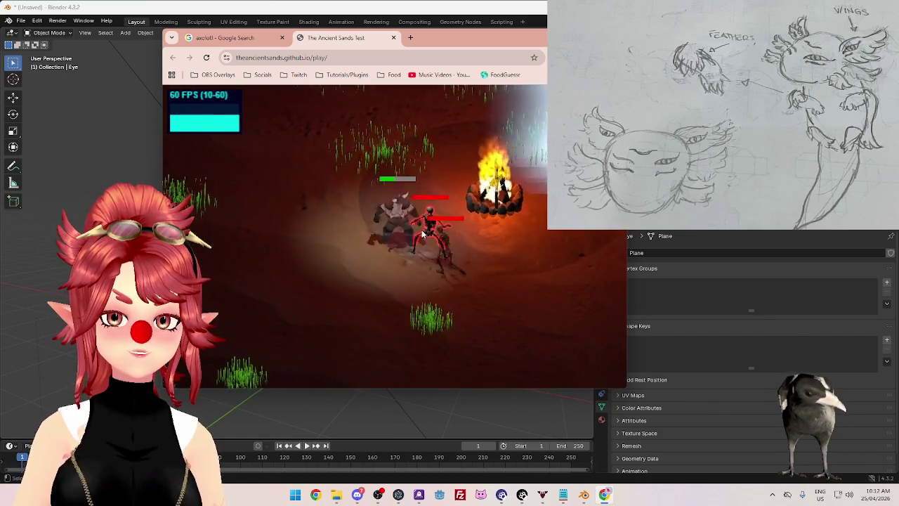
key(w)
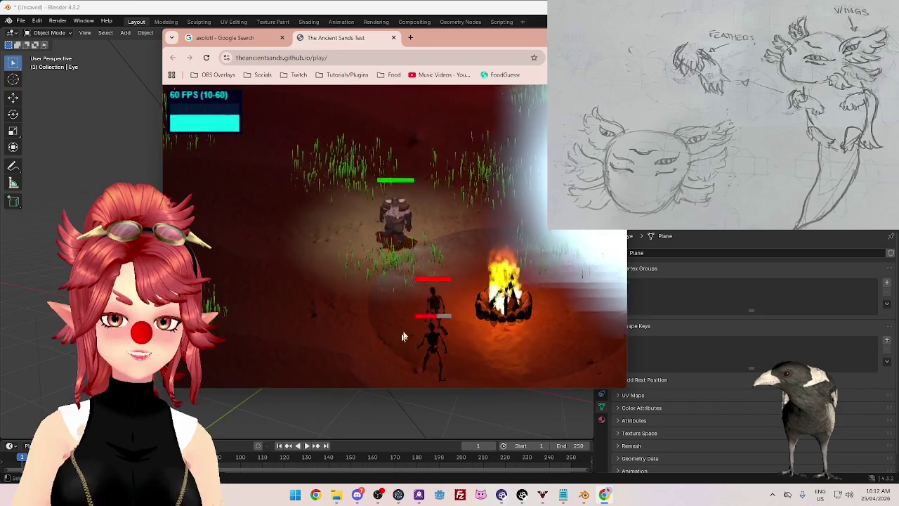
key(s)
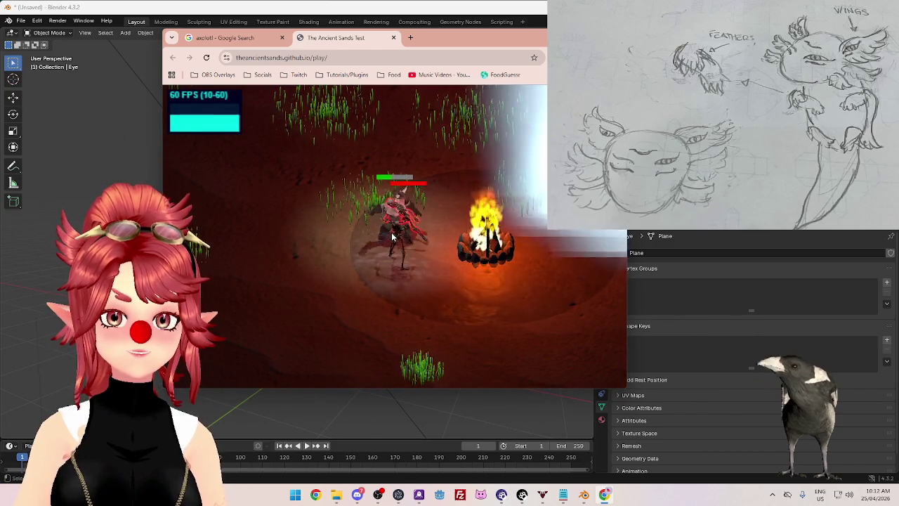
click(394, 232)
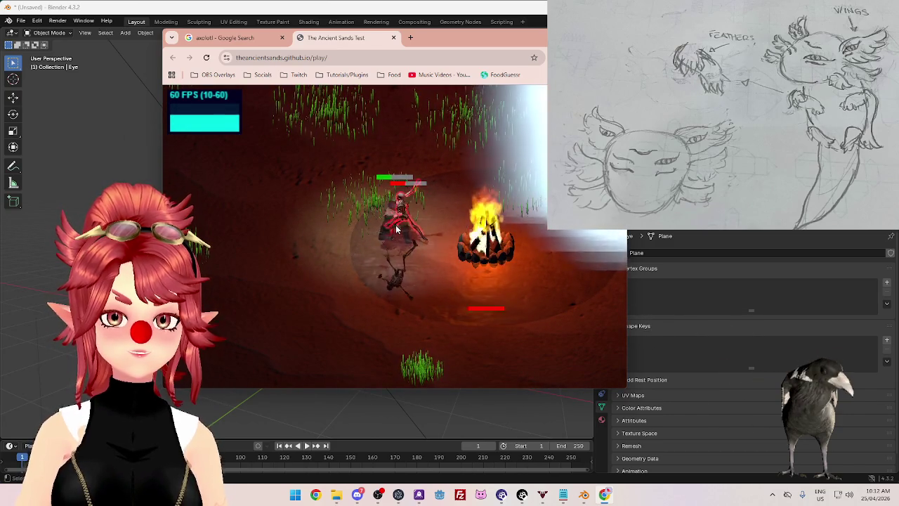
Step: Explore along the lava field edge and down toward the grass, then close the game
key(w)
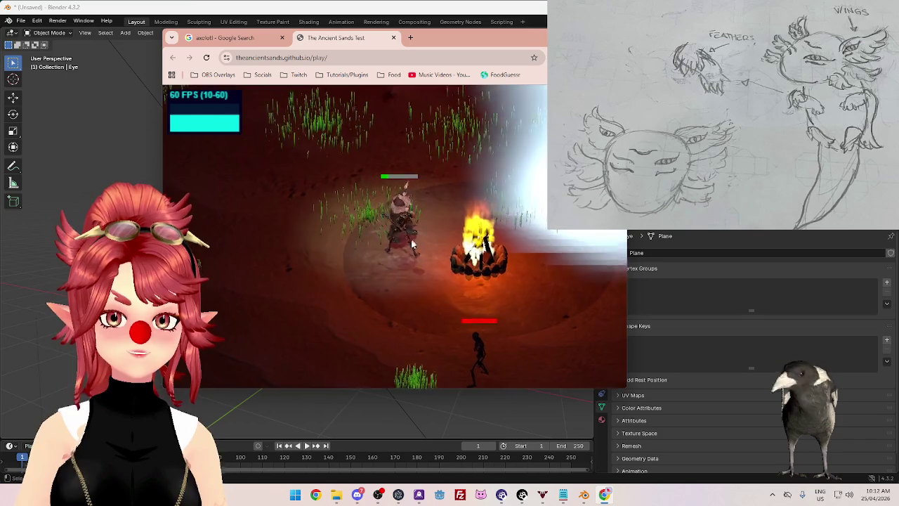
key(w)
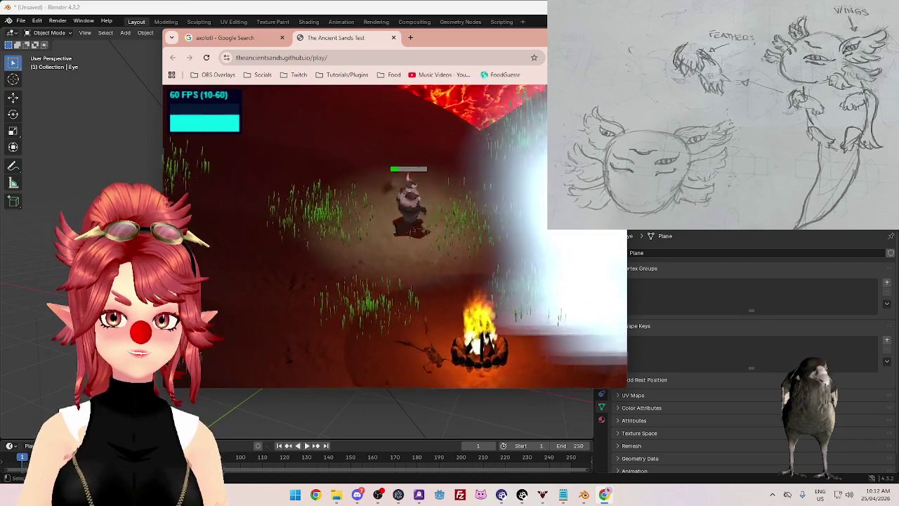
key(d)
key(s)
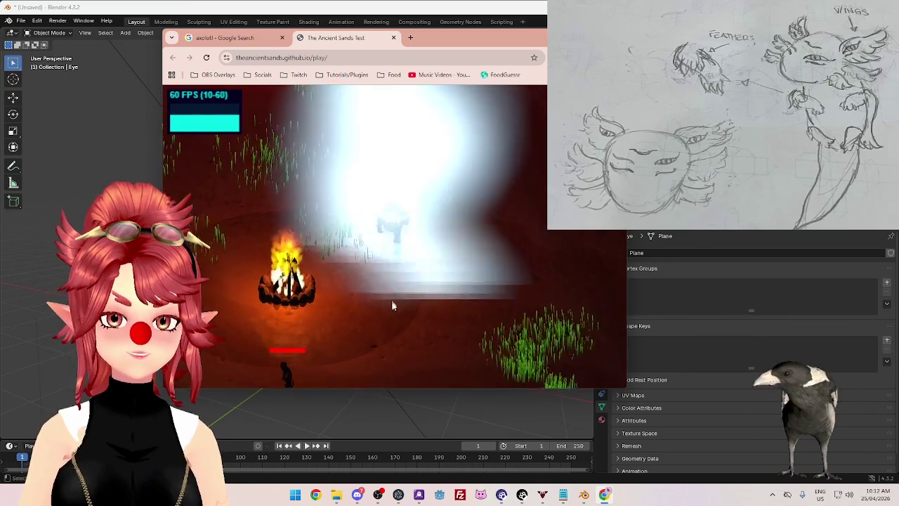
key(a)
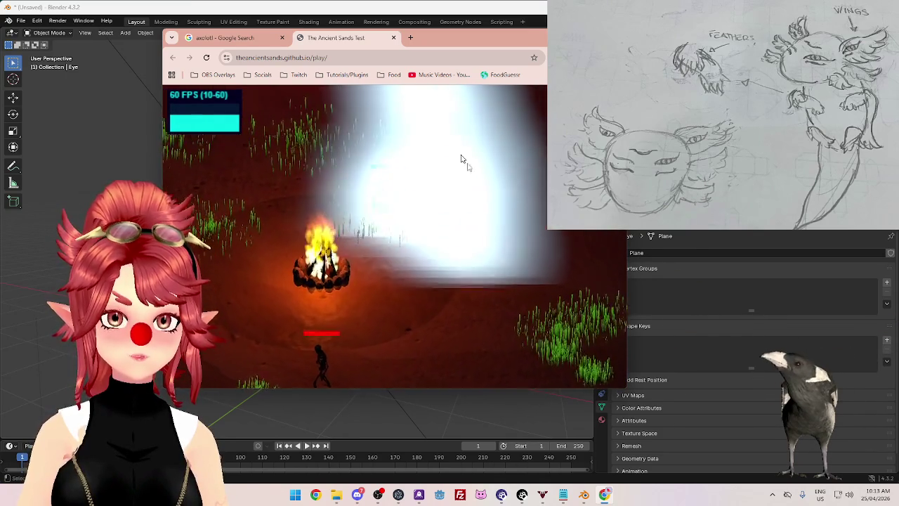
key(w)
key(d)
key(a)
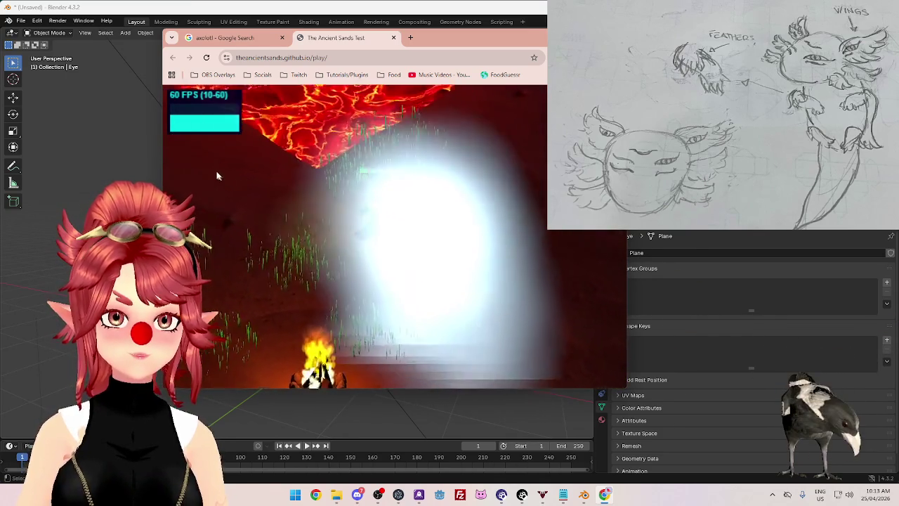
key(a)
key(w)
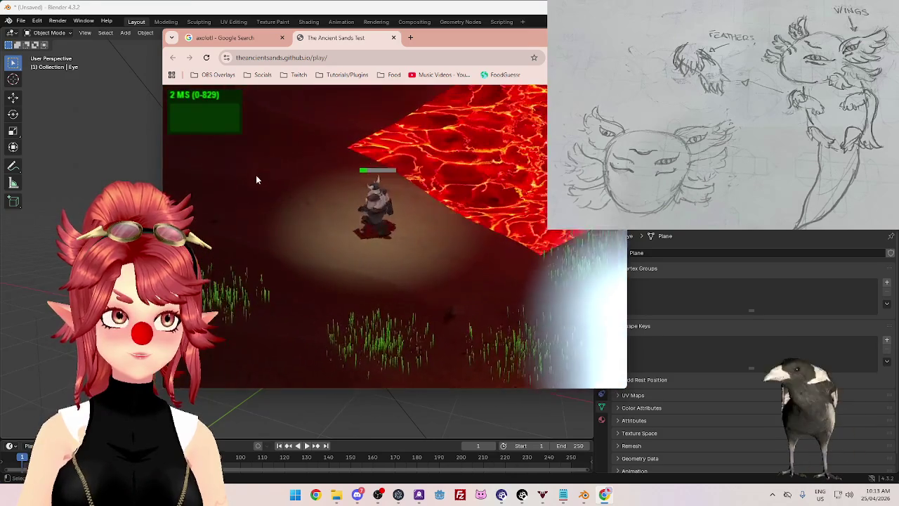
key(w)
key(a)
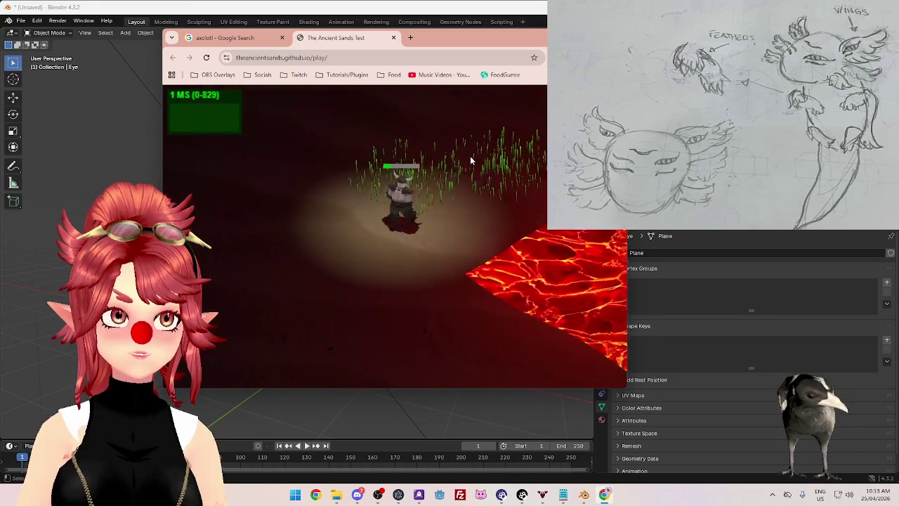
key(w)
key(d)
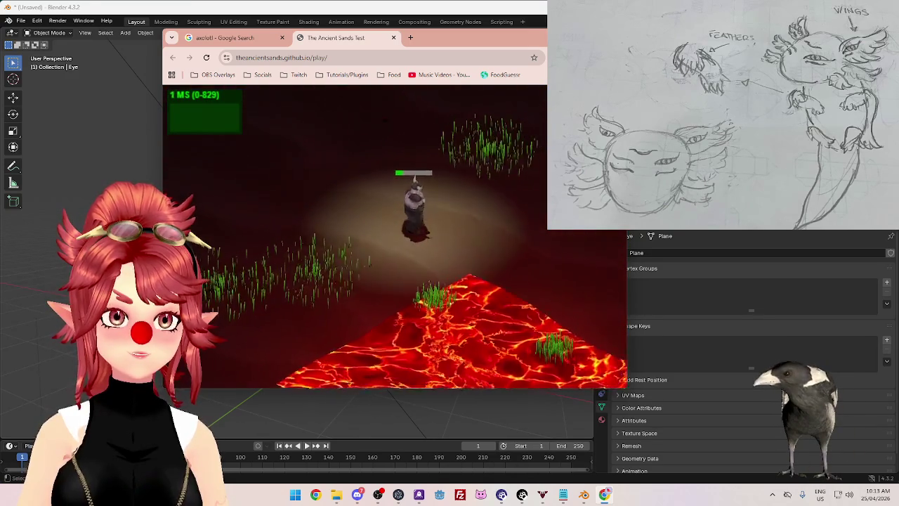
key(d)
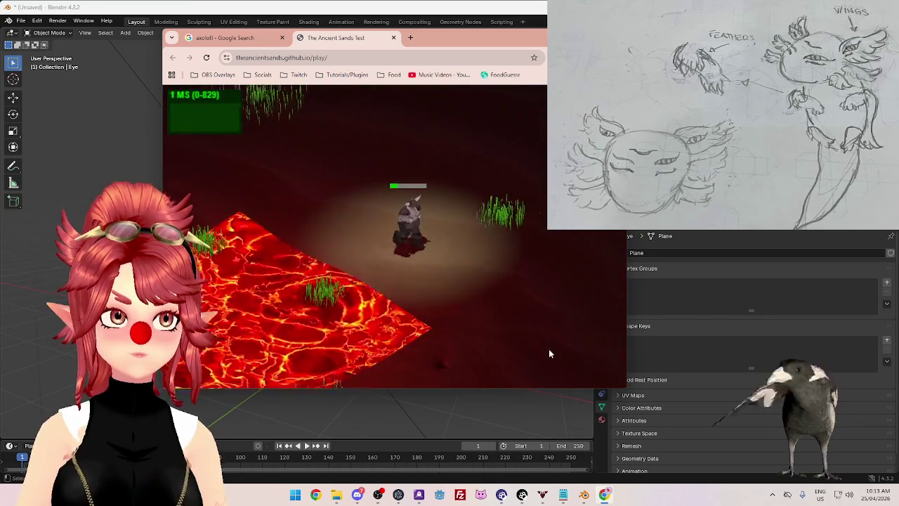
key(s)
key(d)
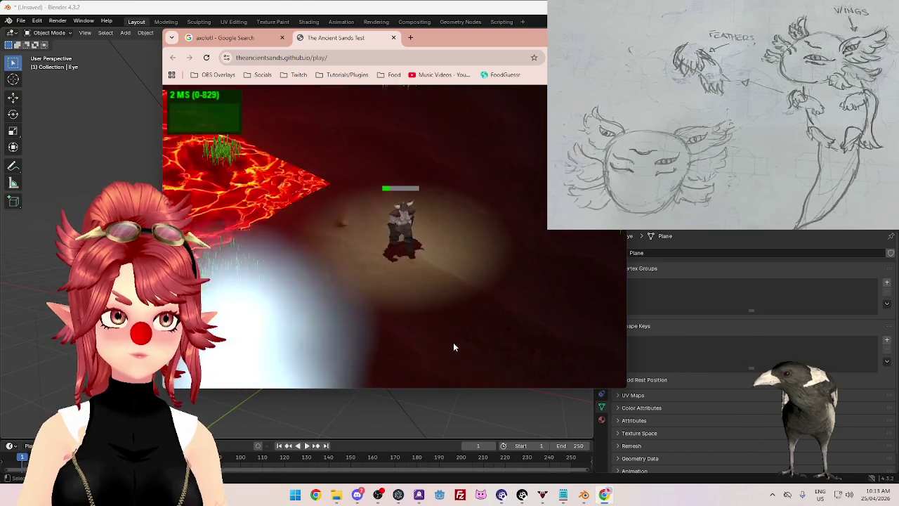
key(s)
key(d)
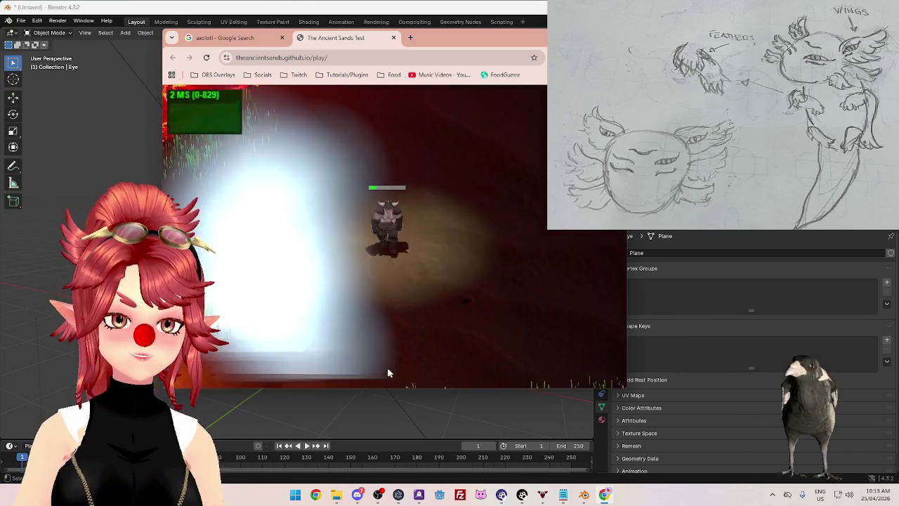
key(s)
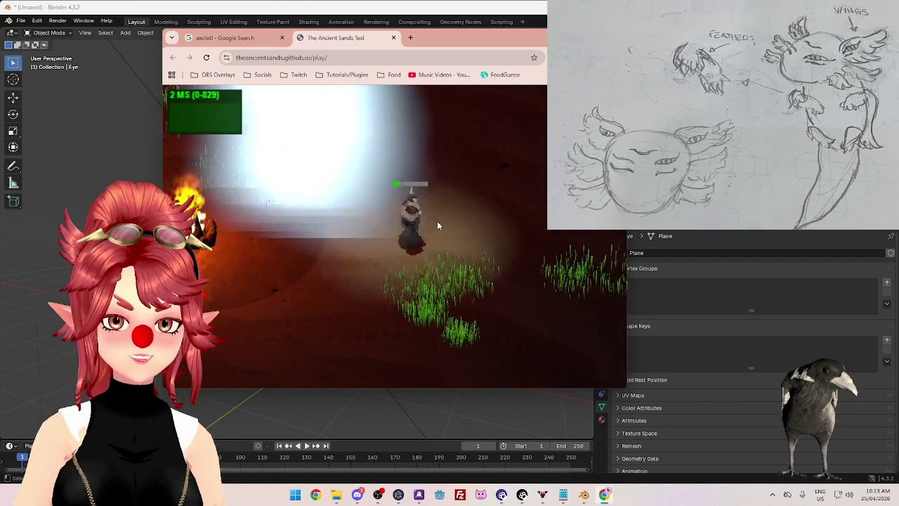
click(393, 38)
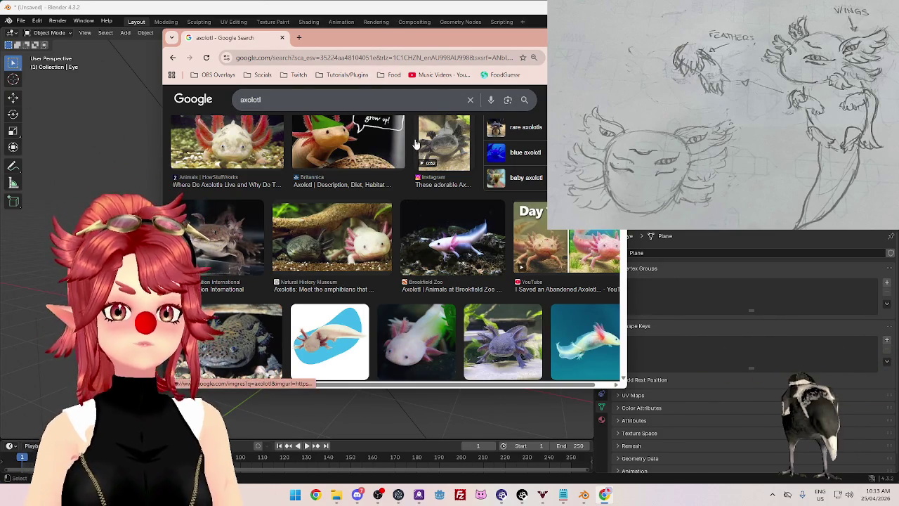
Step: Nudge the Chrome window aside and return to Blender, orbiting to a side view of the axolotl
drag(455, 46, 460, 65)
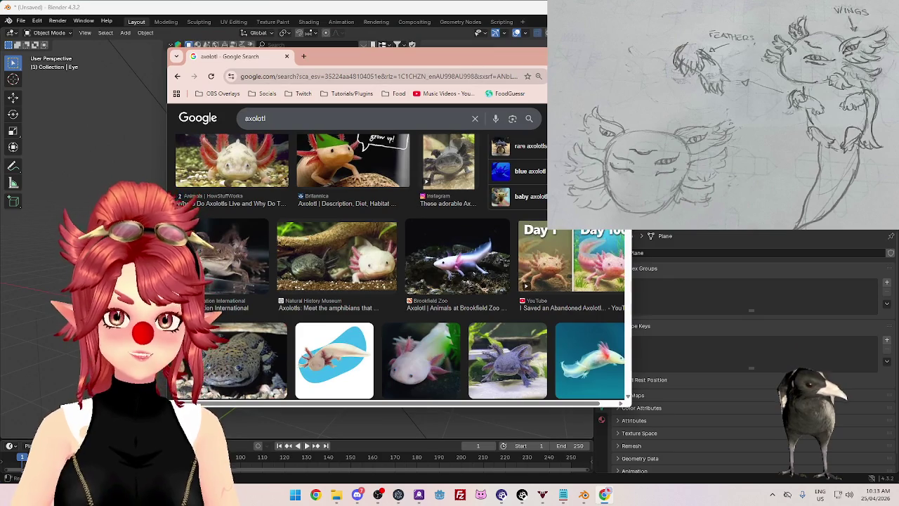
key(alt+Tab)
mouse_move(394, 206)
middle_down()
mouse_move(414, 212)
mouse_move(369, 212)
mouse_move(356, 191)
mouse_move(319, 197)
middle_up()
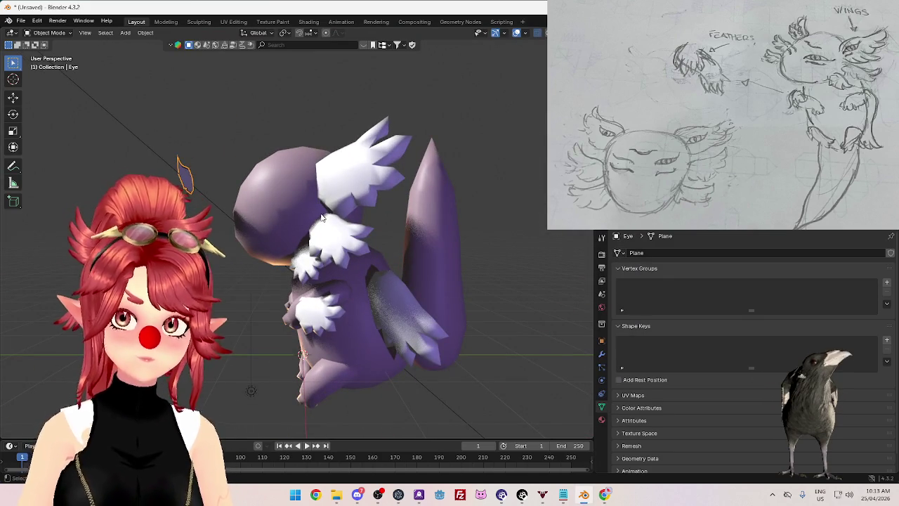
click(372, 229)
middle_drag(372, 229, 380, 218)
key(KP_1)
key(Tab)
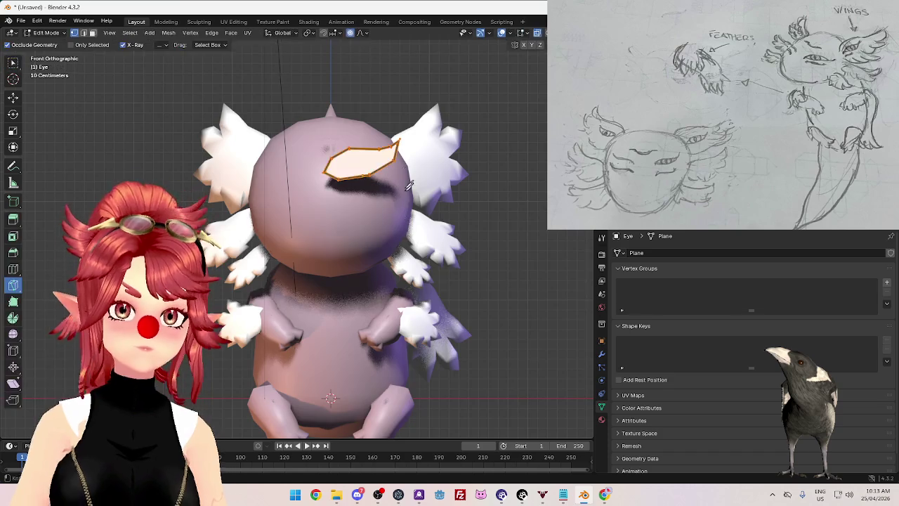
scroll(378, 271, up, 3)
scroll(378, 271, up, 3)
scroll(378, 270, up, 1)
scroll(404, 211, up, 1)
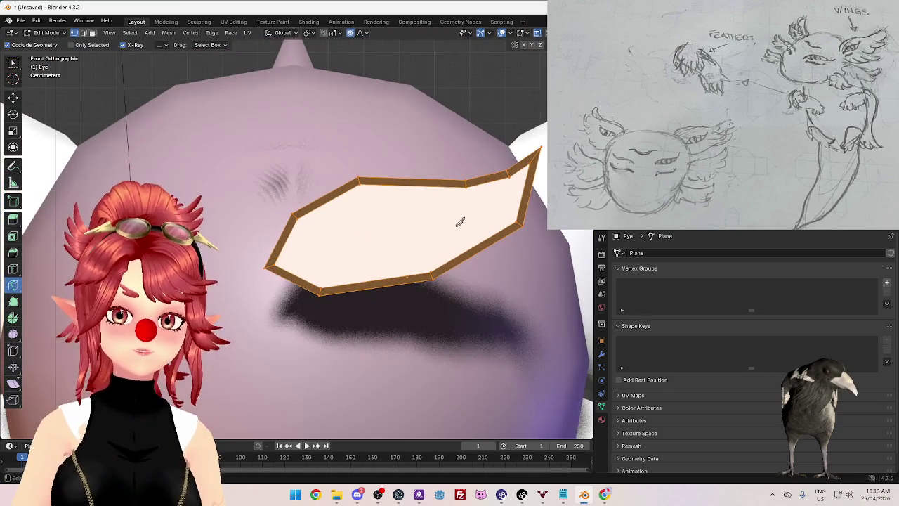
scroll(409, 220, up, 1)
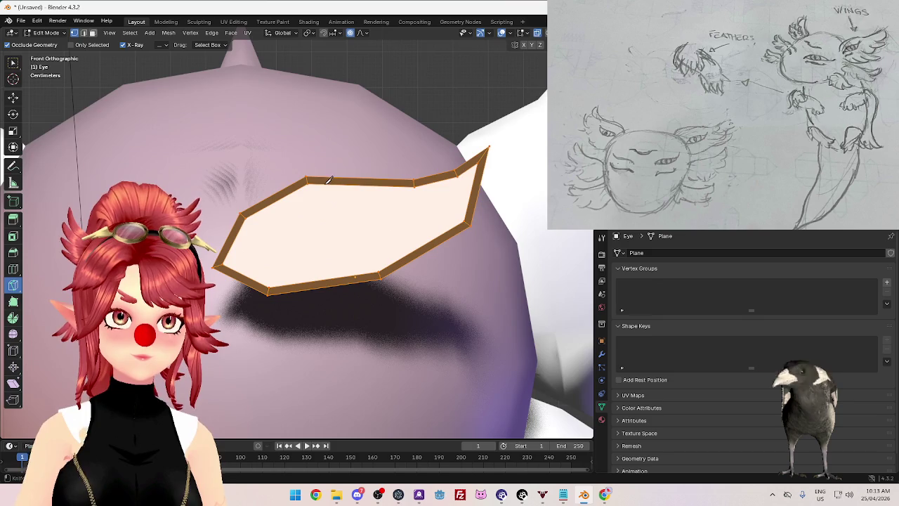
scroll(328, 180, down, 2)
scroll(363, 309, down, 2)
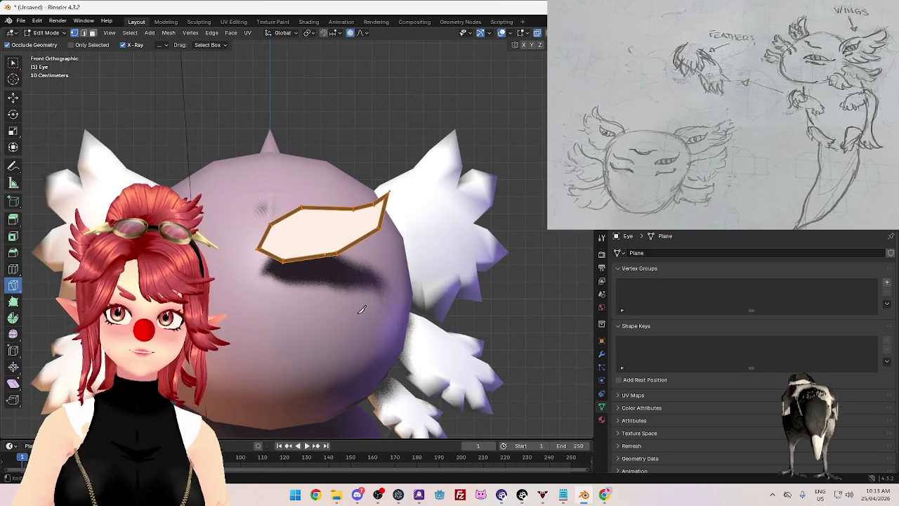
key(Tab)
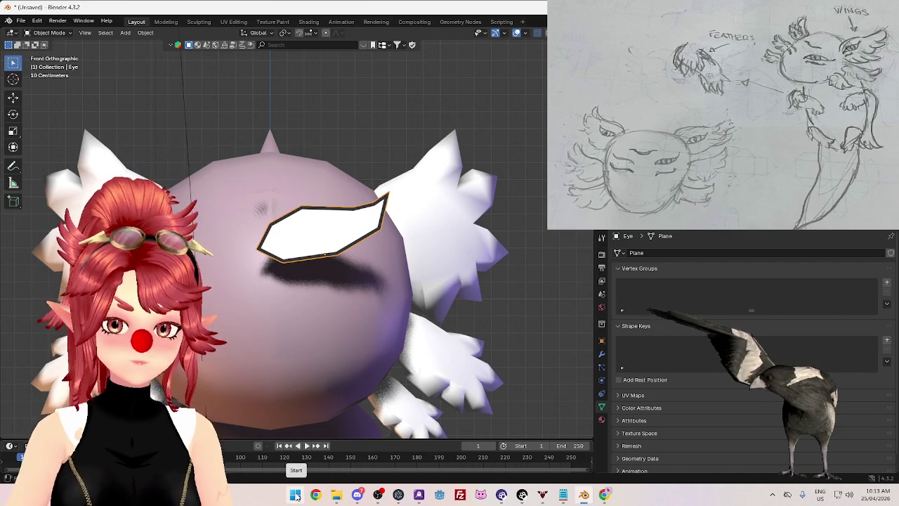
Step: Launch Paint by searching 'pa' in the Start menu
click(296, 496)
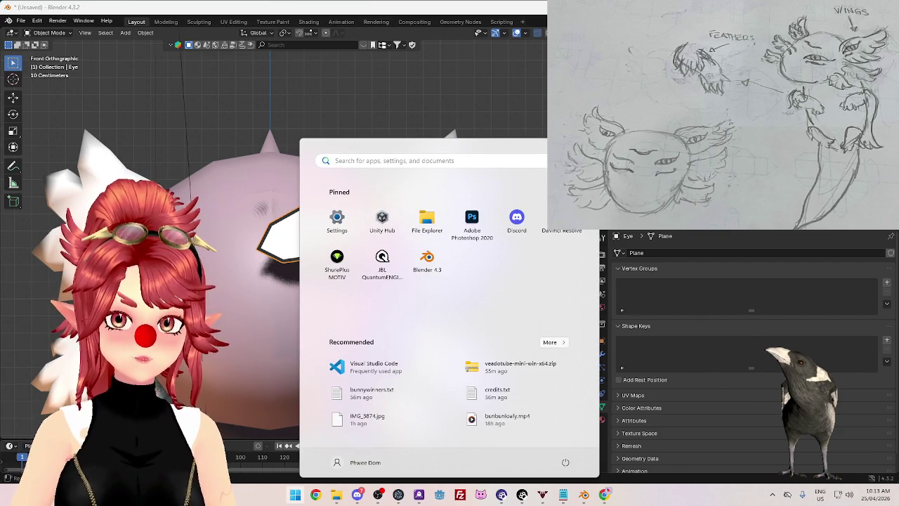
text(paint)
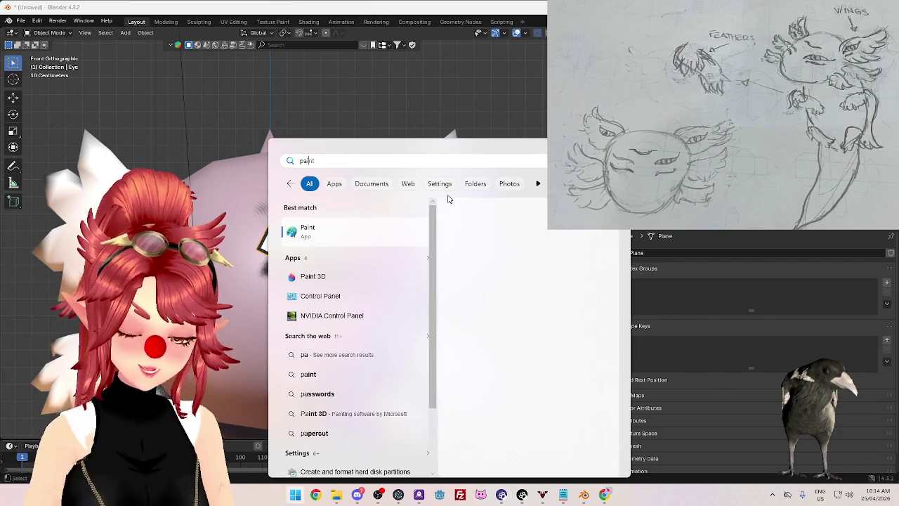
key(Return)
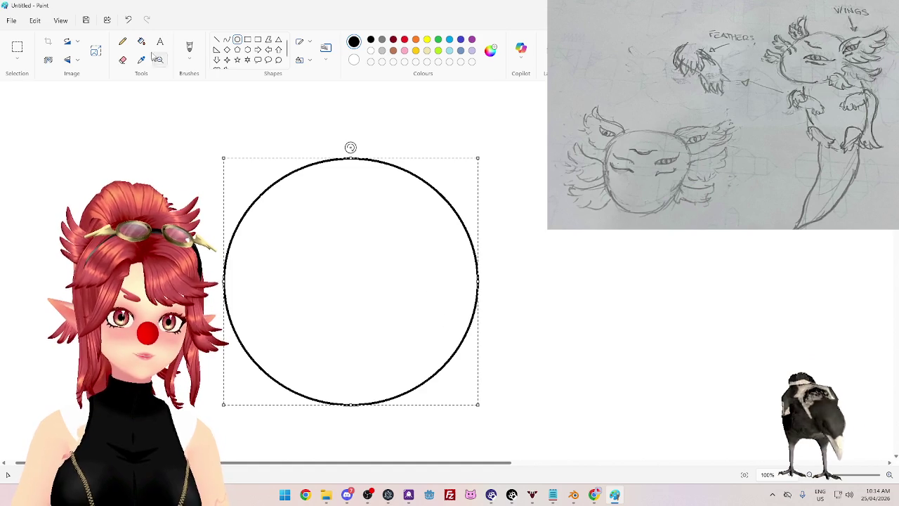
Step: Try filling the oval black then white, then draw and commit a new round circle outline
click(373, 286)
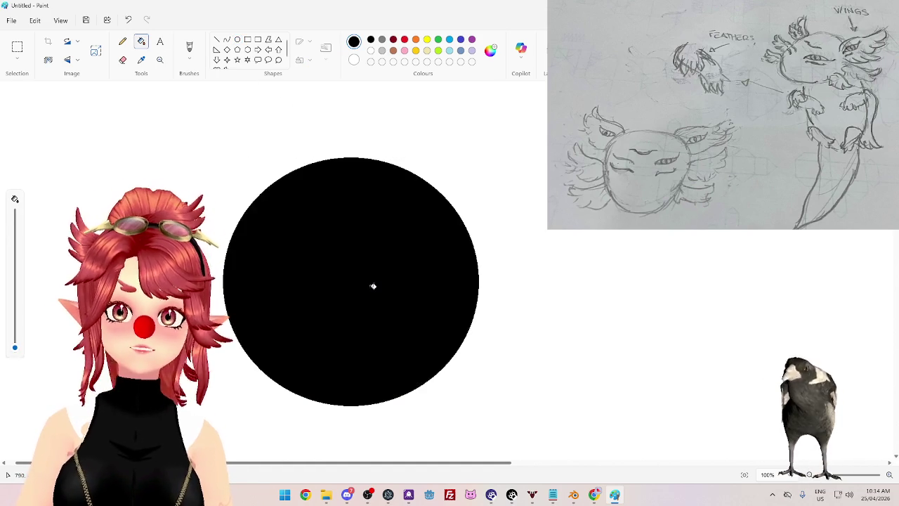
right_click(440, 201)
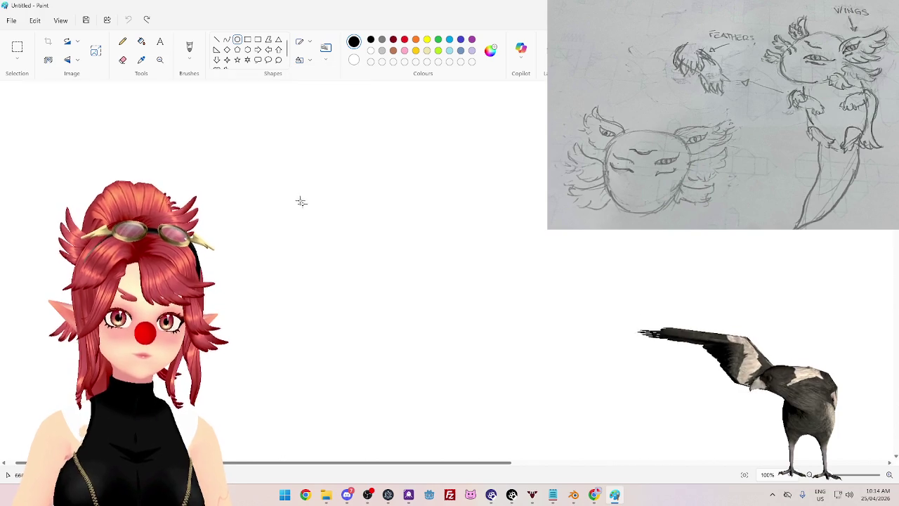
drag(463, 344, 473, 352)
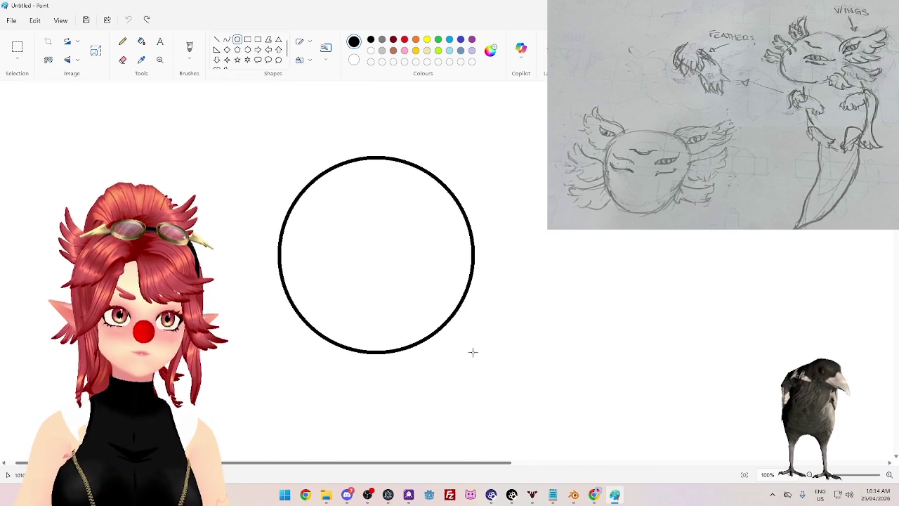
mouse_move(473, 352)
mouse_down()
mouse_move(447, 317)
mouse_move(498, 368)
mouse_up()
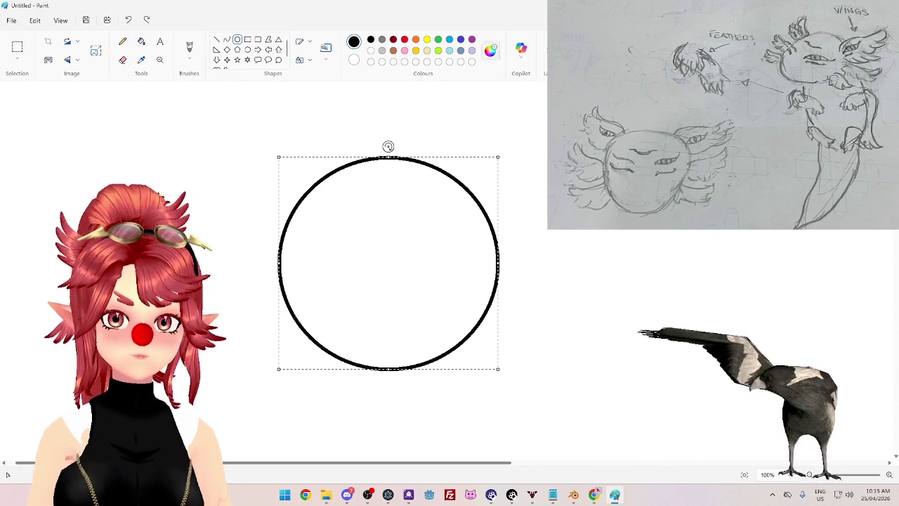
click(293, 191)
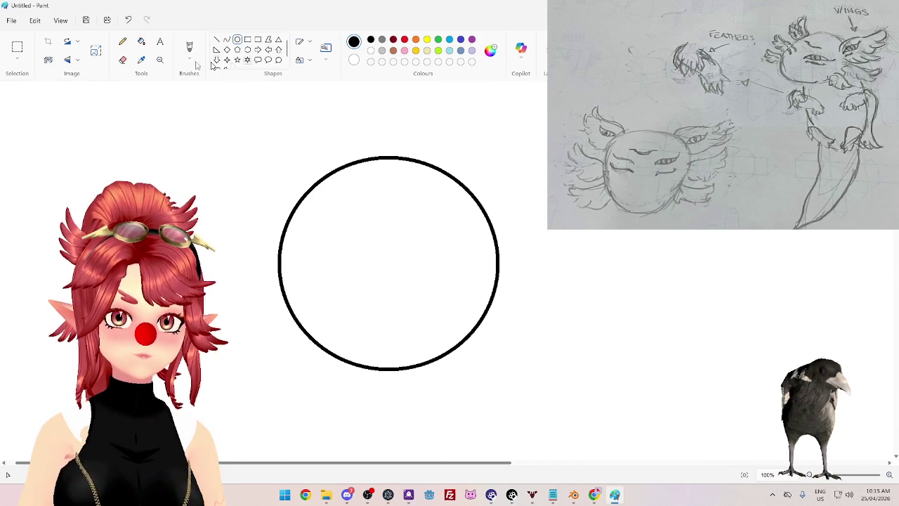
Step: Fill the circle solid black and draw an unfilled oval outline inside it
click(142, 42)
click(389, 263)
click(236, 39)
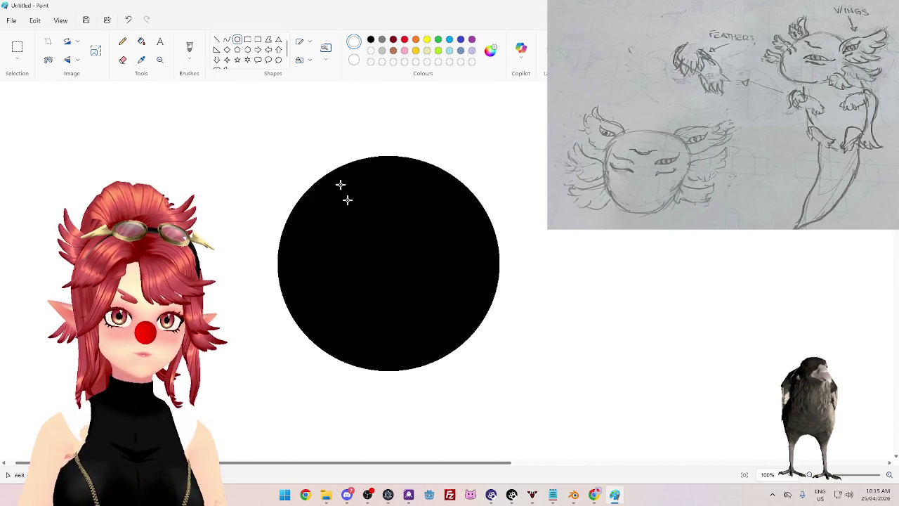
click(309, 62)
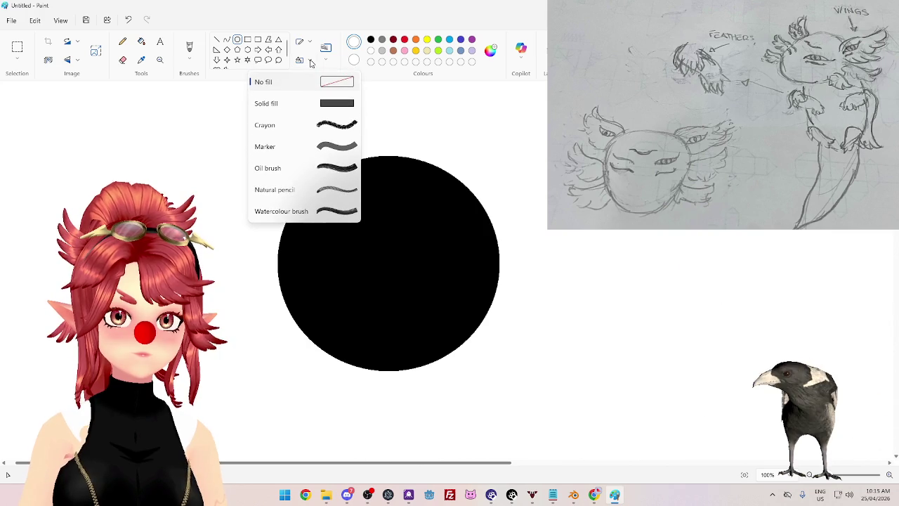
click(312, 62)
drag(338, 203, 453, 323)
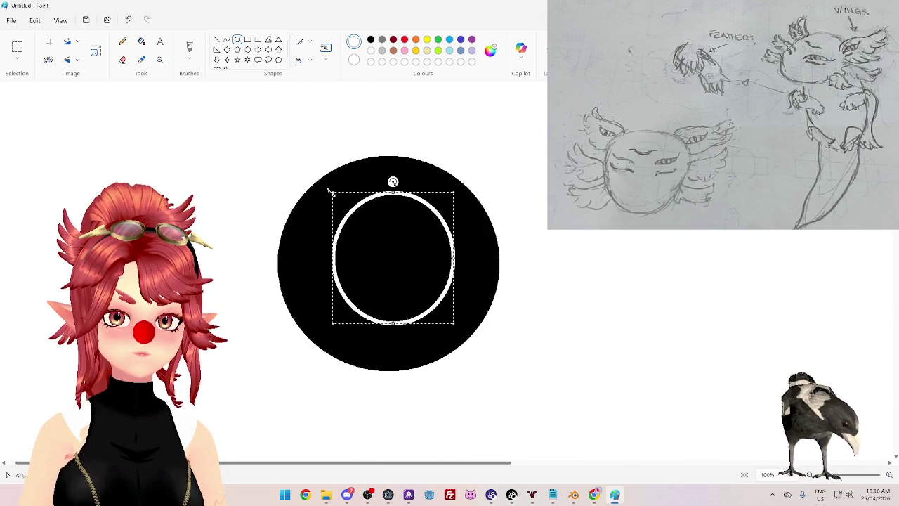
Step: Resize the inner oval with its handles, then fill its interior white
drag(331, 191, 315, 182)
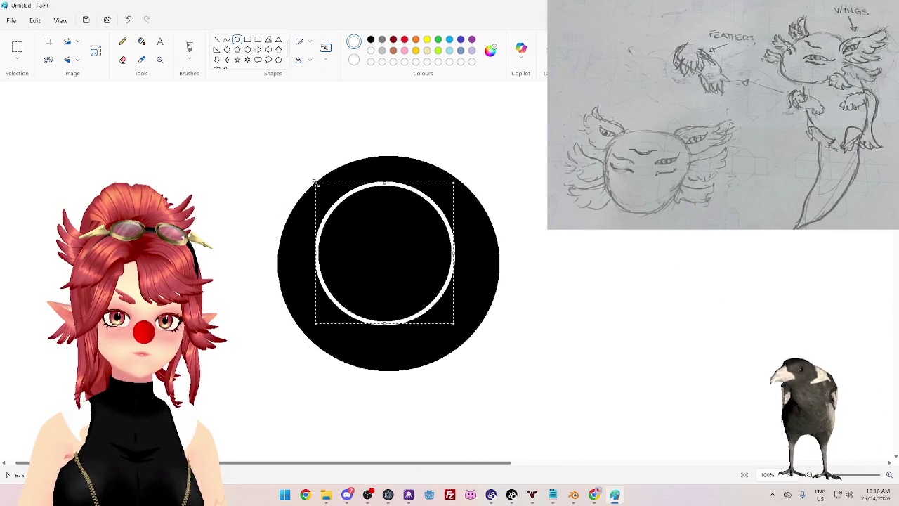
drag(452, 322, 460, 346)
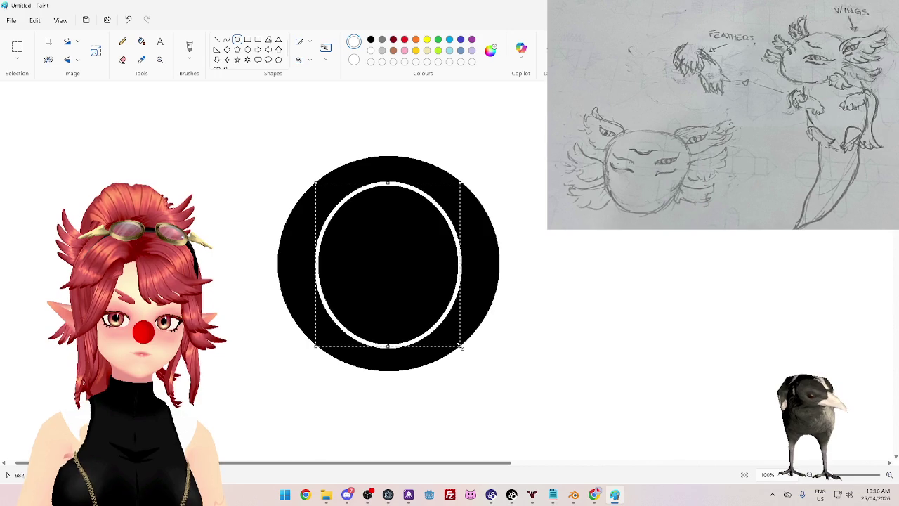
drag(315, 347, 303, 336)
drag(460, 335, 469, 341)
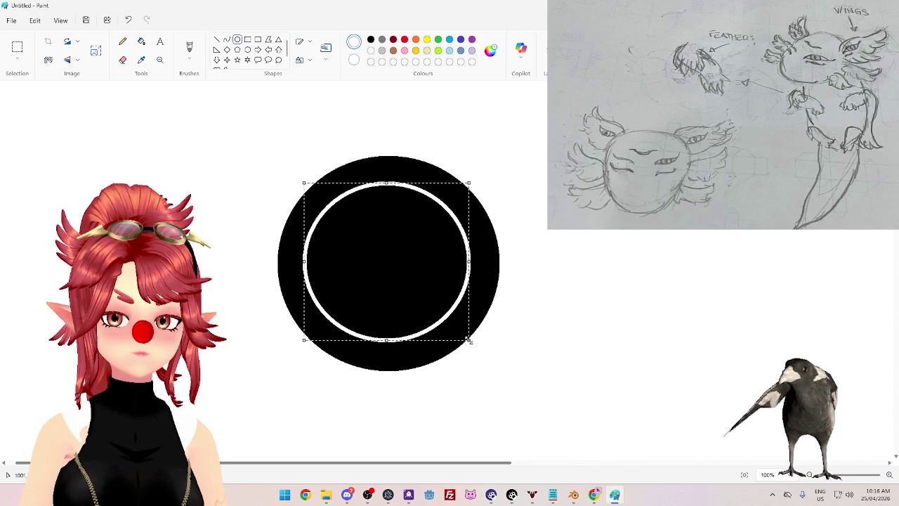
drag(469, 182, 468, 188)
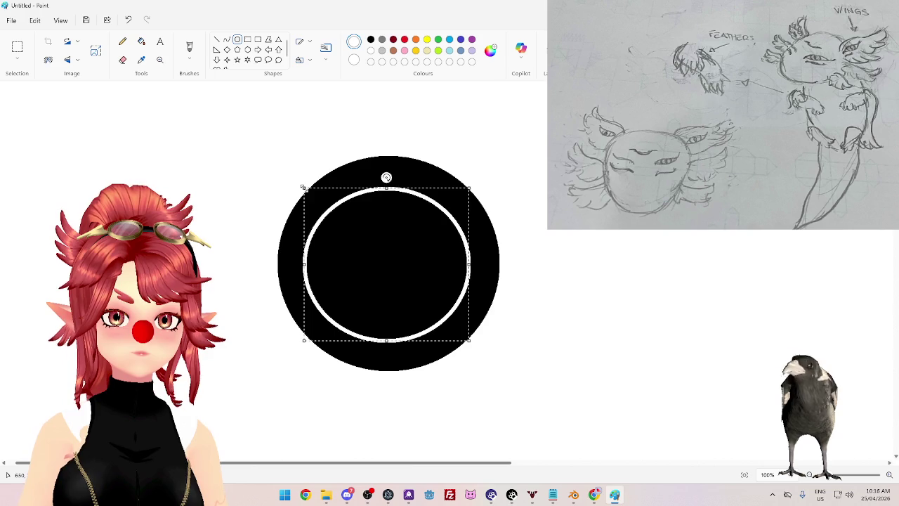
drag(303, 187, 300, 174)
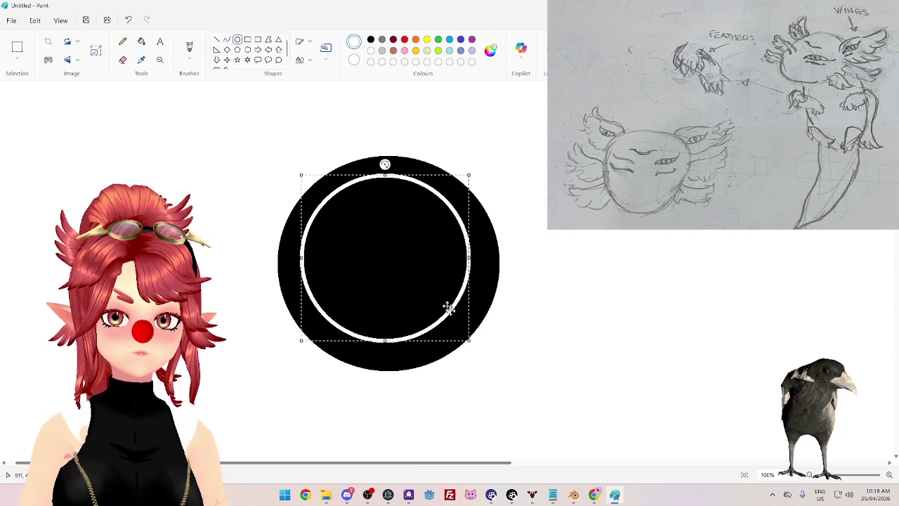
drag(472, 343, 478, 354)
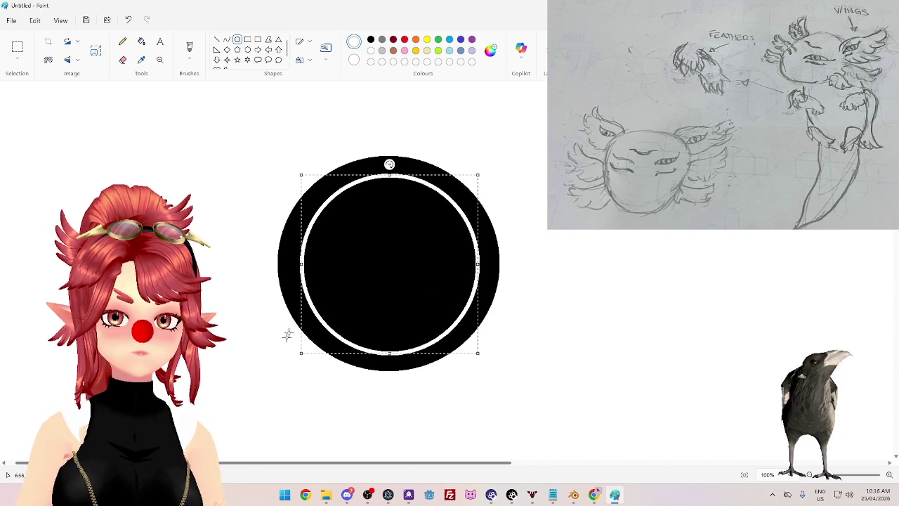
drag(302, 355, 297, 353)
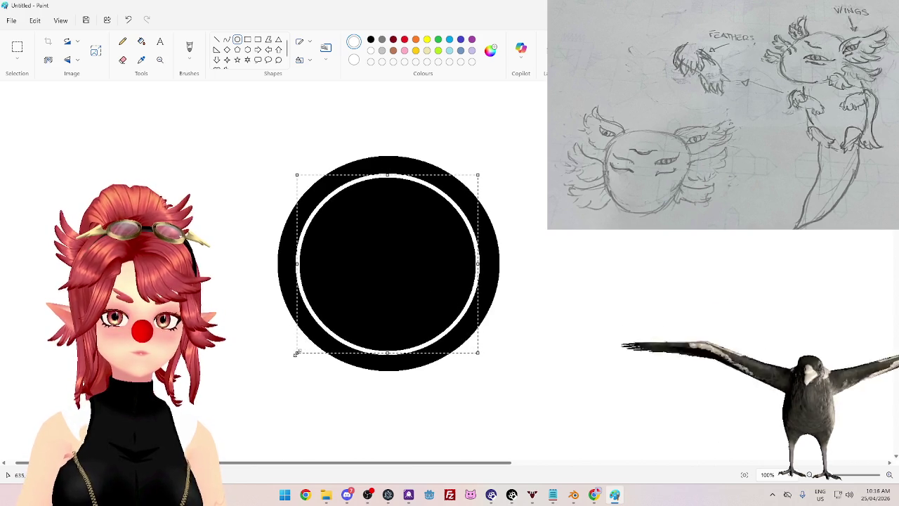
drag(475, 175, 478, 172)
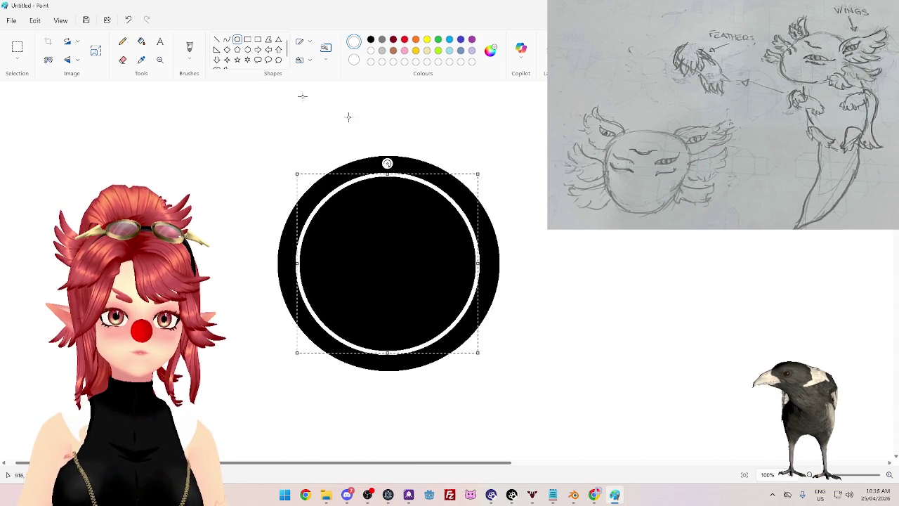
click(141, 40)
click(399, 255)
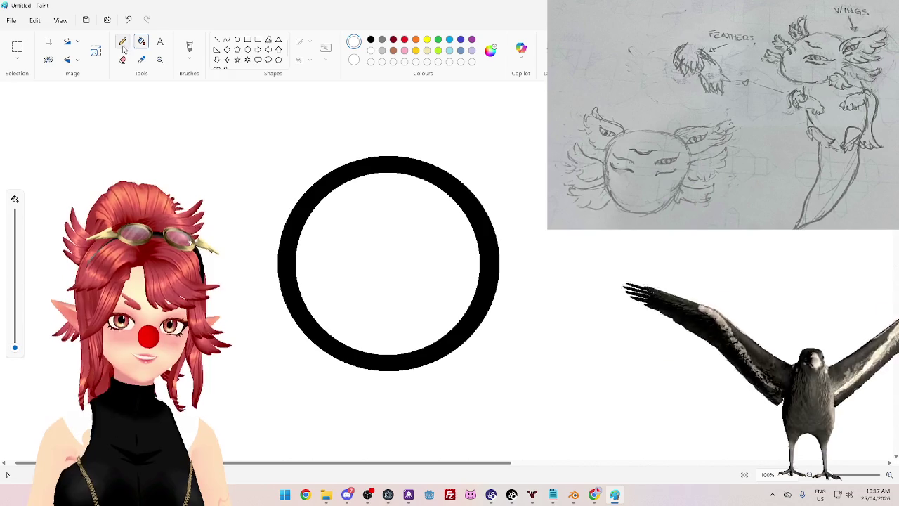
Step: Draw a tall narrow oval down the ring's centre and fill it black as the slit
click(238, 40)
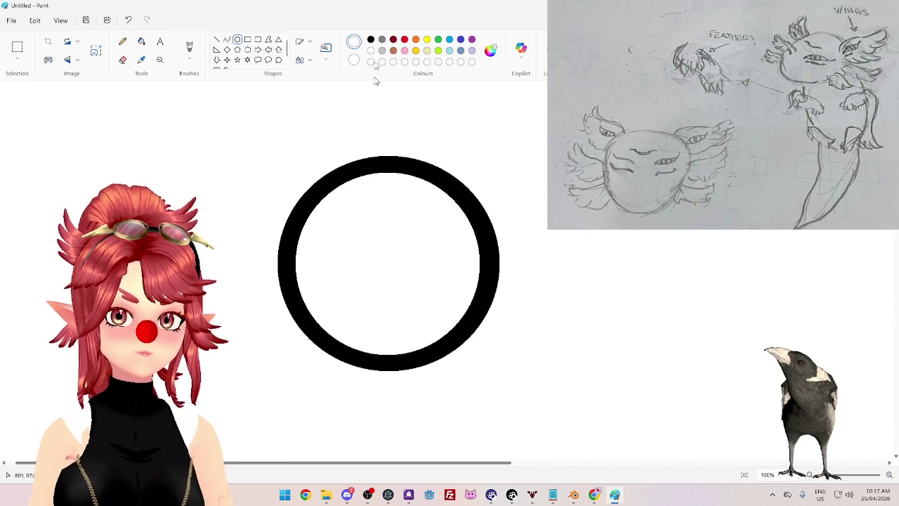
click(324, 49)
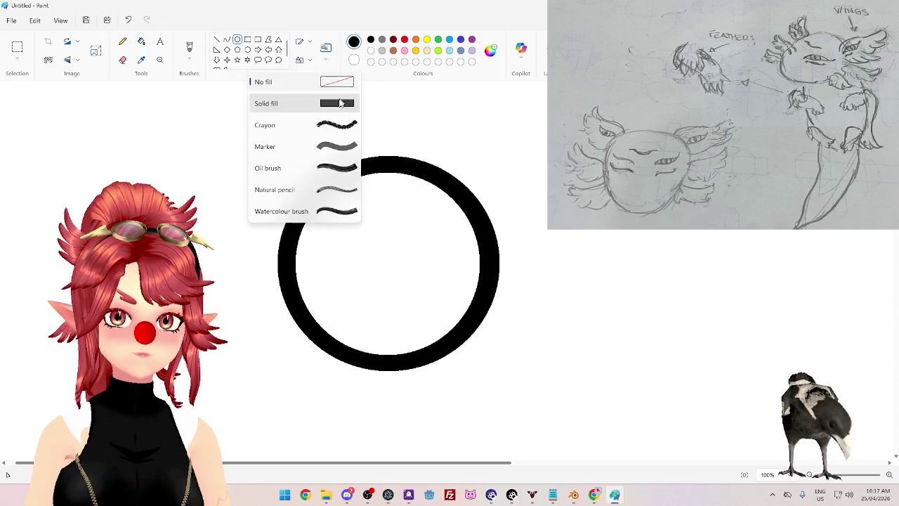
drag(379, 172, 395, 358)
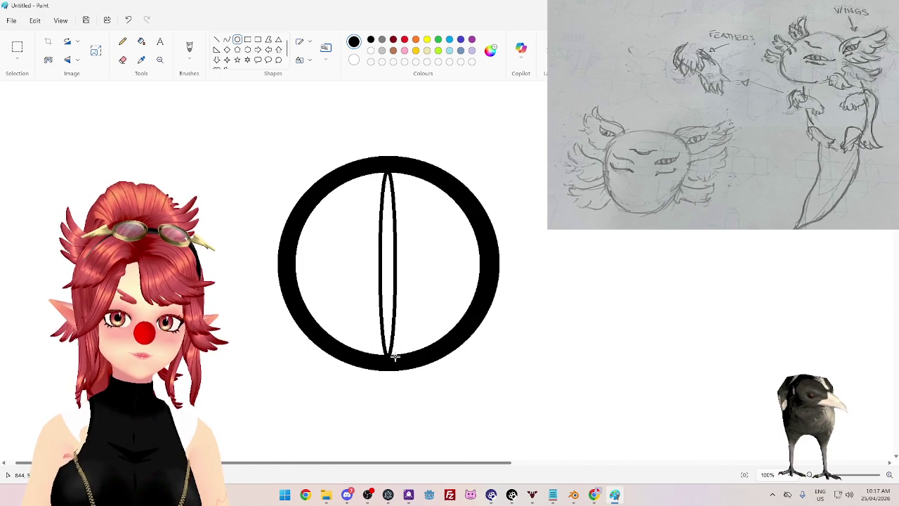
click(144, 46)
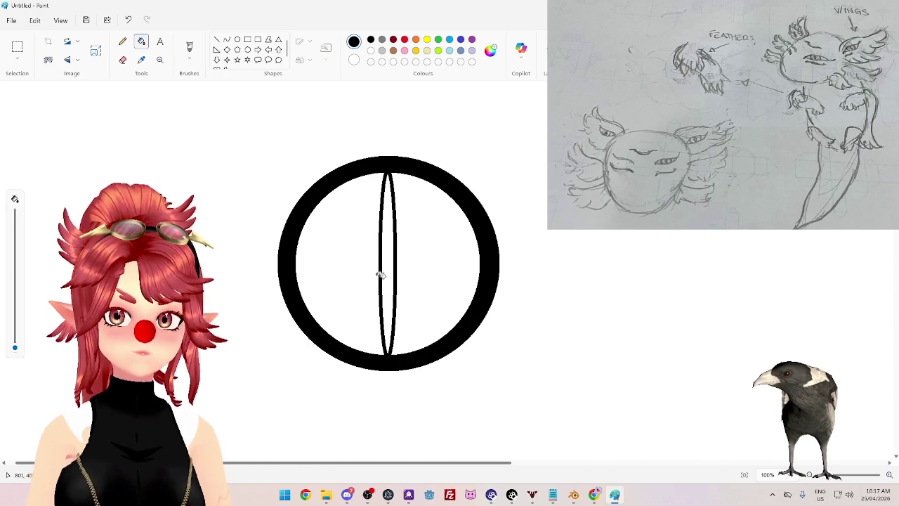
click(385, 274)
Step: Zoom the canvas out from 113.5% to 49% to see the whole eye
ctrl+scroll(522, 305, down, 1)
ctrl+scroll(295, 255, down, 1)
ctrl+scroll(295, 255, up, 2)
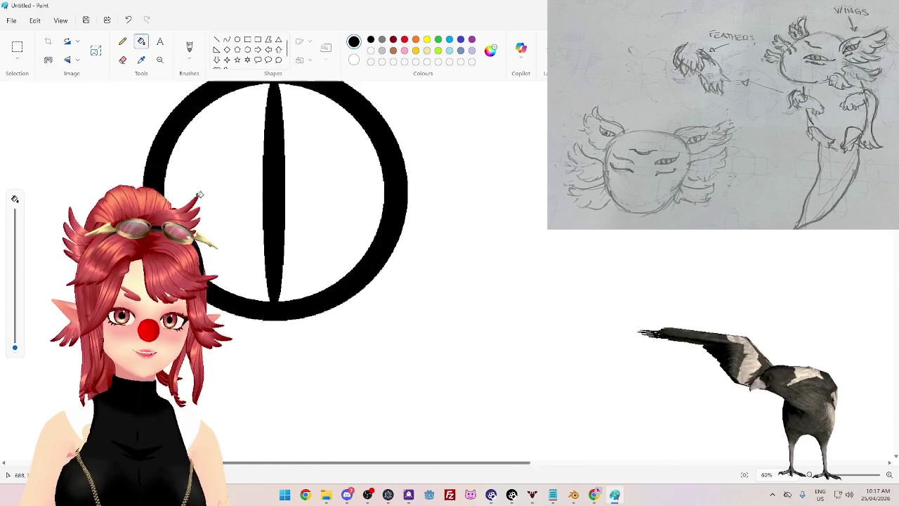
ctrl+scroll(251, 232, down, 1)
ctrl+scroll(208, 132, up, 1)
ctrl+scroll(280, 154, up, 1)
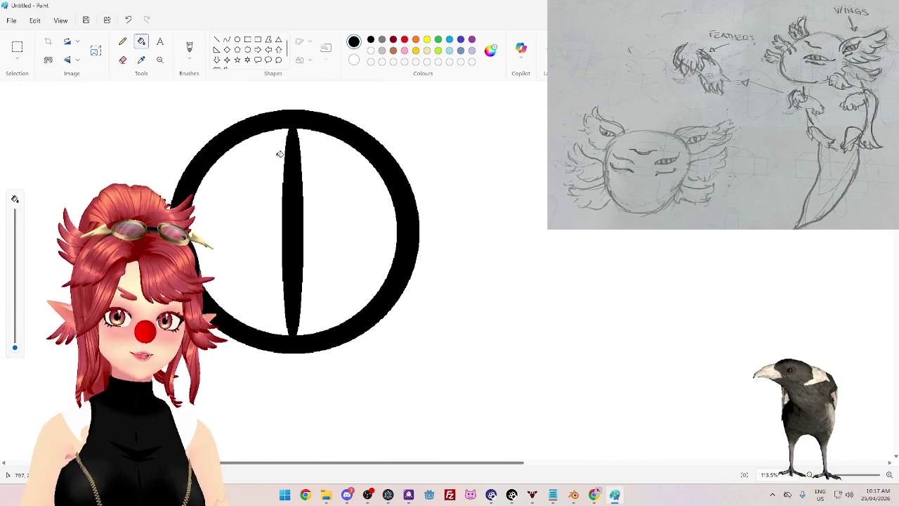
ctrl+scroll(362, 226, down, 2)
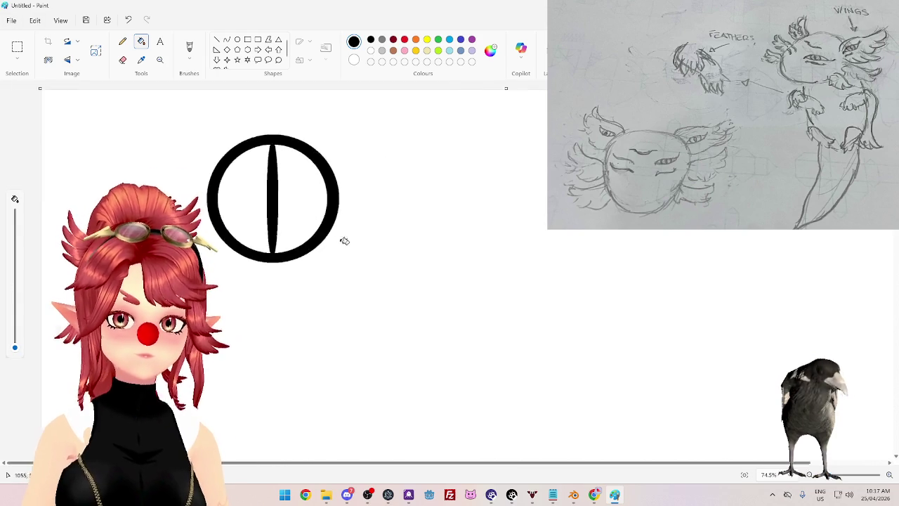
ctrl+scroll(343, 241, down, 1)
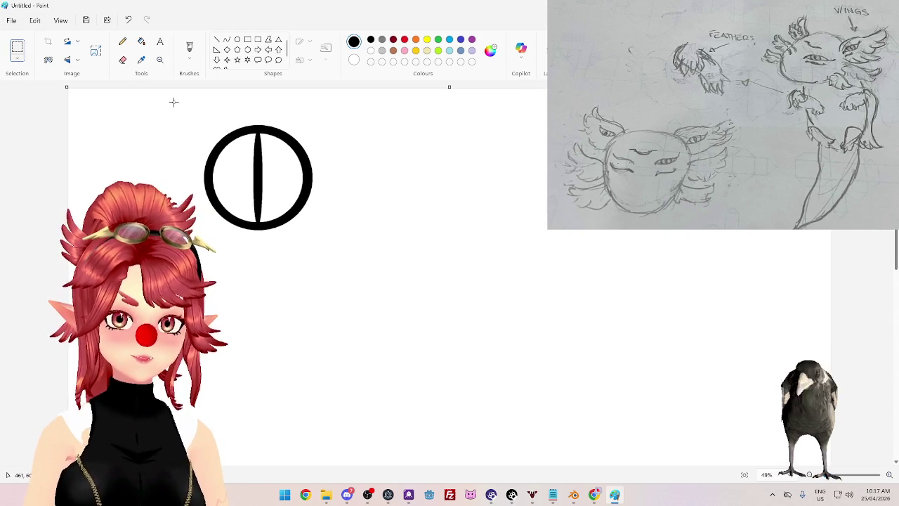
Step: Crop the canvas to the eye and save it as eye_texture.png in Project_28.0_PNGtubers
drag(340, 260, 340, 252)
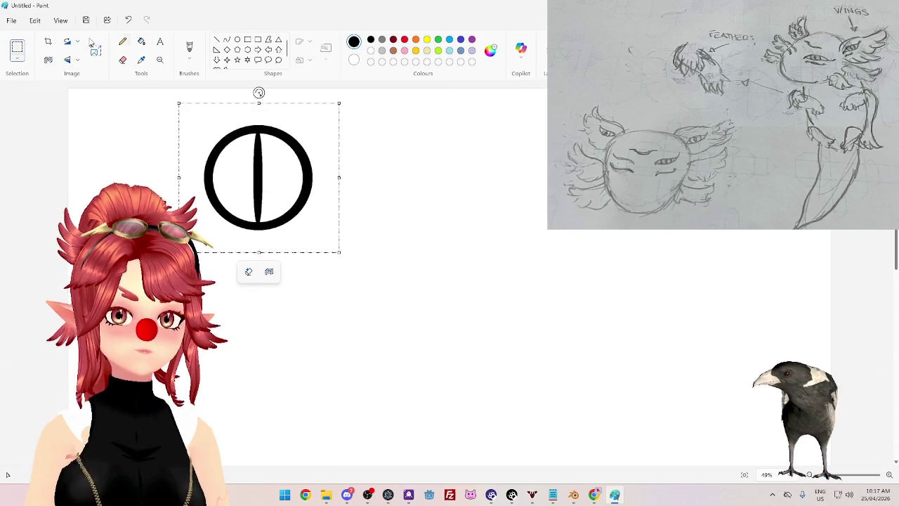
click(48, 42)
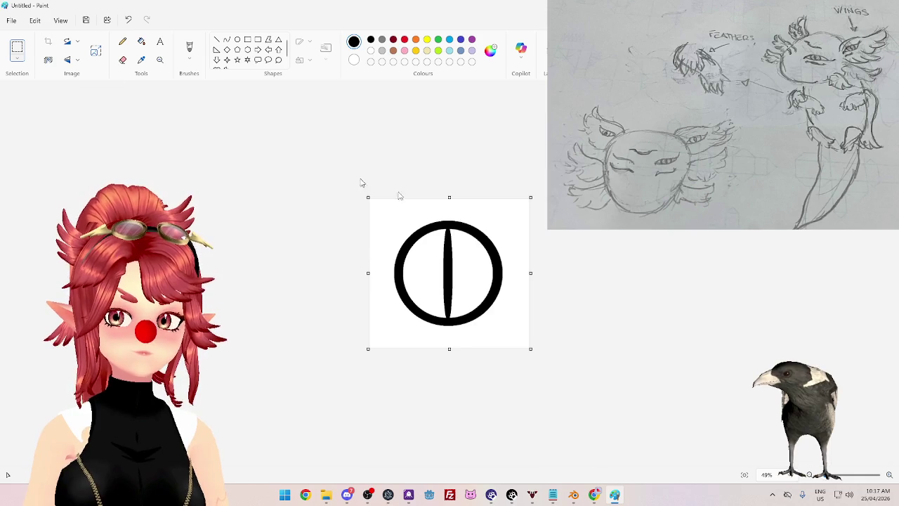
click(11, 21)
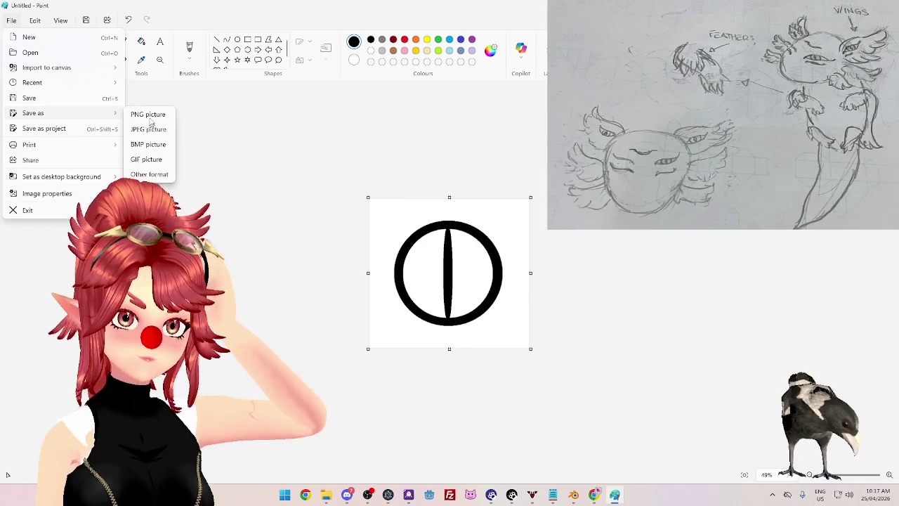
click(148, 115)
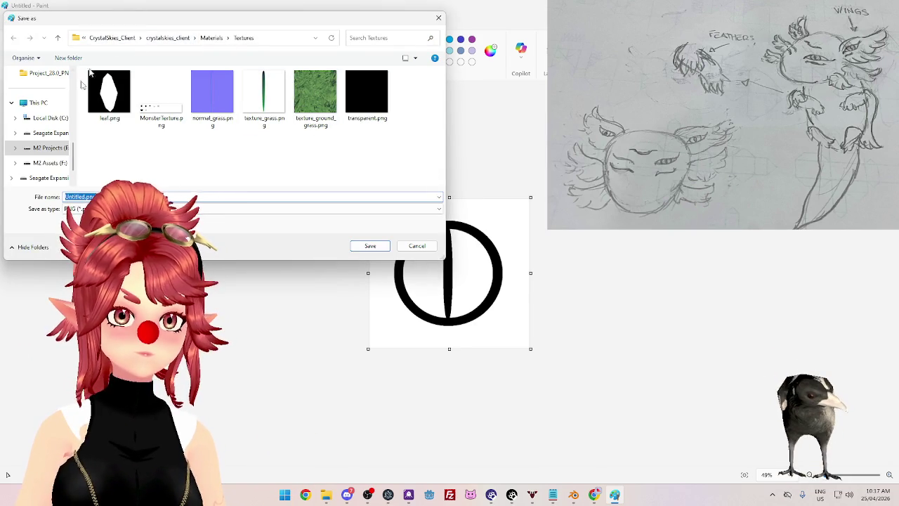
click(112, 37)
click(173, 38)
click(137, 38)
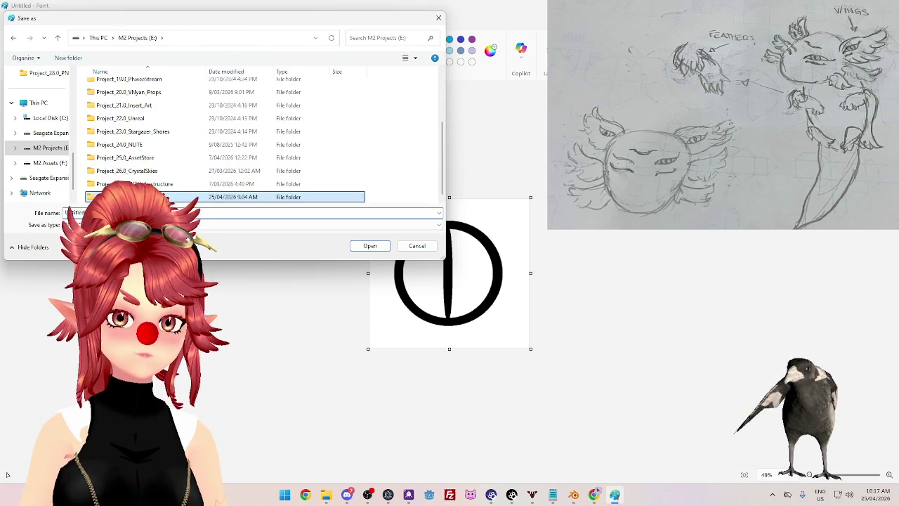
double_click(86, 197)
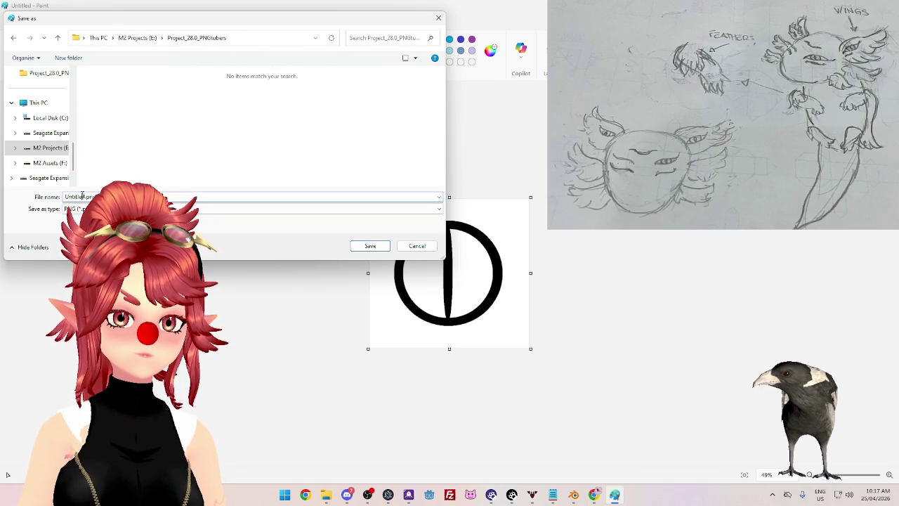
text(eye_)
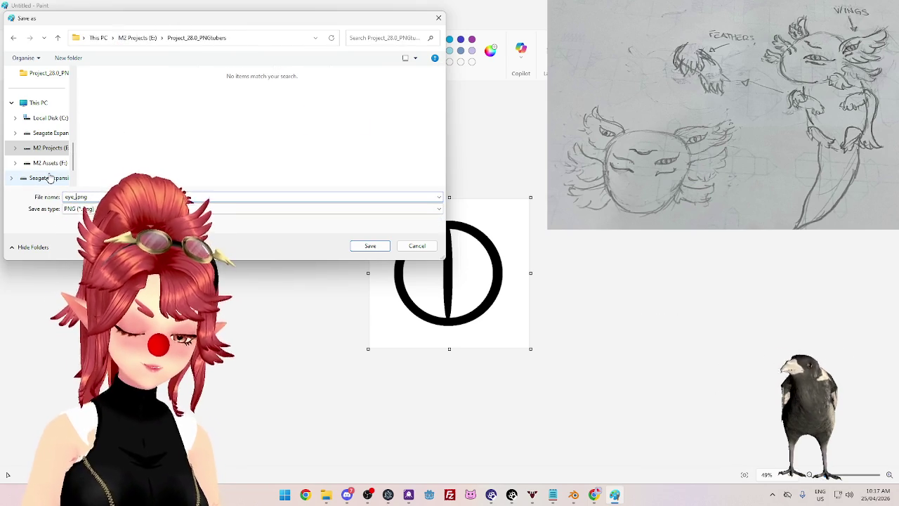
text(re)
key(Return)
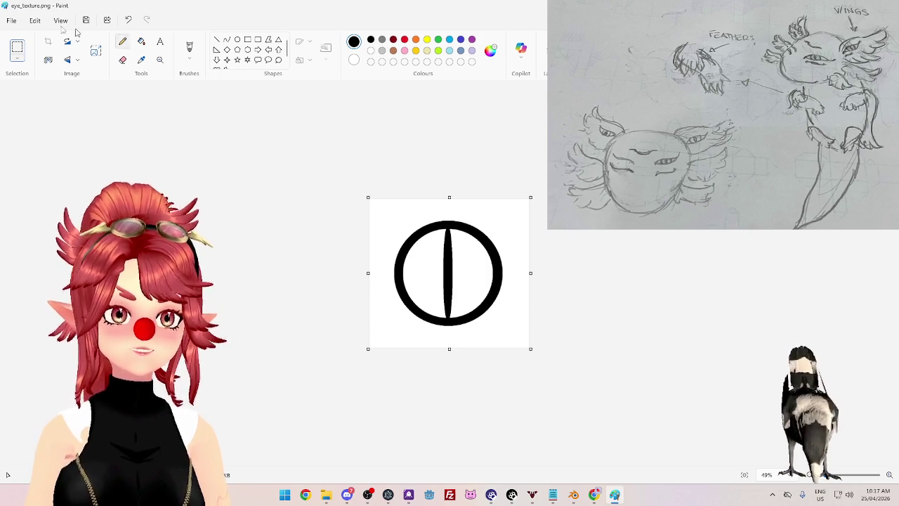
Step: Check the File menu once more, then switch back to Blender
click(11, 21)
click(222, 98)
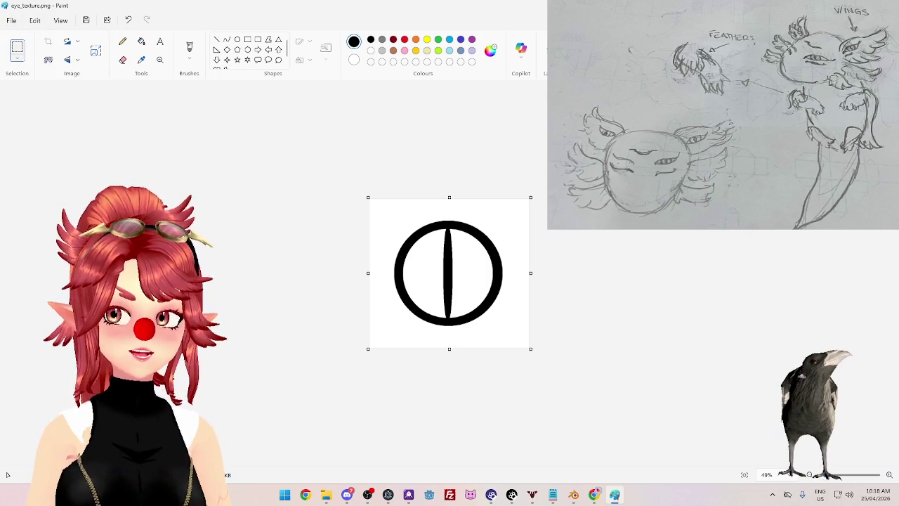
key(alt+Tab)
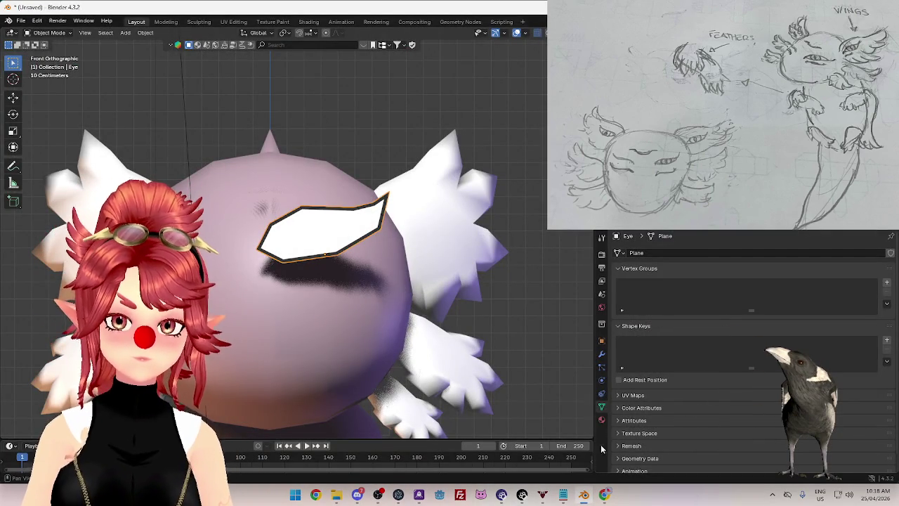
Step: Add a new material named Eye to the eye plane and remove the White slot
click(602, 419)
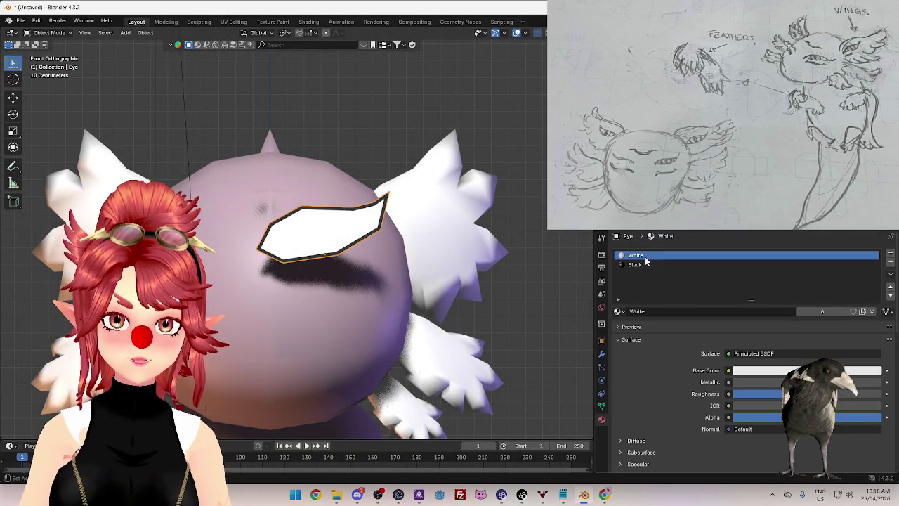
click(620, 312)
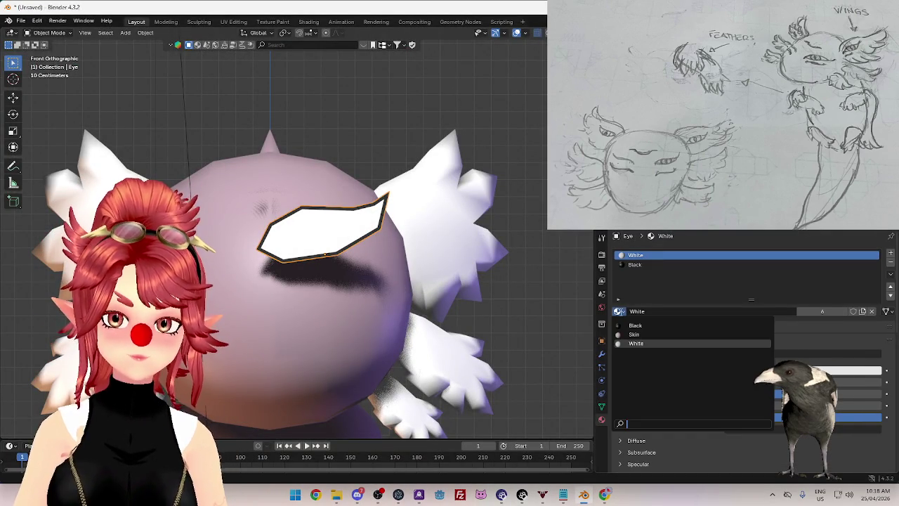
key(Escape)
click(891, 254)
click(702, 312)
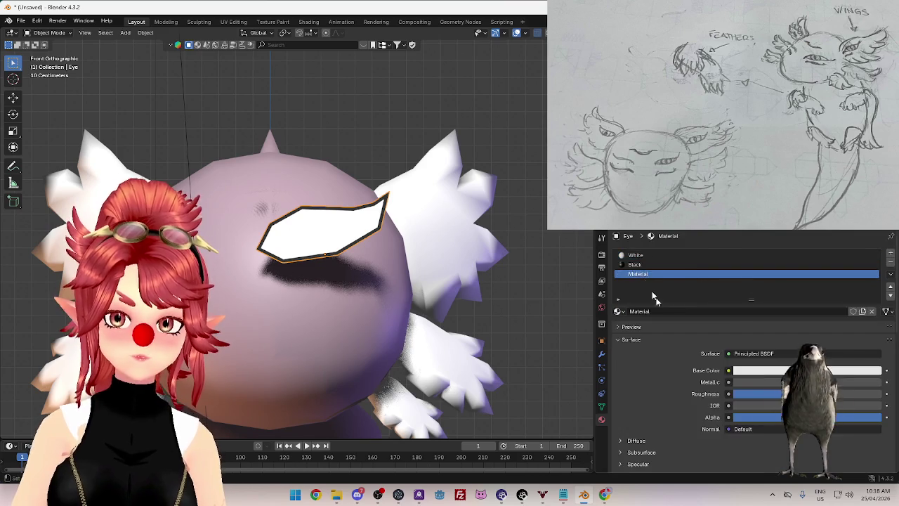
double_click(639, 273)
text(Eye)
key(Return)
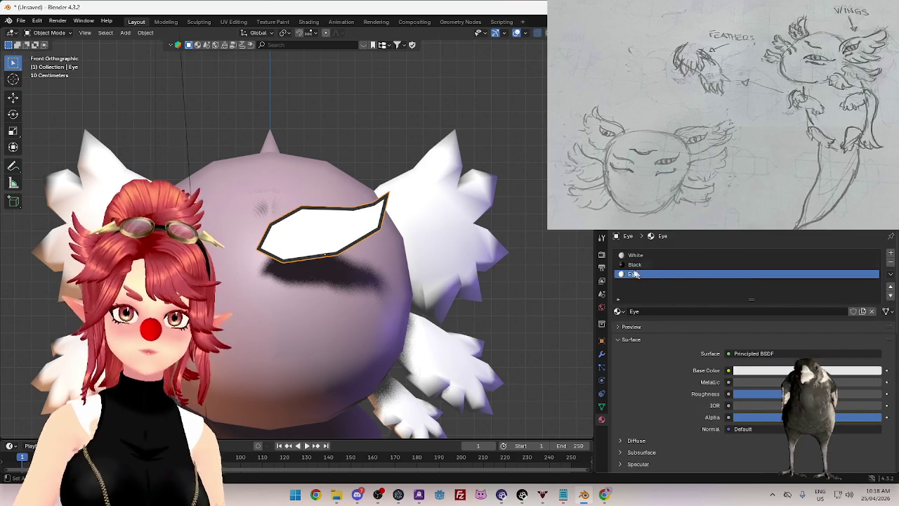
click(636, 255)
click(891, 263)
click(633, 264)
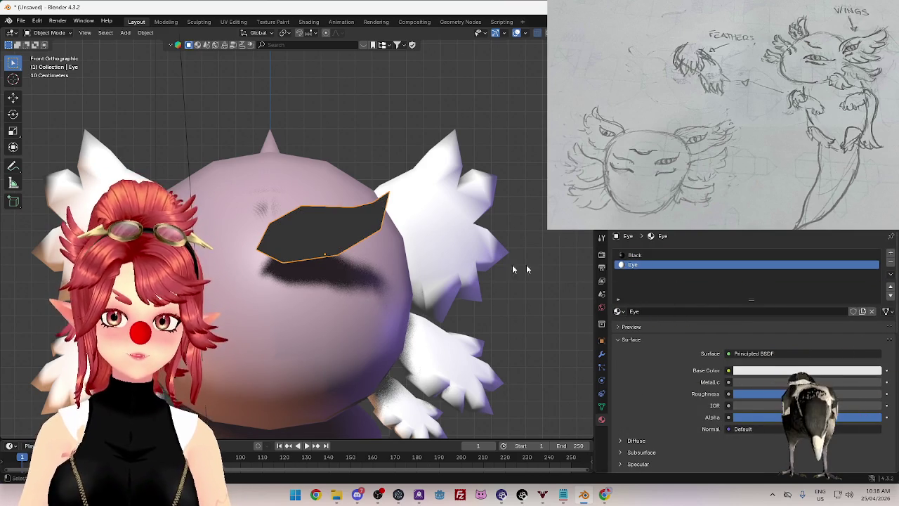
Step: In Edit Mode, assign the Eye material to the eye face, then view its nodes in Shading
key(Tab)
key(KP_3)
key(k)
key(KP_1)
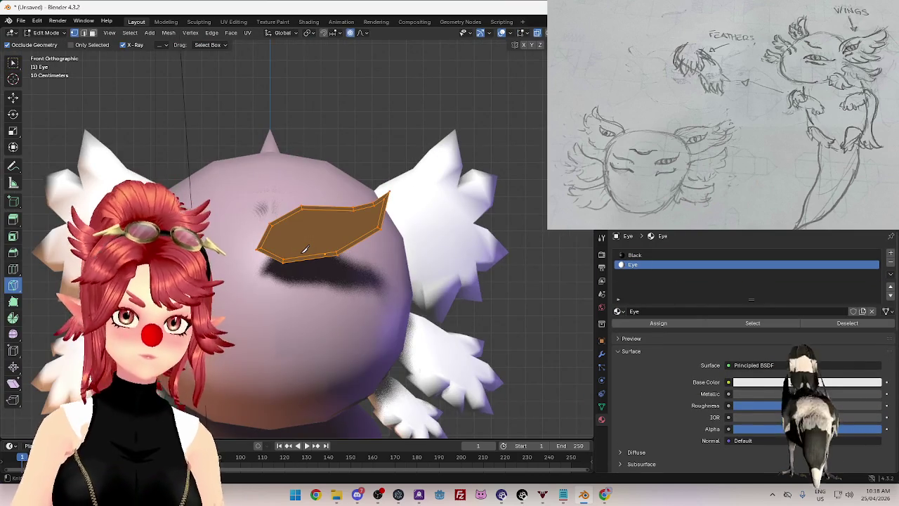
click(322, 231)
key(Escape)
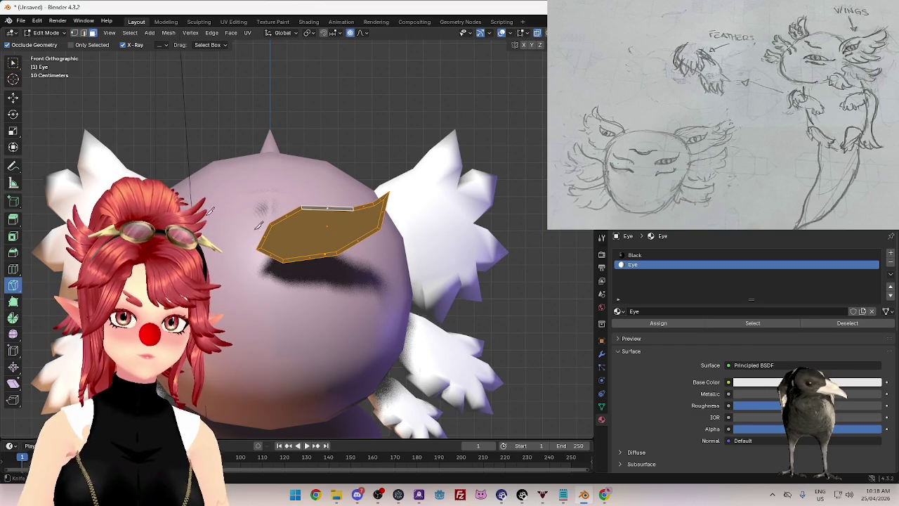
click(12, 63)
click(634, 255)
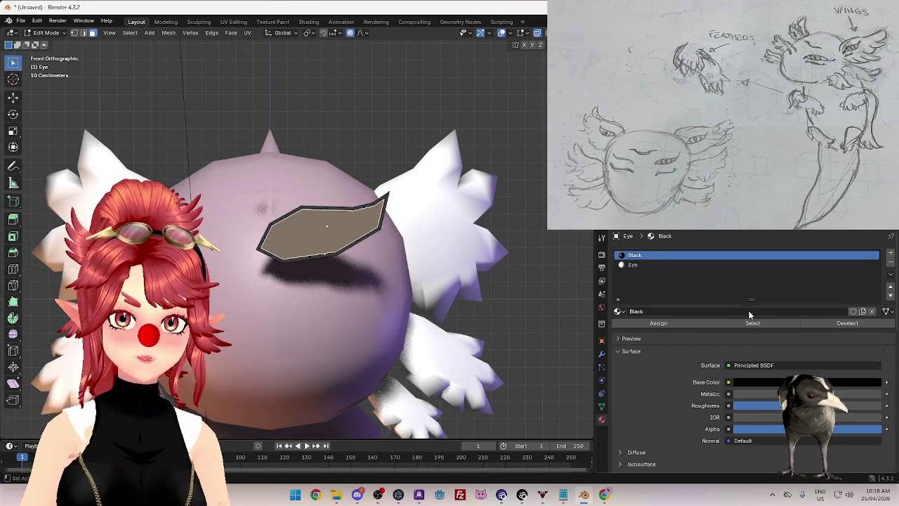
click(633, 265)
click(658, 324)
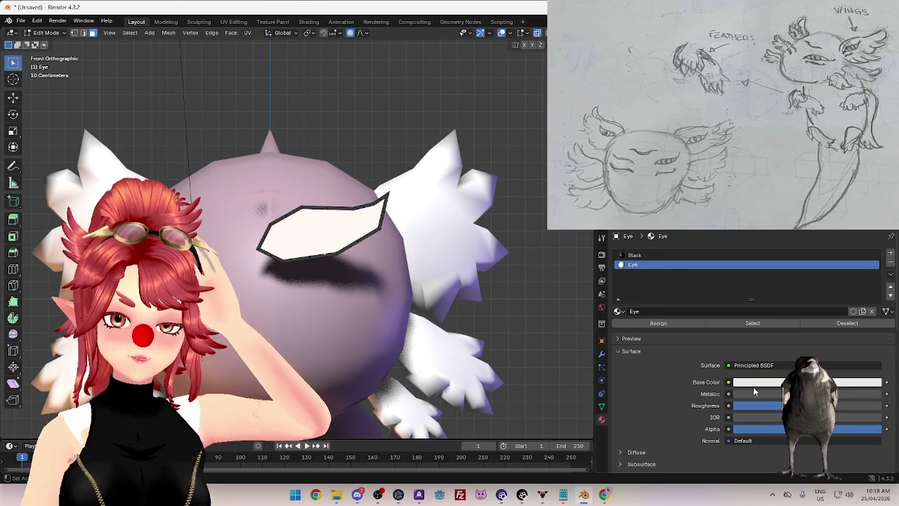
click(309, 22)
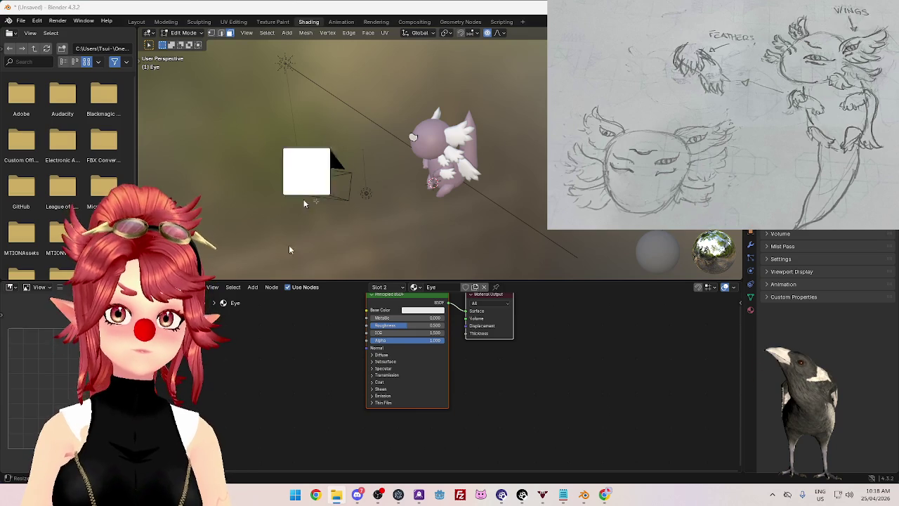
Step: Paste an eye_texture.png Image Texture node and connect its colour to Base Color
key(ctrl+v)
drag(303, 329, 256, 329)
drag(326, 333, 371, 311)
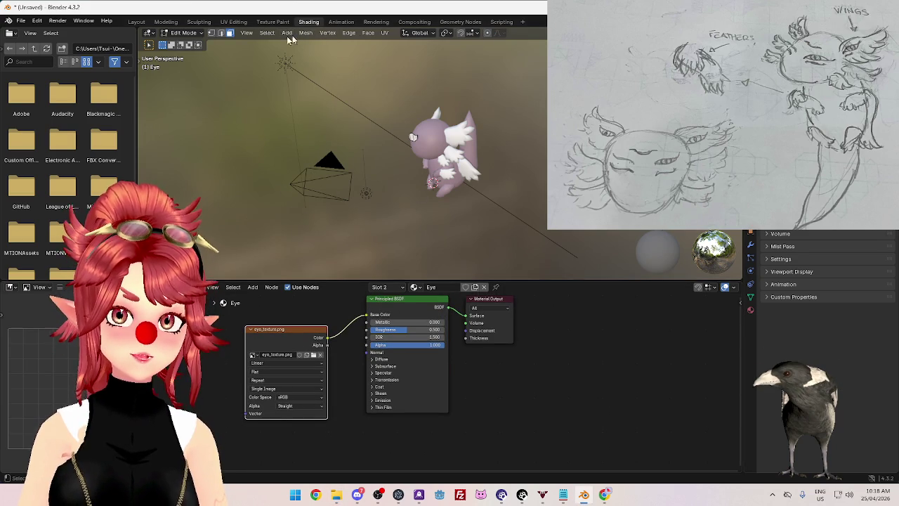
Step: In UV Editing, scale up the eye's UV island and move it over the eye texture
click(232, 23)
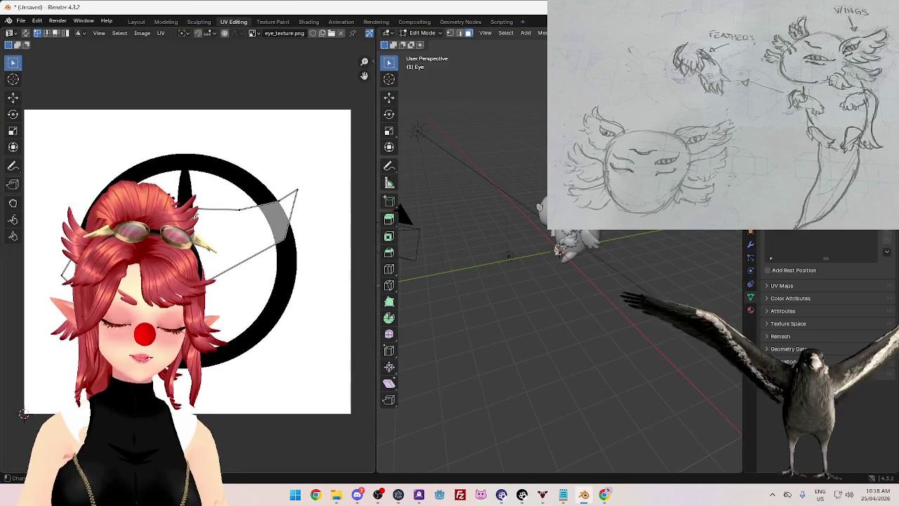
drag(39, 123, 316, 356)
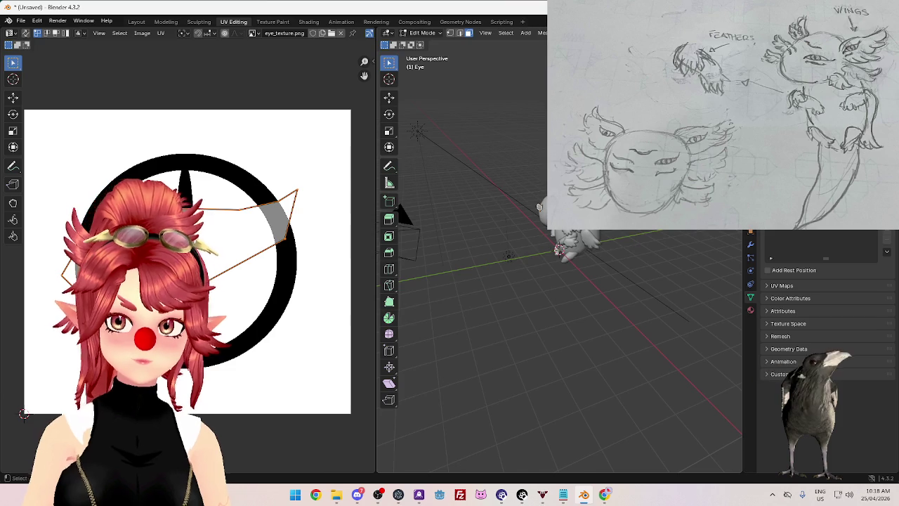
middle_drag(562, 317, 576, 281)
key(s)
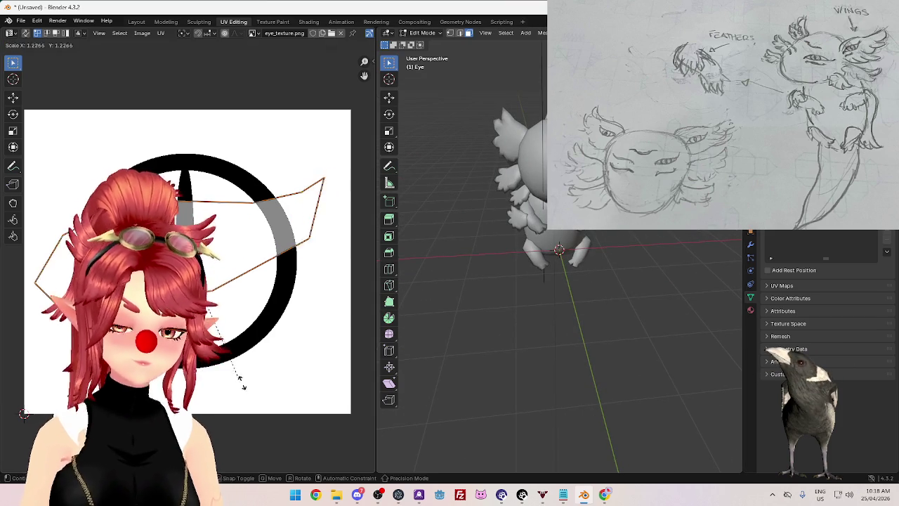
key(Return)
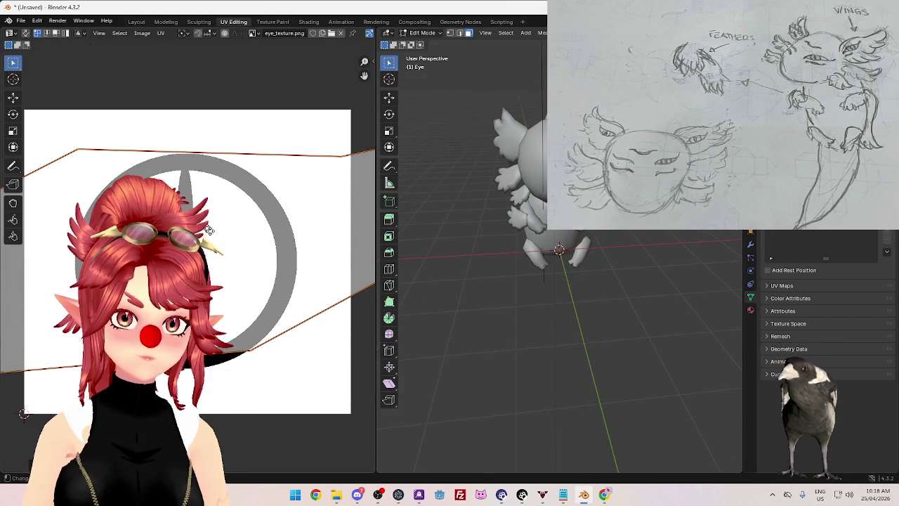
key(g)
click(287, 229)
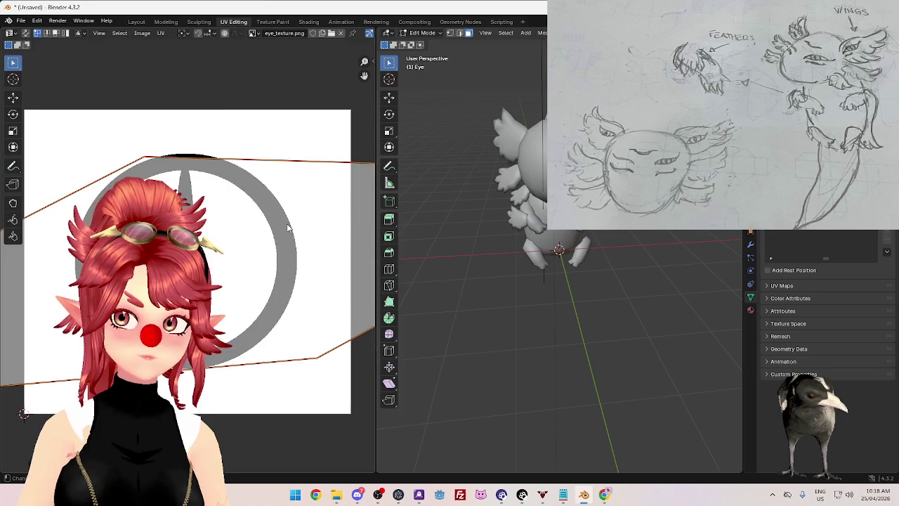
key(Tab)
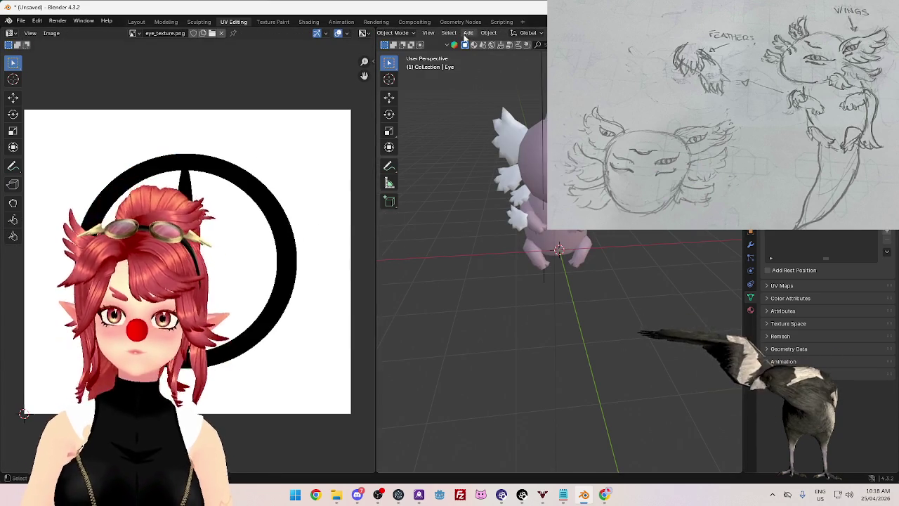
Step: Set the eye Image Texture node's Extension to Extend instead of Repeat
click(310, 21)
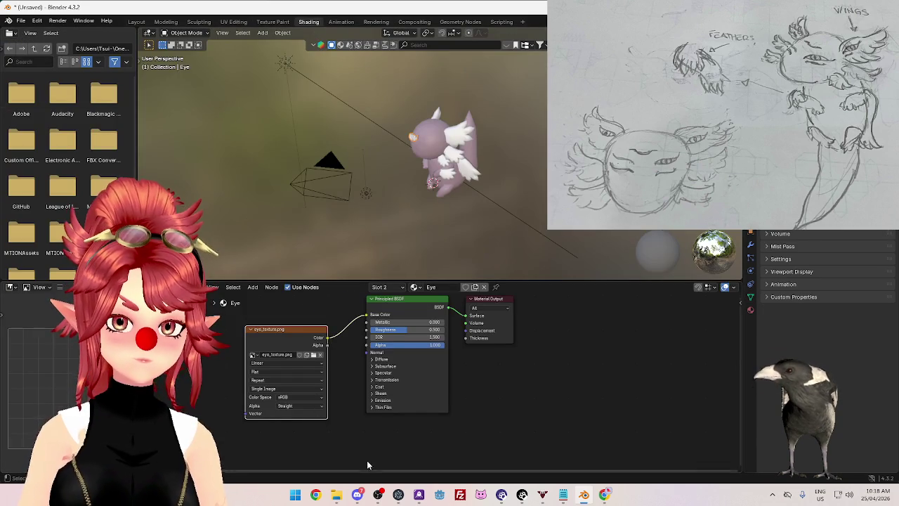
scroll(337, 450, up, 2)
click(210, 378)
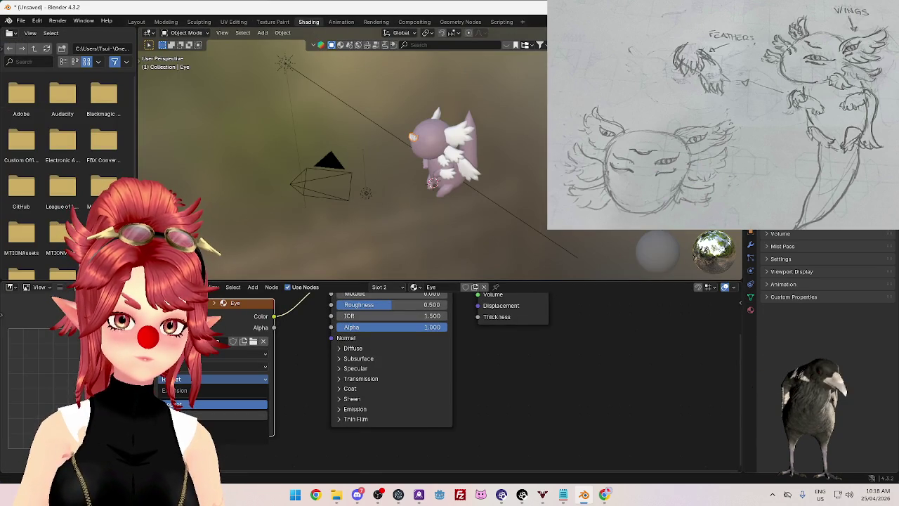
click(175, 405)
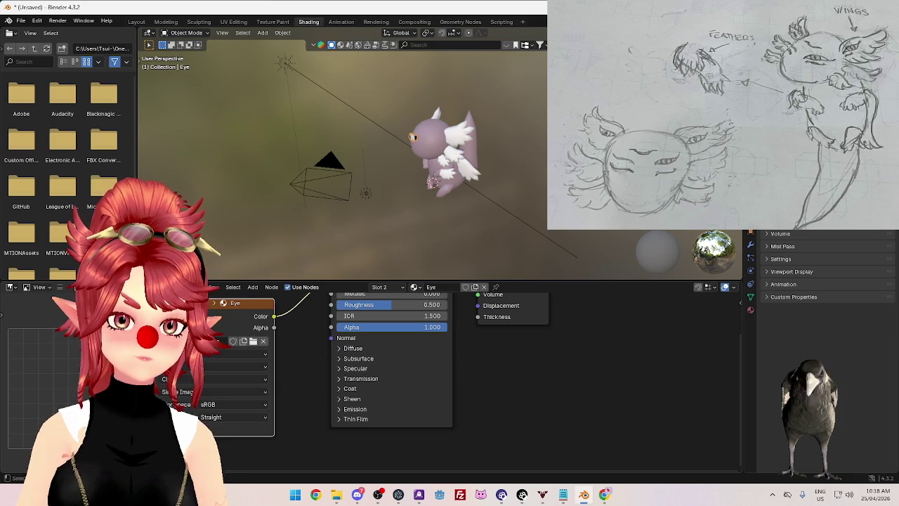
click(203, 379)
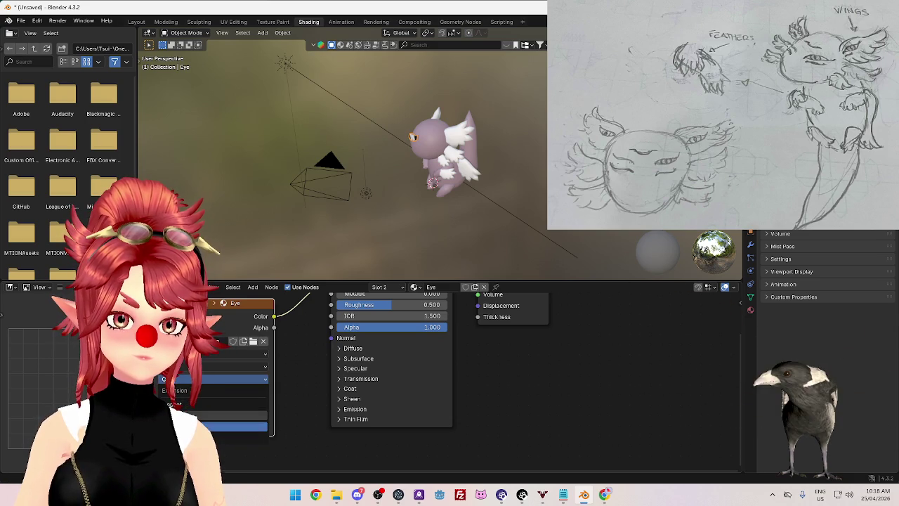
click(187, 408)
Step: Zoom in on the creature's face and enter Edit Mode on the eye mesh in UV Editing
mouse_move(424, 211)
middle_down()
mouse_move(482, 187)
mouse_move(456, 219)
middle_up()
scroll(482, 188, up, 3)
scroll(456, 219, up, 3)
scroll(456, 219, up, 2)
scroll(444, 180, up, 2)
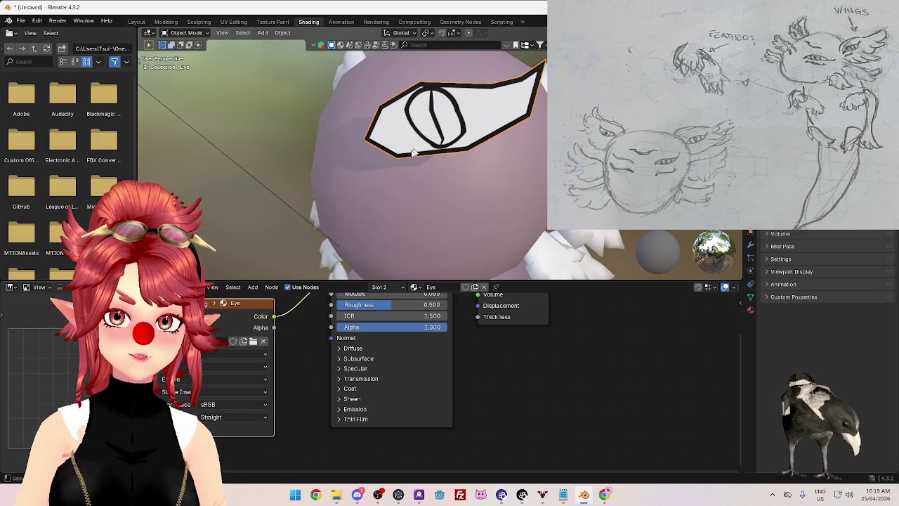
key(Tab)
middle_drag(454, 104, 460, 109)
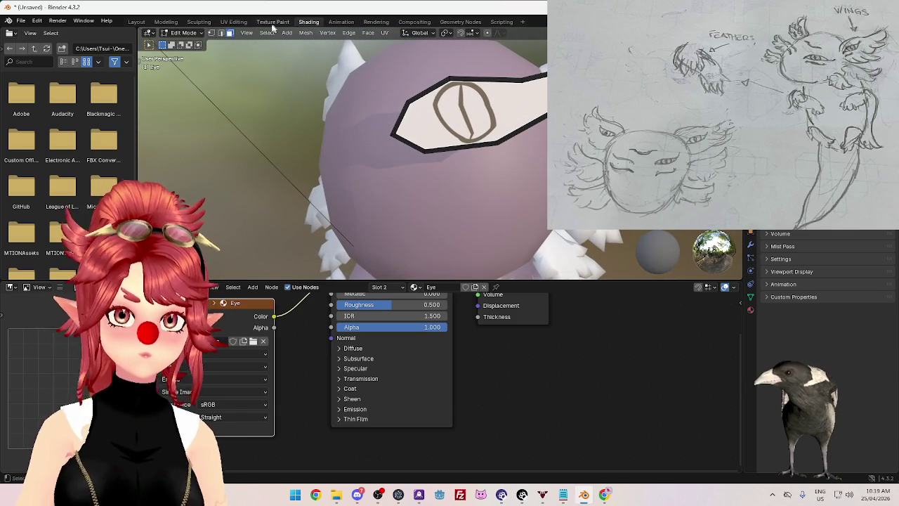
click(234, 22)
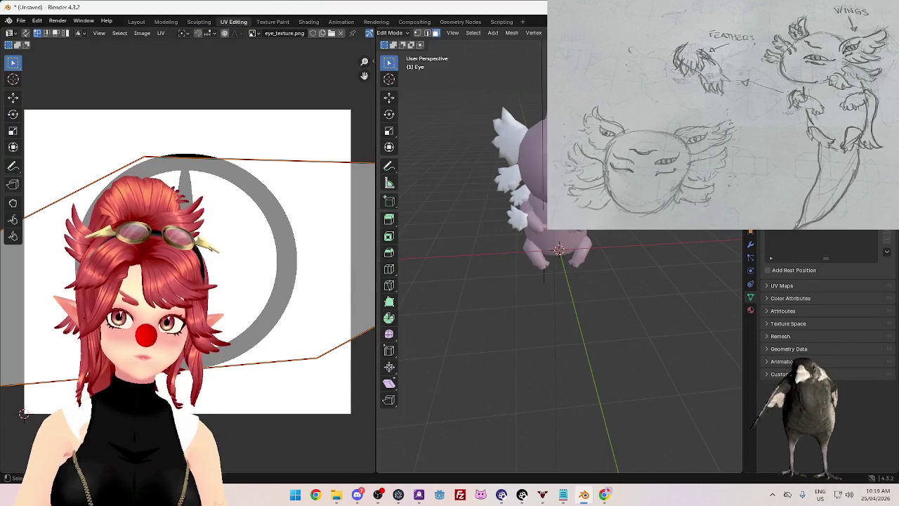
Step: Unwrap the eye plane, enlarge and slightly rotate its UV island, then return to Object Mode
key(u)
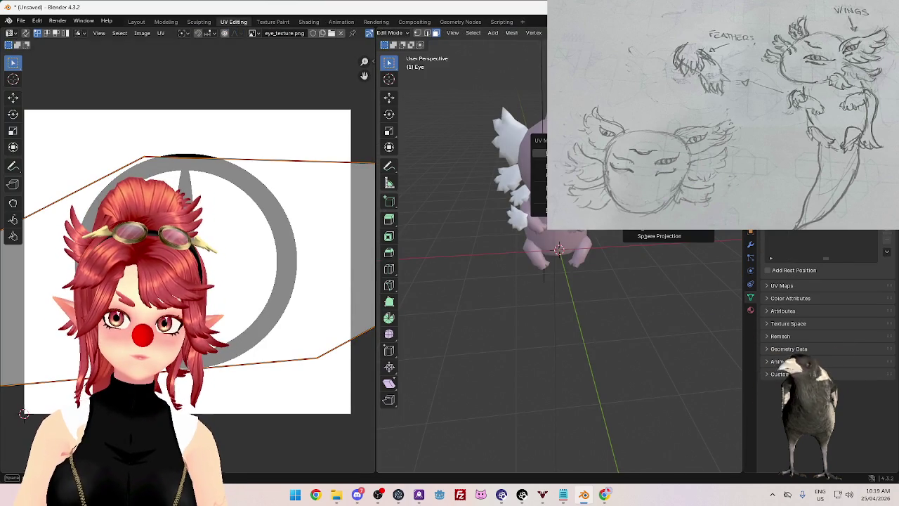
key(u)
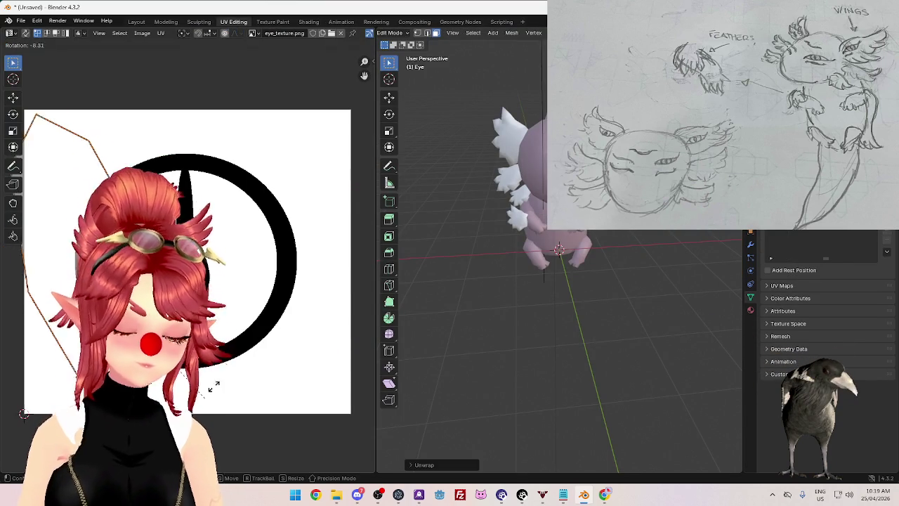
key(g)
key(s)
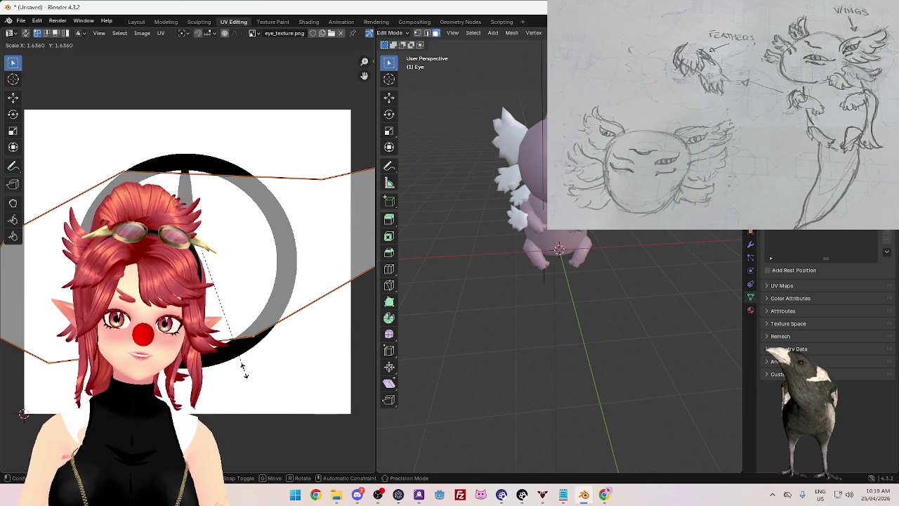
click(243, 369)
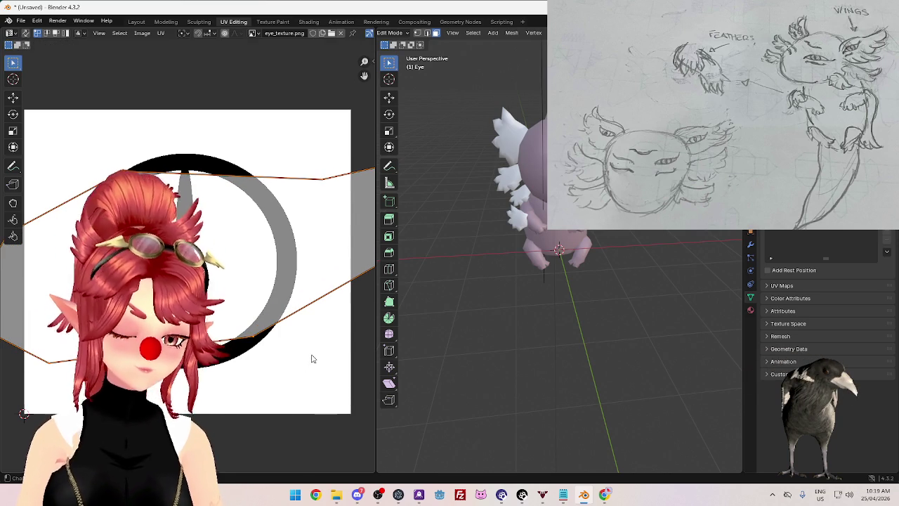
key(r)
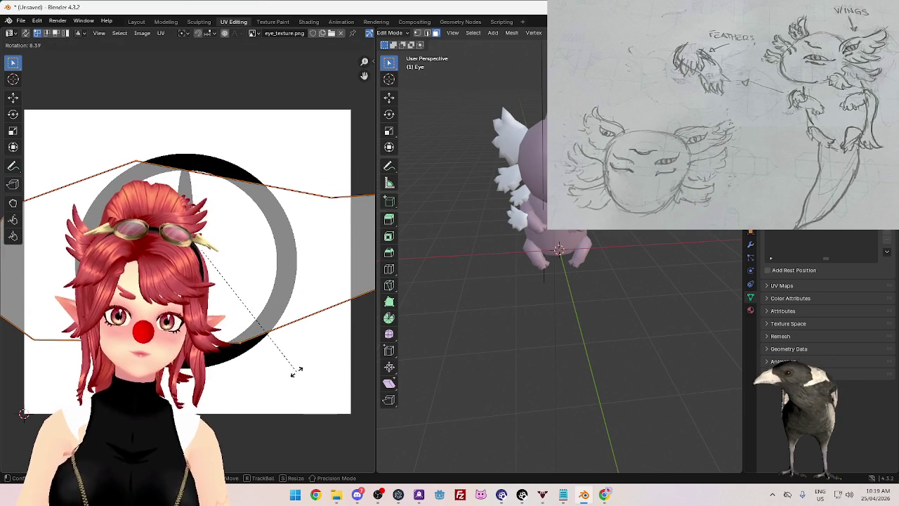
click(297, 365)
key(Tab)
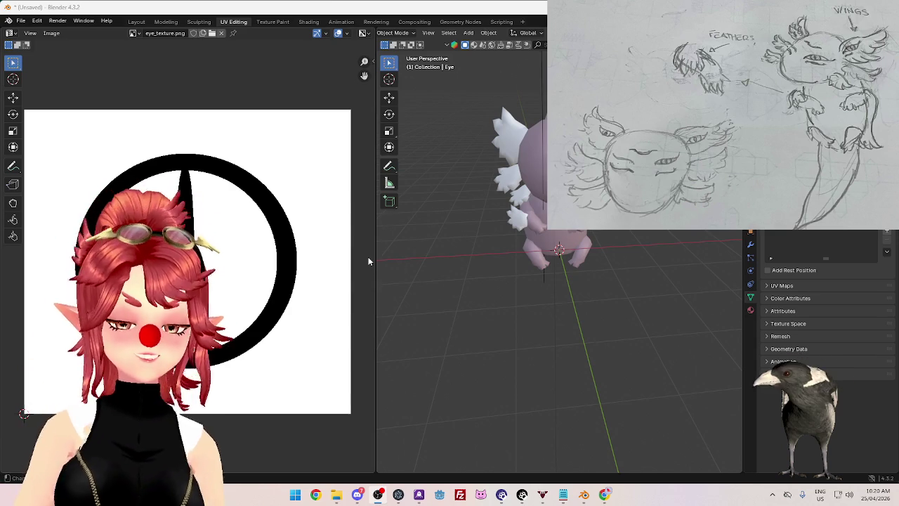
drag(377, 257, 334, 253)
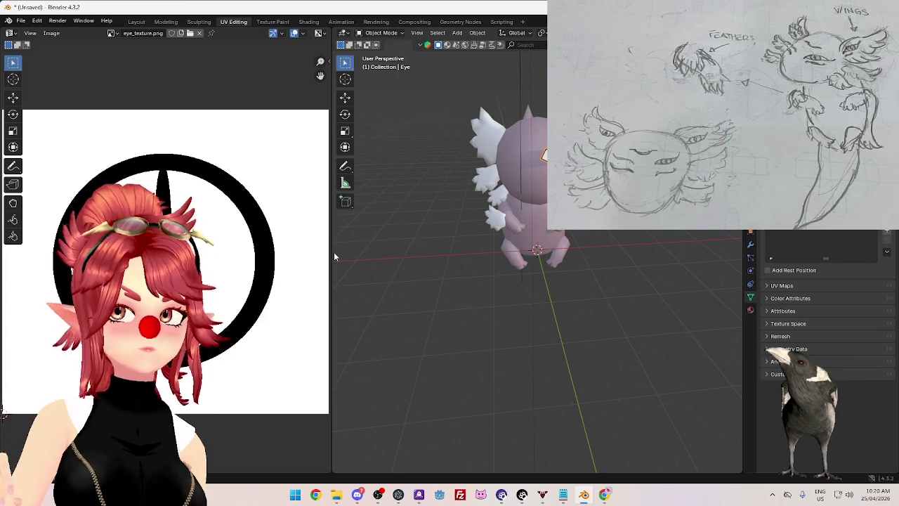
Step: Switch to front orthographic view and re-project the eye's UVs with Project from View
middle_drag(383, 225, 536, 235)
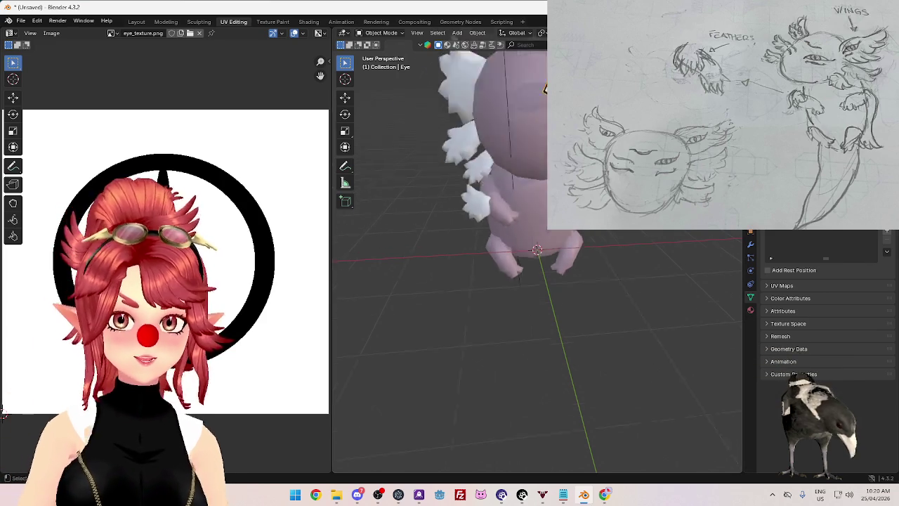
scroll(535, 235, up, 2)
middle_drag(492, 187, 516, 202)
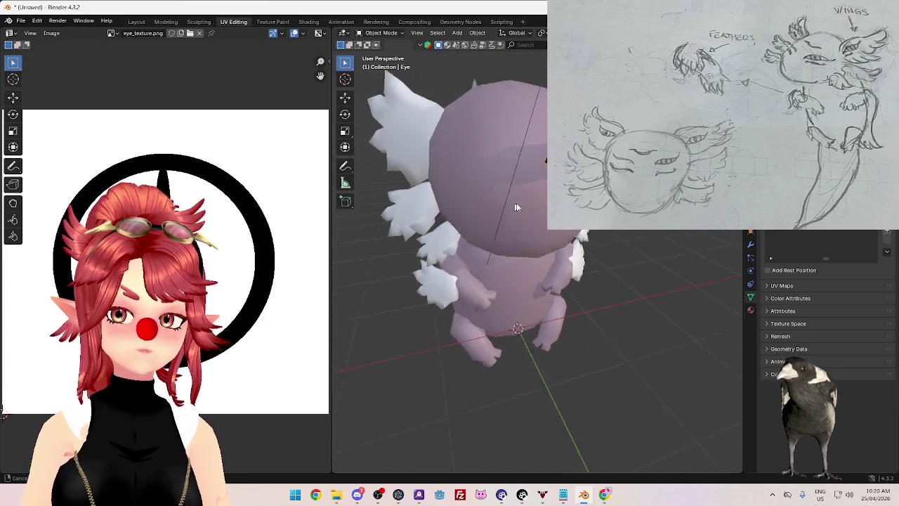
scroll(516, 203, up, 1)
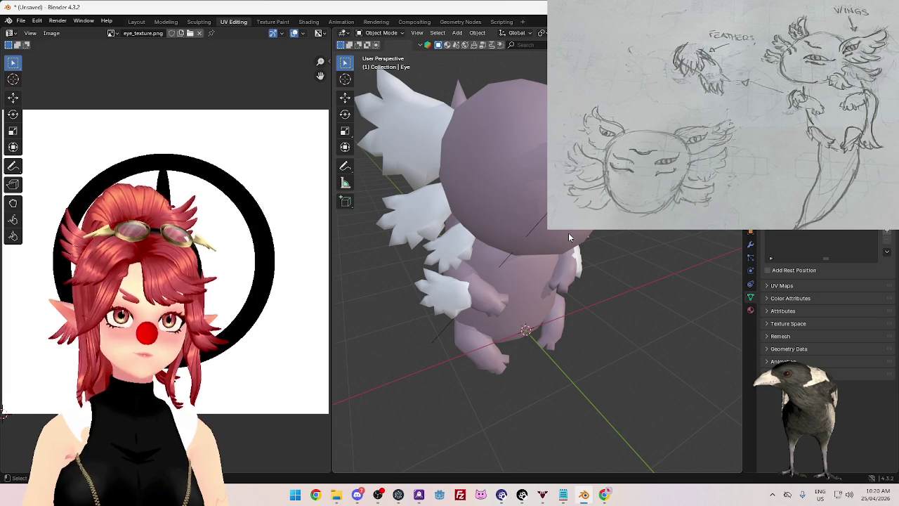
key(KP_1)
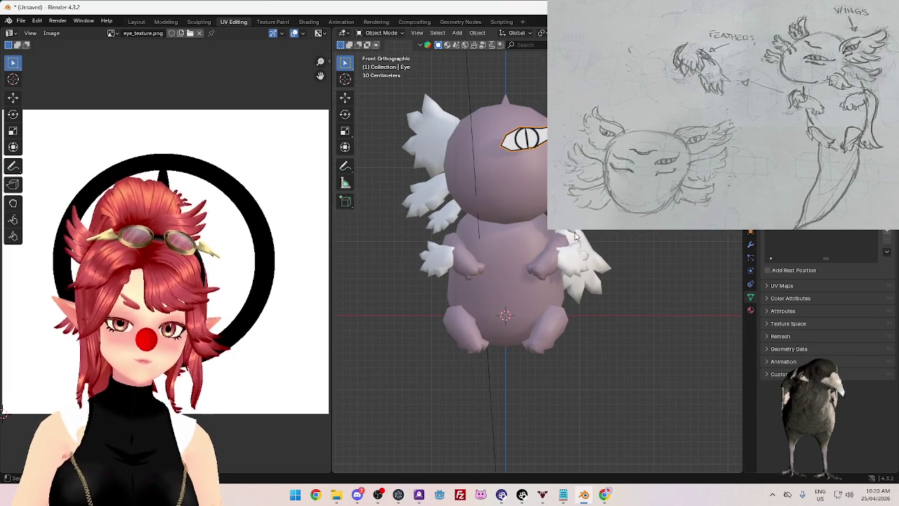
key(Tab)
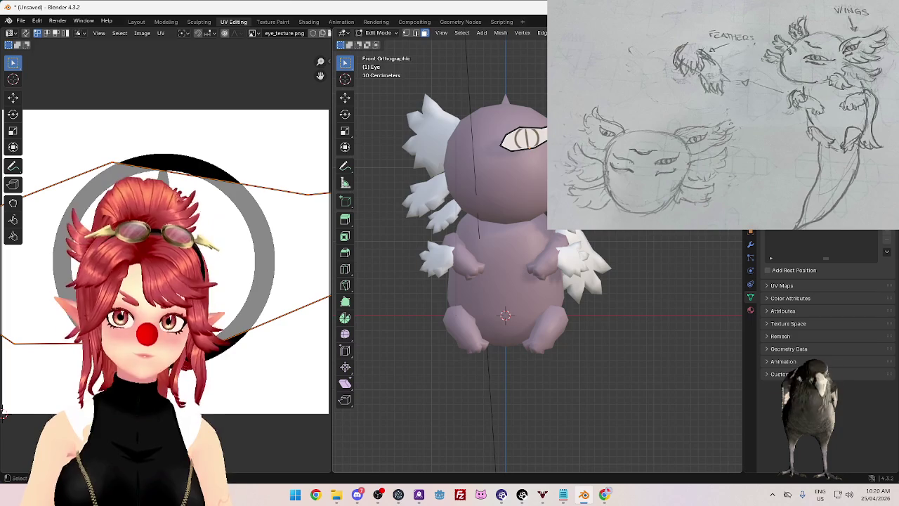
key(u)
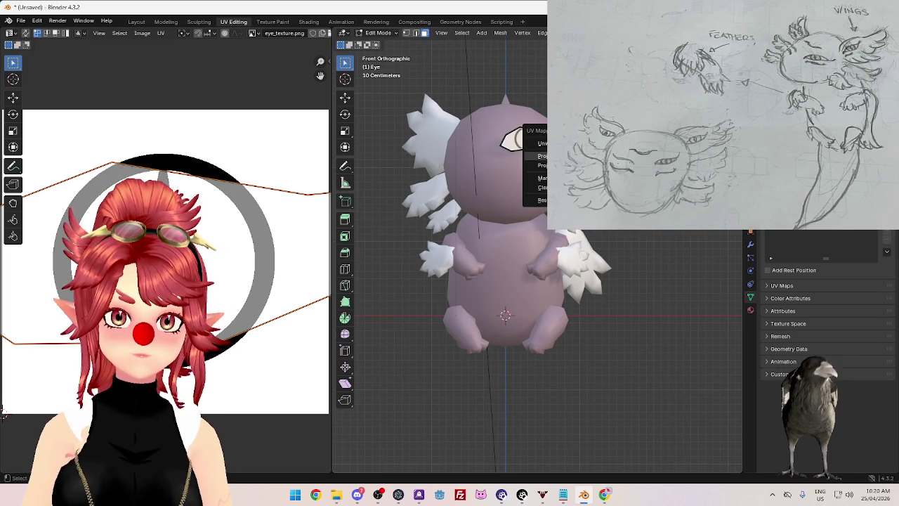
click(539, 155)
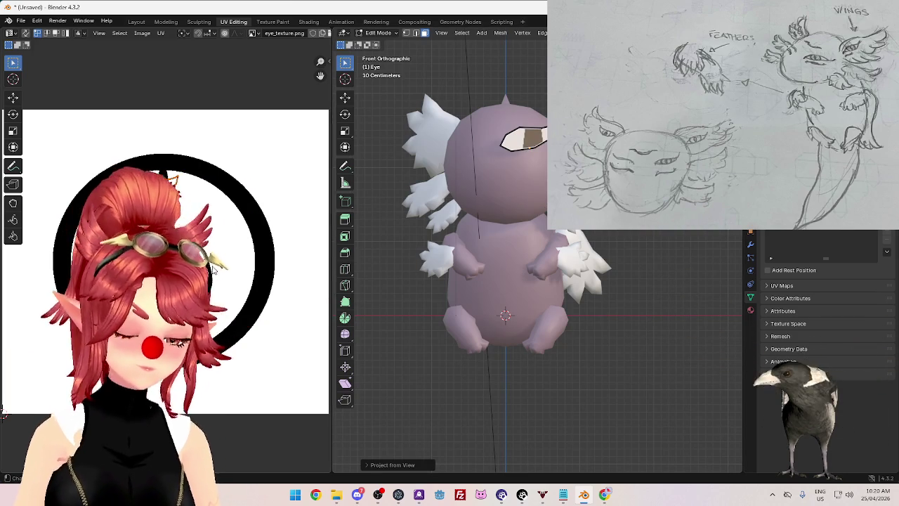
Step: Scale the eye's UV island up in two passes and return to Object Mode
key(s)
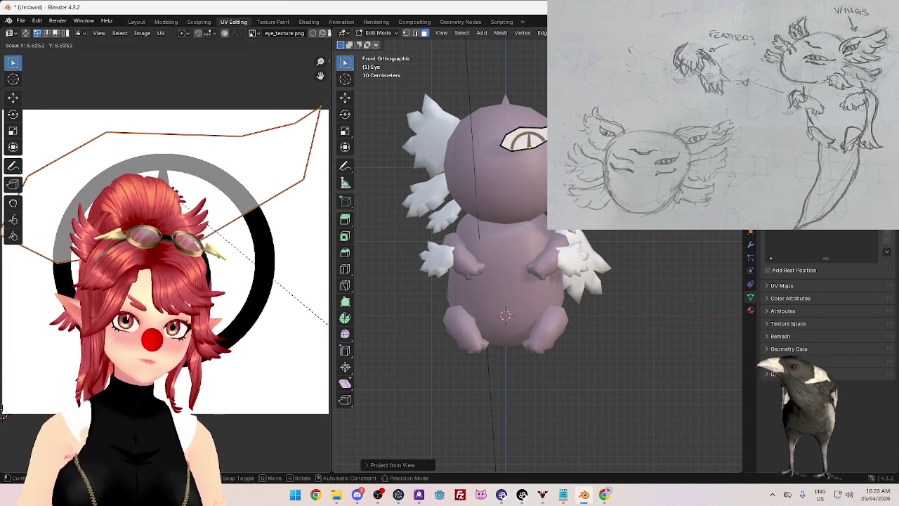
click(32, 419)
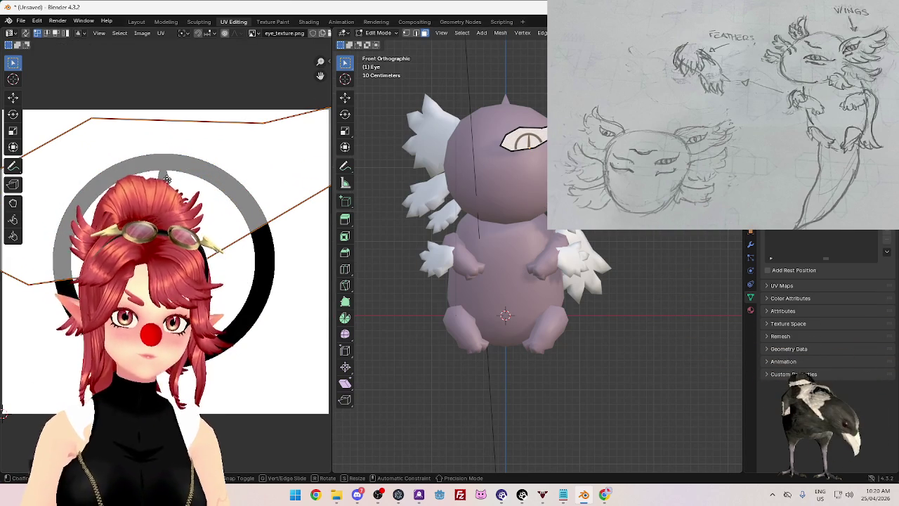
key(s)
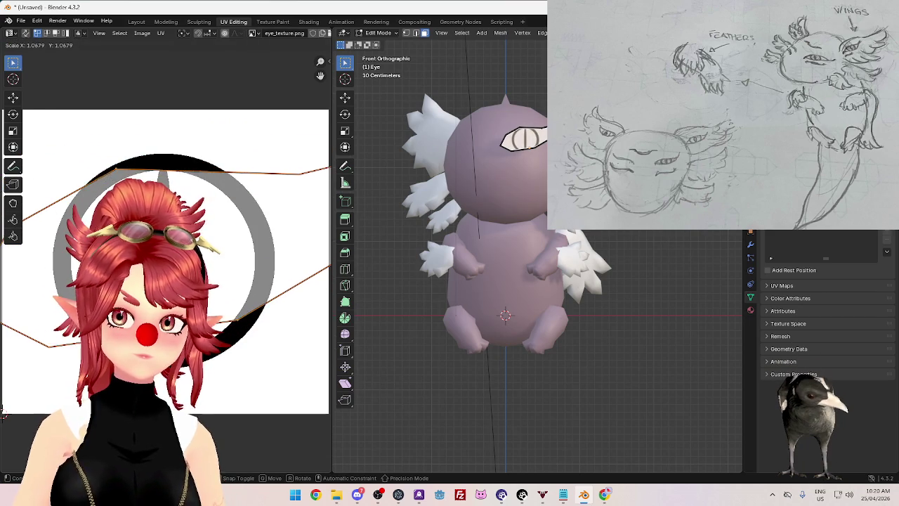
click(2, 414)
key(Tab)
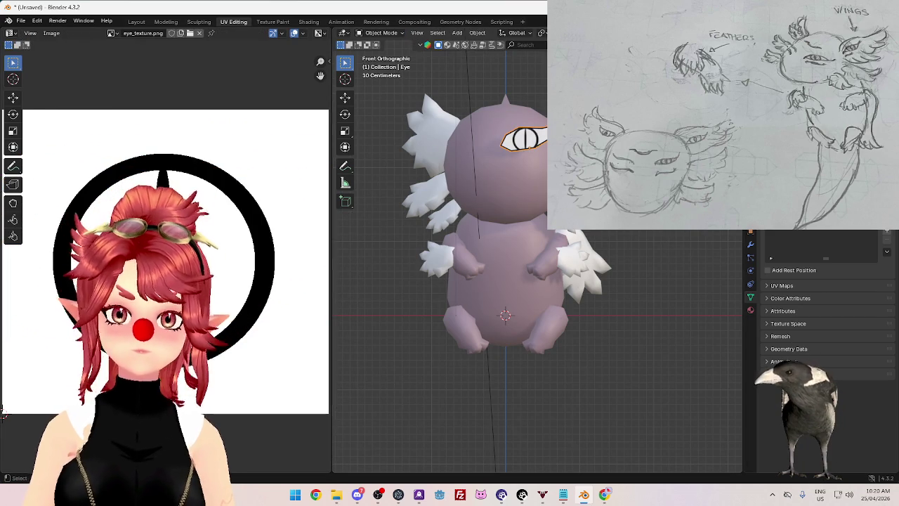
Step: Zoom to the axolotl's head and bring up the eye's Add Modifier menu
scroll(822, 316, up, 1)
scroll(822, 316, up, 3)
scroll(822, 316, up, 1)
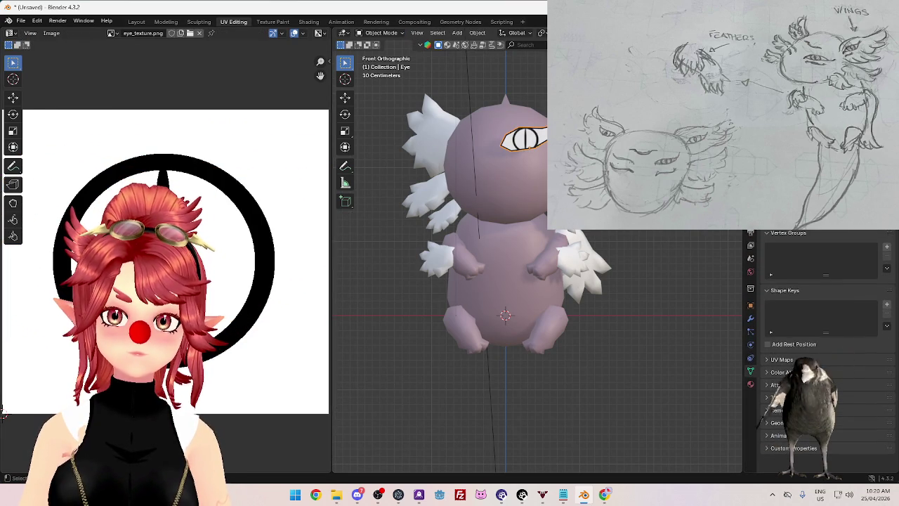
scroll(537, 253, up, 1)
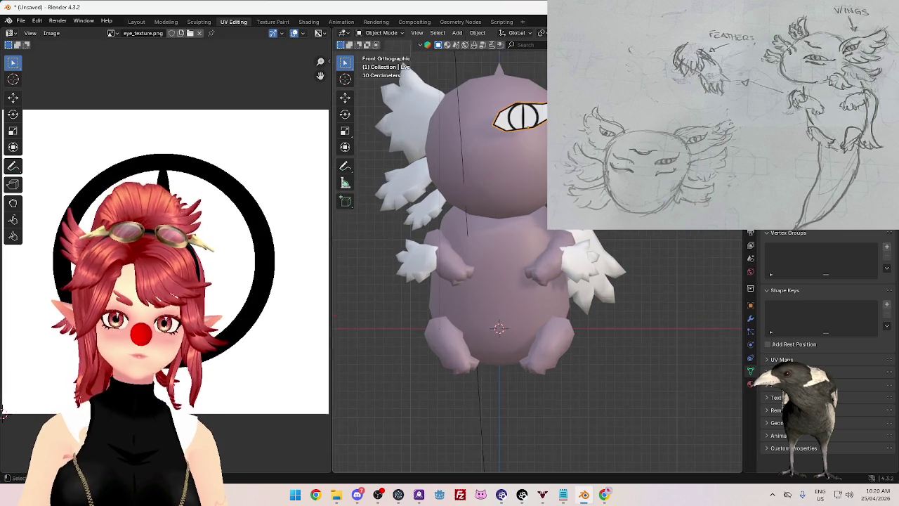
scroll(537, 253, up, 2)
shift+middle_drag(705, 168, 705, 274)
click(750, 319)
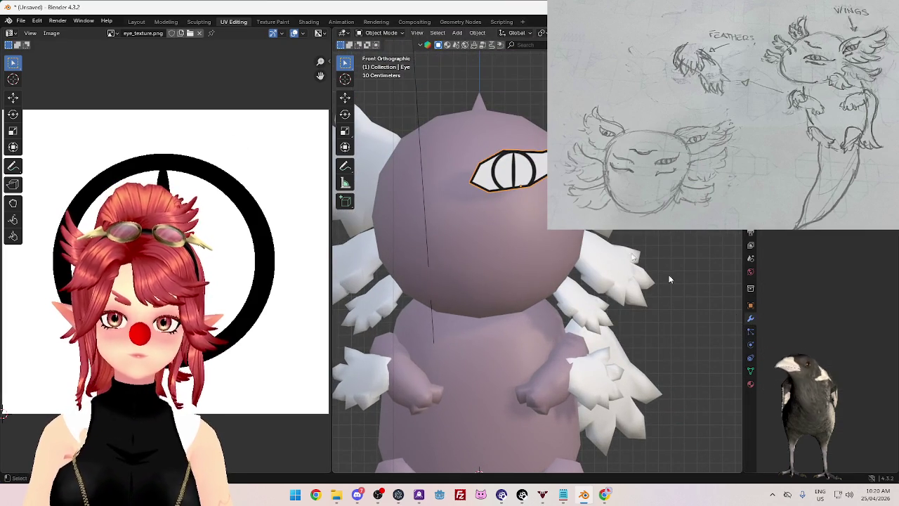
scroll(542, 246, down, 1)
scroll(542, 245, down, 1)
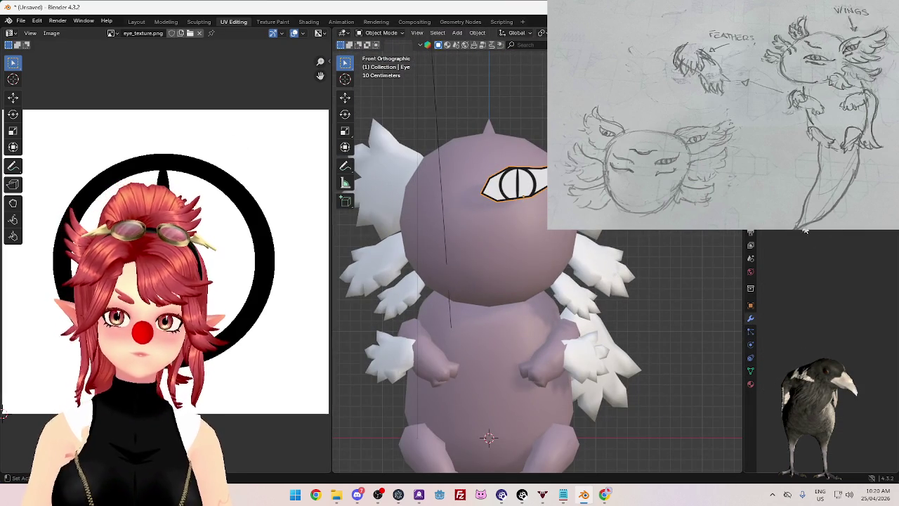
key(shift+a)
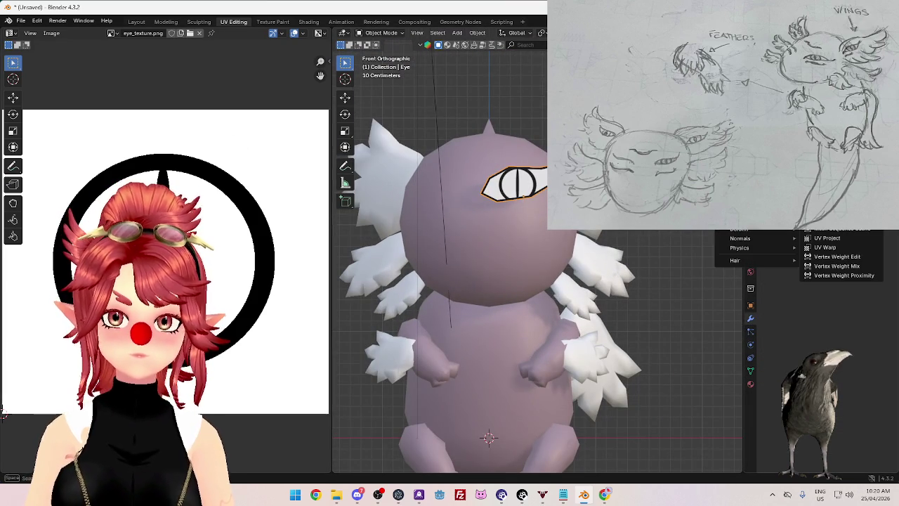